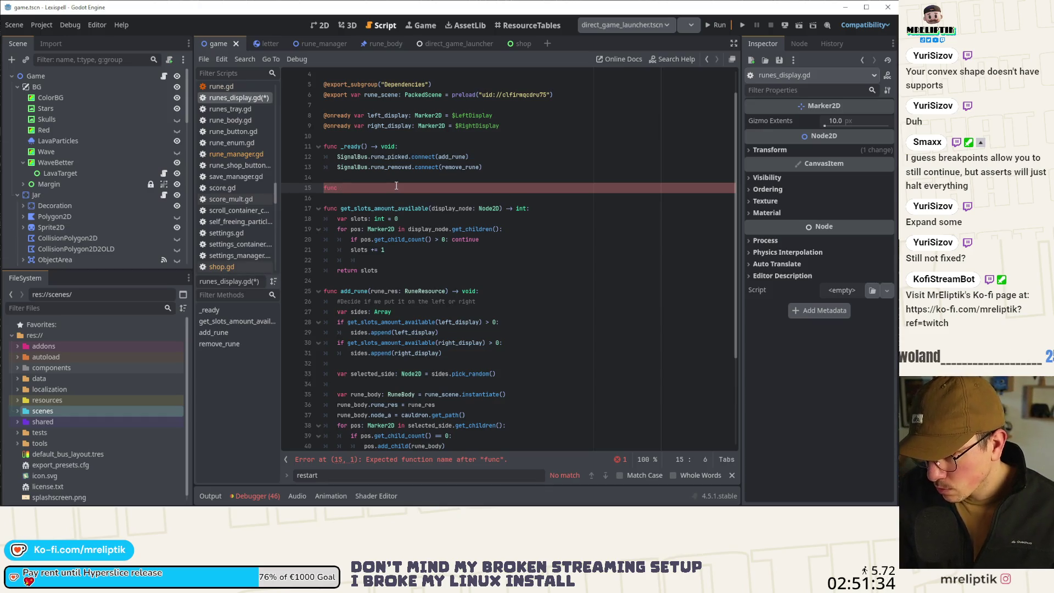
Declare func display_player_runes() -> void with a pass placeholder in runes_display.gd.
type("add")
key("BackSpace")
key("BackSpace")
key("BackSpace")
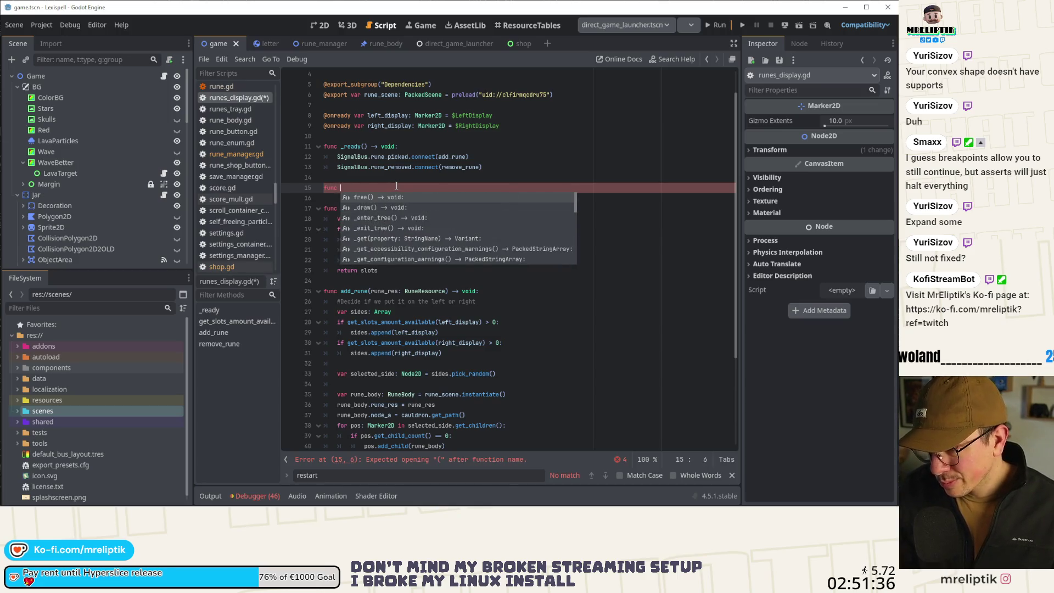
type("display_player_rune")
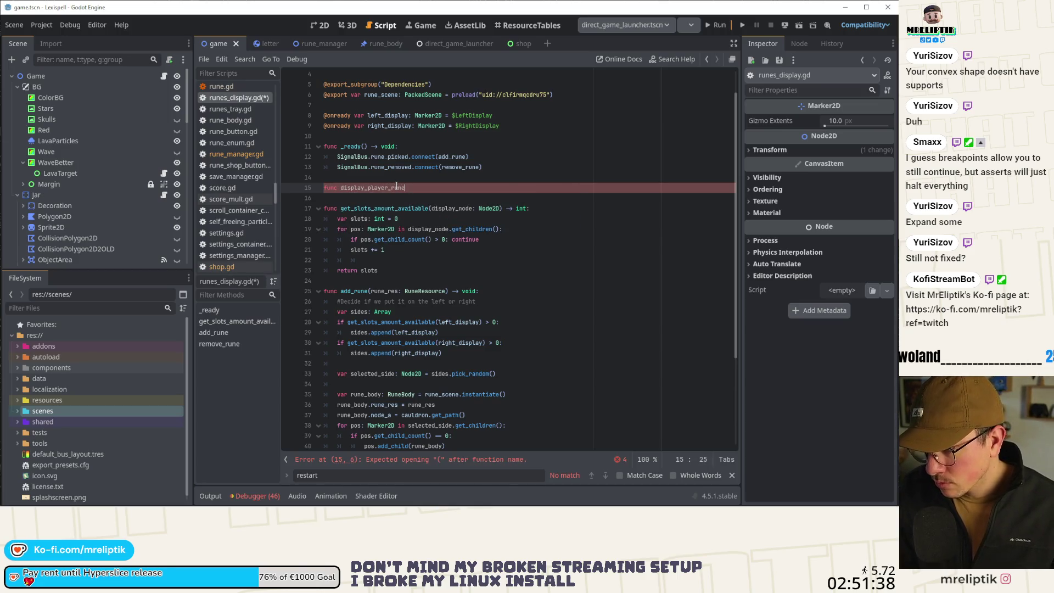
type("s() -> void:")
key("Return")
type("pass")
key("Up")
key("Up")
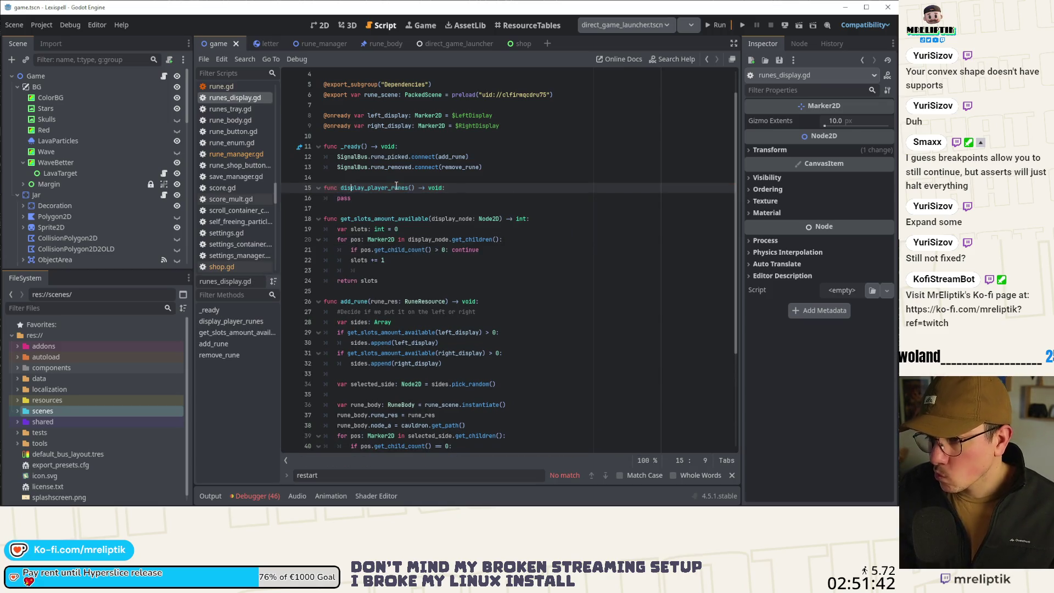
Call display_player_runes() inside _ready, with an explanatory comment line above it.
key("Return")
key("Return")
key("Up")
key("Tab")
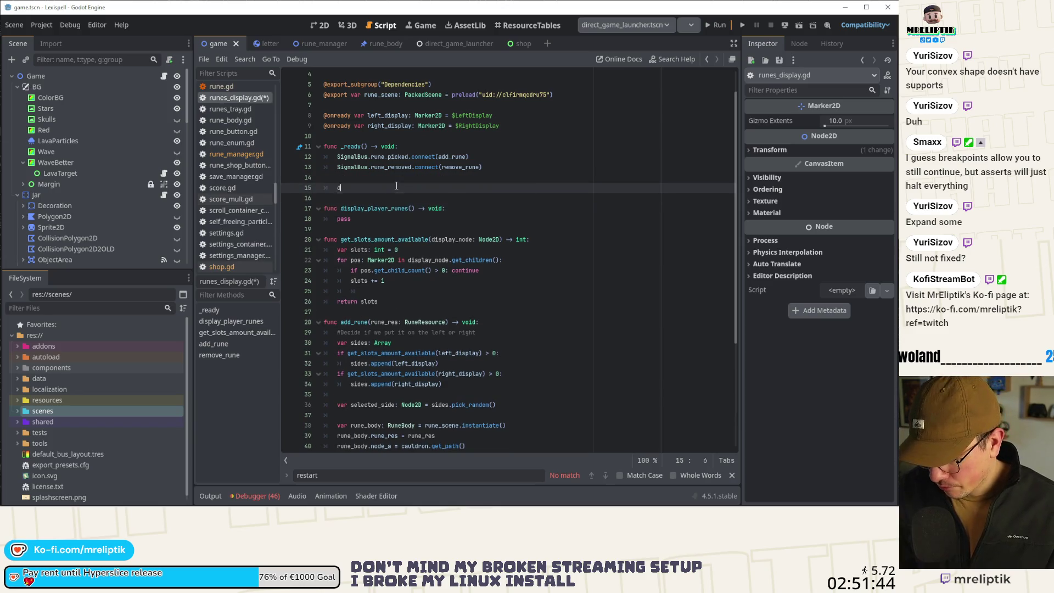
key("Return")
key("ctrl+shift+Return")
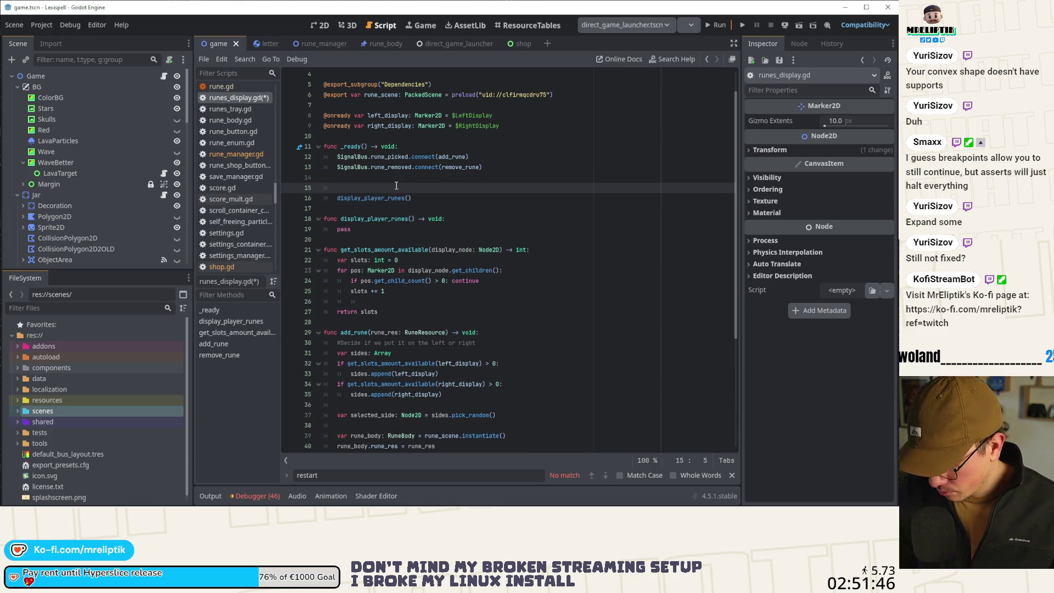
type("# Useful for when we")
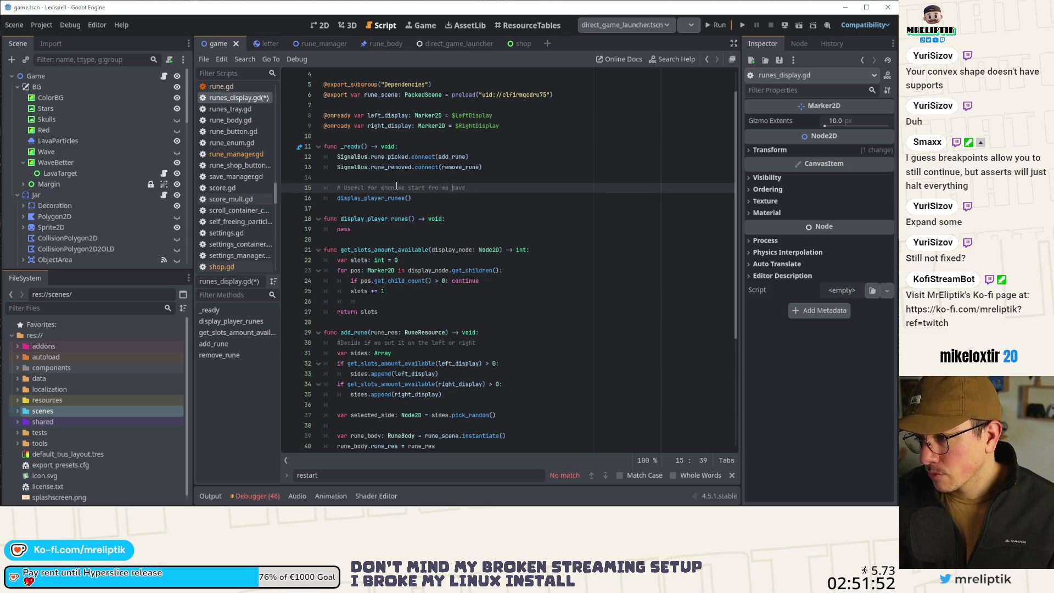
type(" sta")
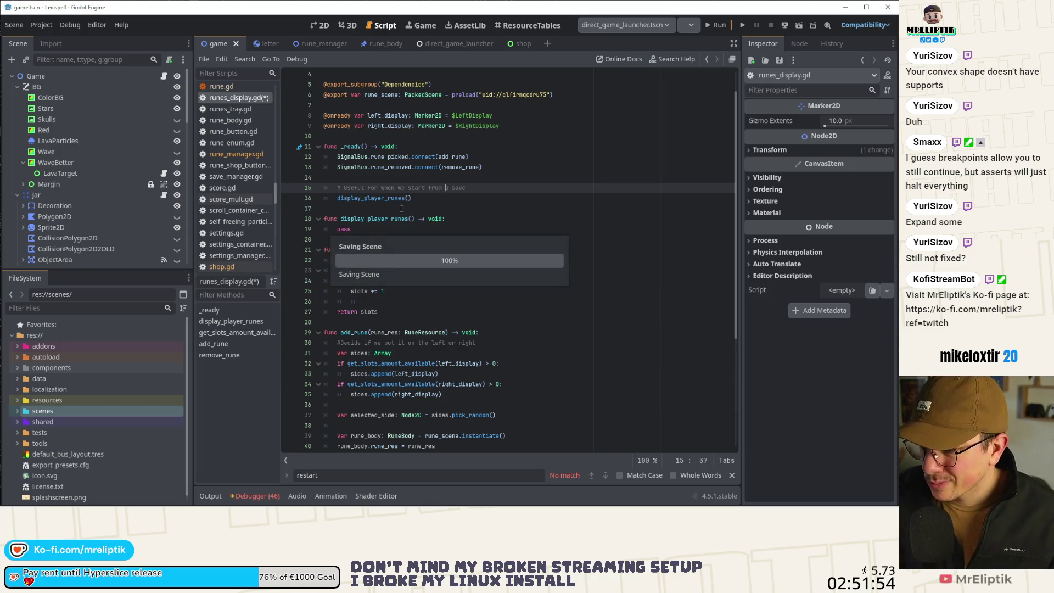
Replace pass with the loop 'for rune: RuneResource in RuneManager.runes_player:'.
double_click(401, 227)
scroll(401, 225, "down", 3)
type("for")
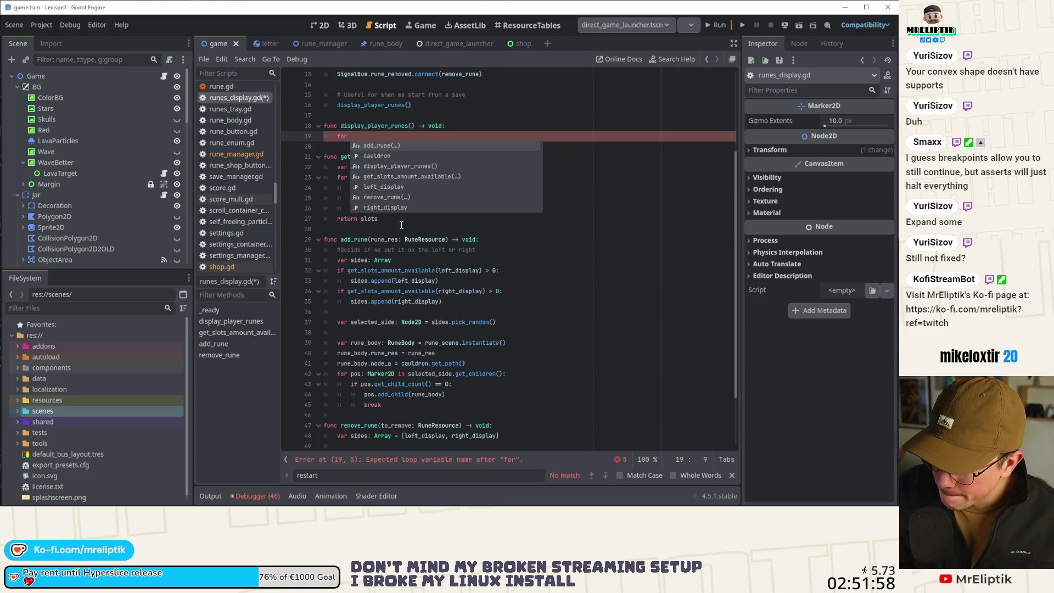
type(" rune: Rune")
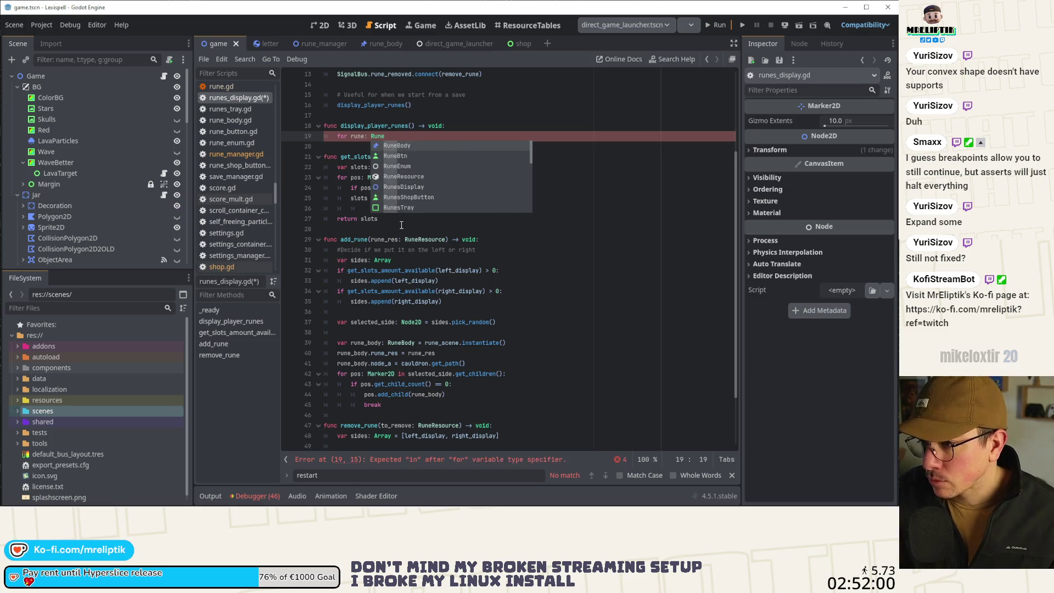
type("Resource in RuneM")
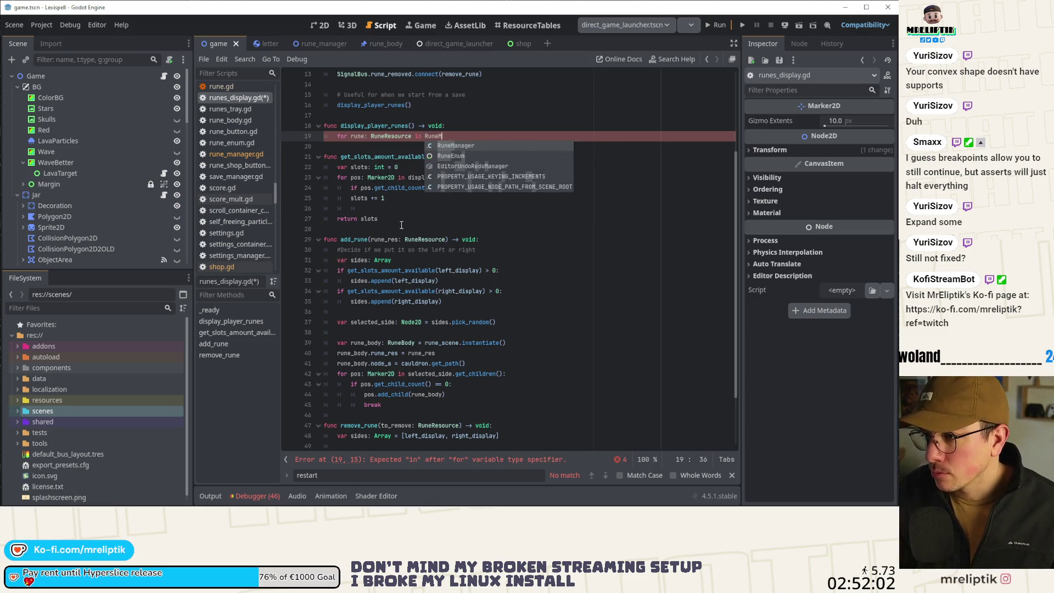
type("anager.pl")
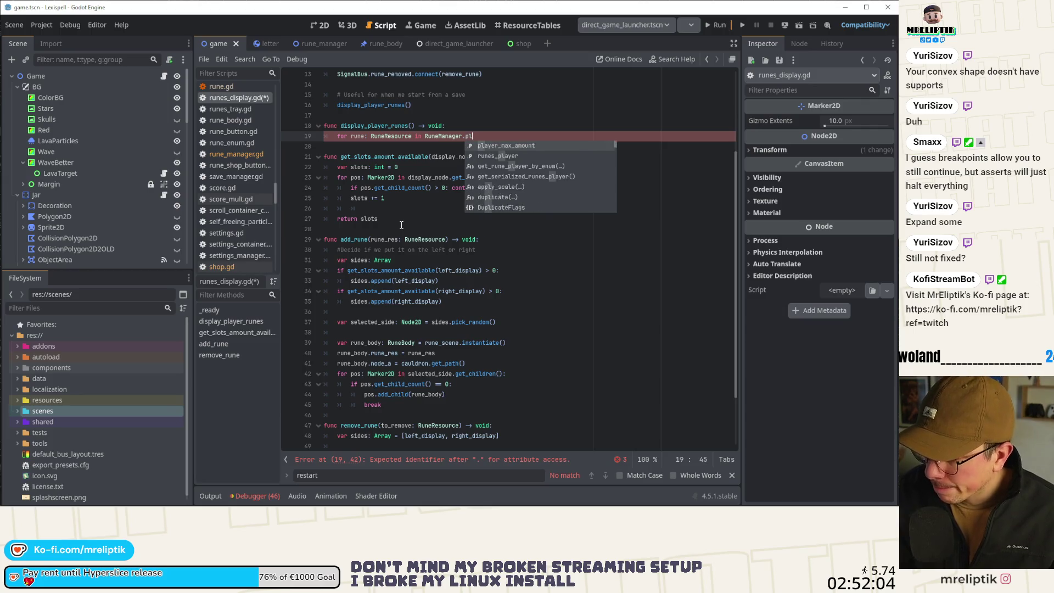
key("Down")
key("Return")
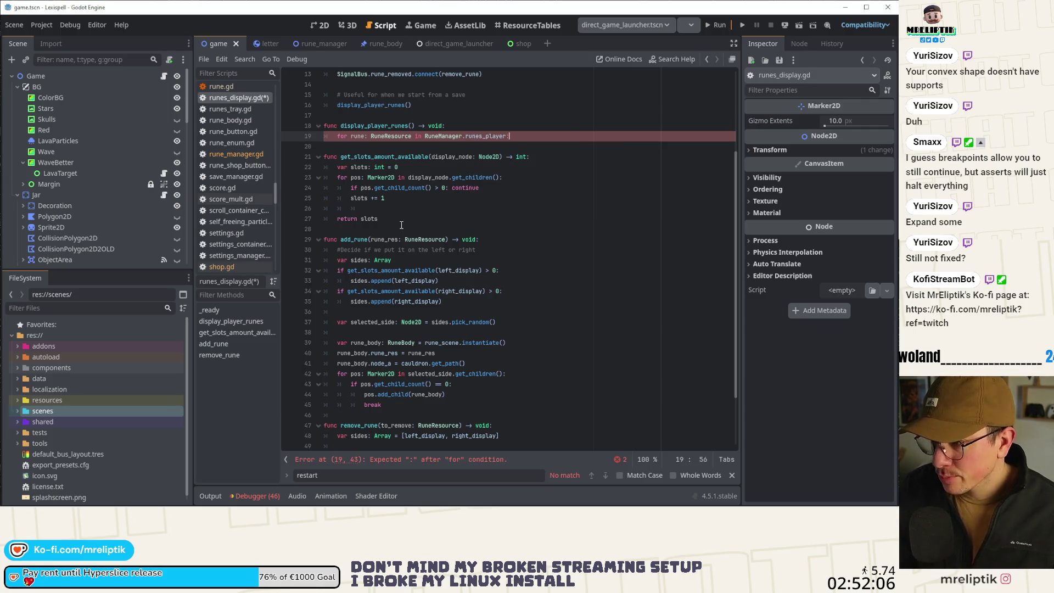
key("Return")
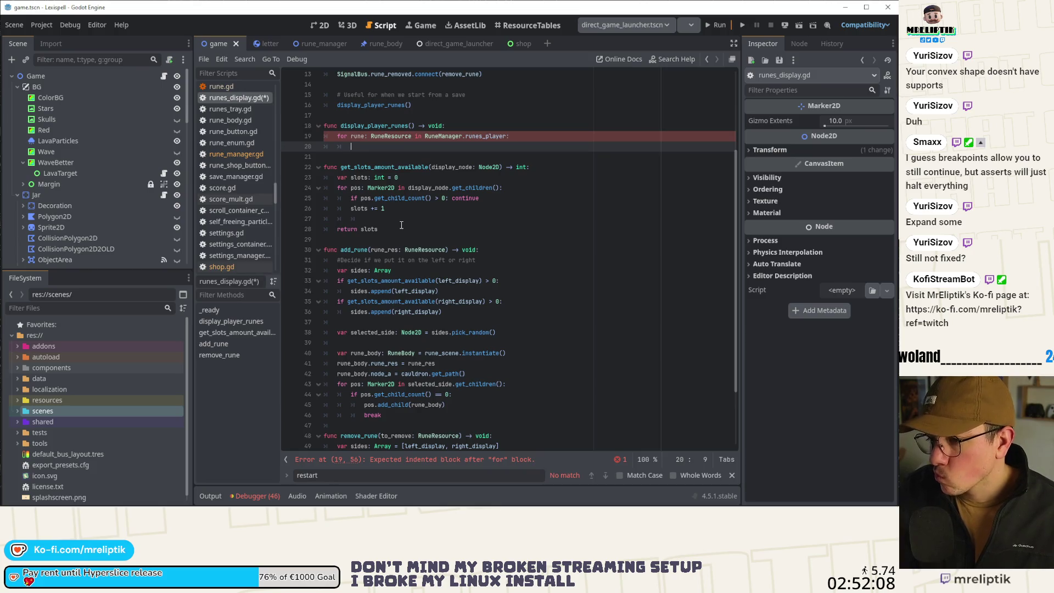
Call add_rune(rune) inside the loop and save the script.
type("add_")
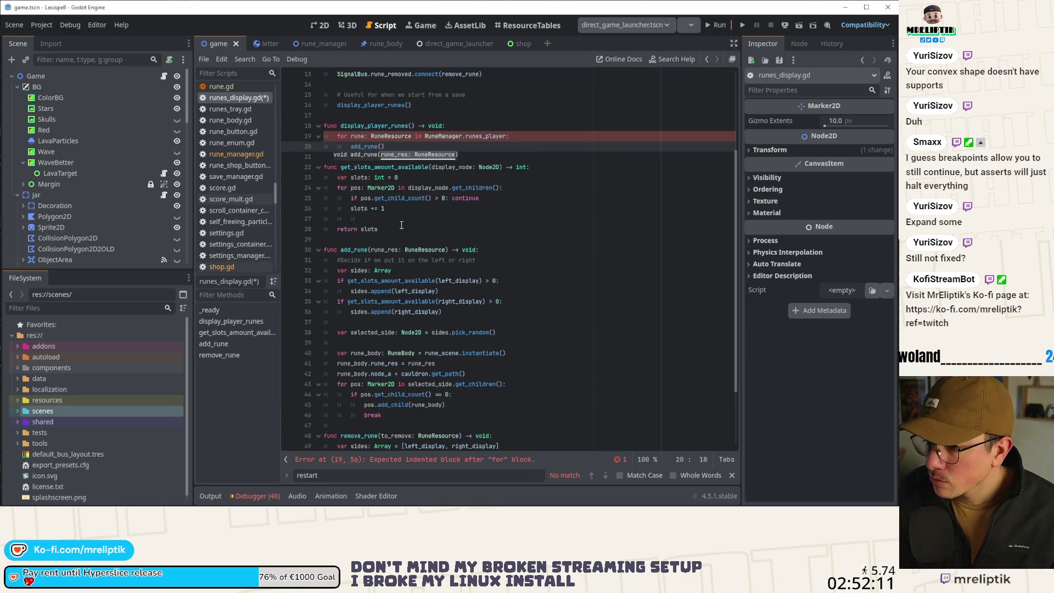
key("Return")
type("rune(r")
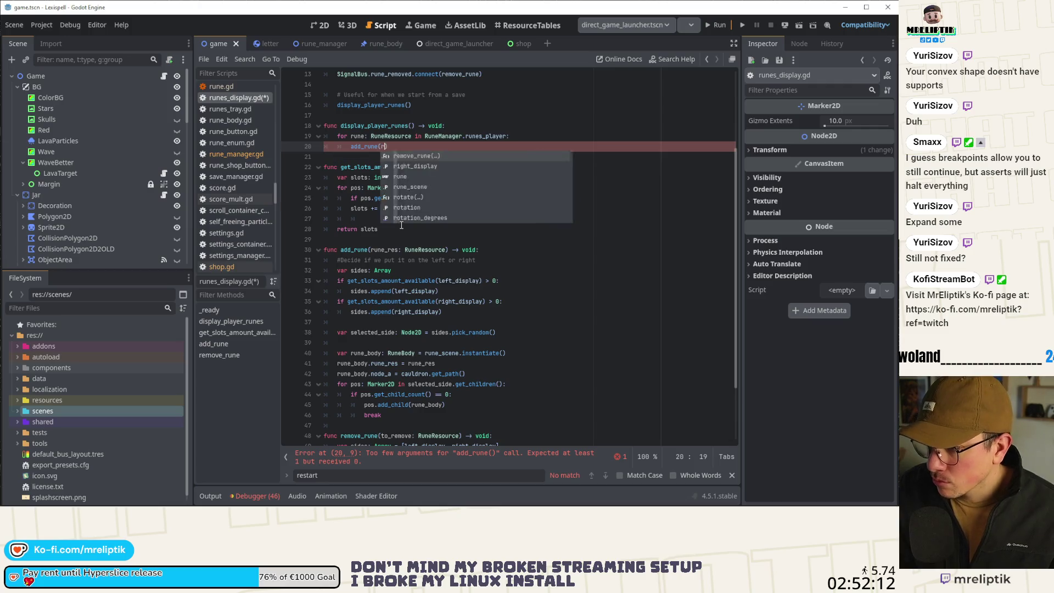
key("ctrl+s")
left_click(522, 136)
scroll(495, 165, "up", 4)
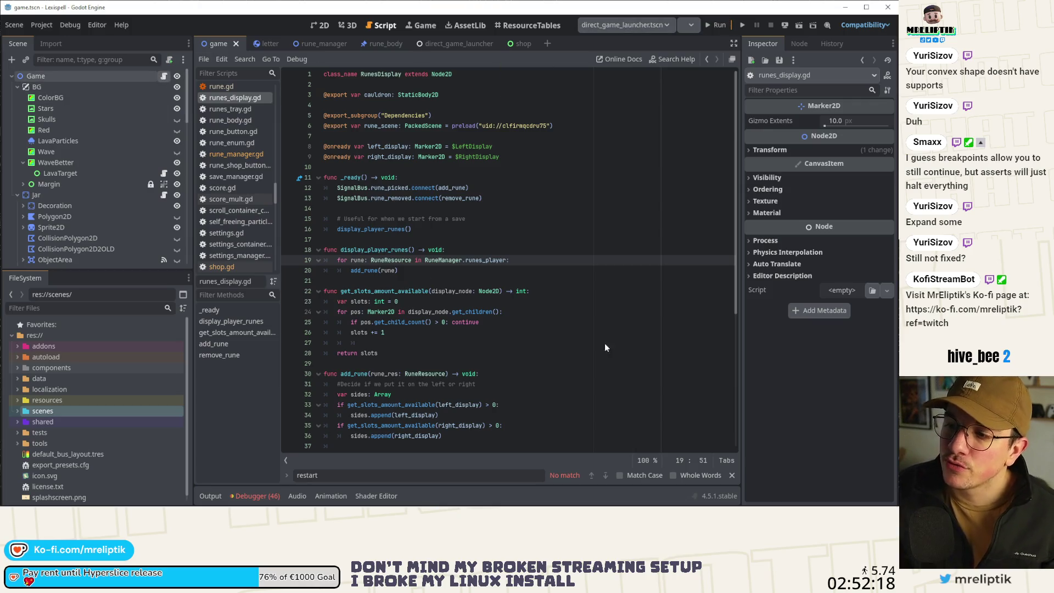
key("alt+Left")
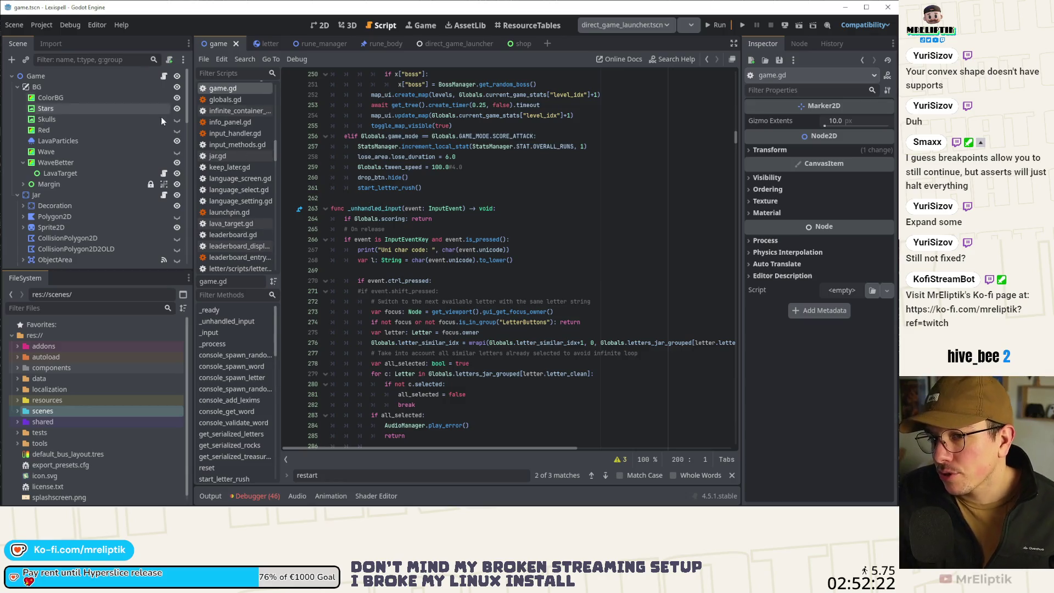
Add 'await game_anim_finished' after toggle_game_visible(true) on line 226, save, and run the game.
scroll(494, 273, "up", 6)
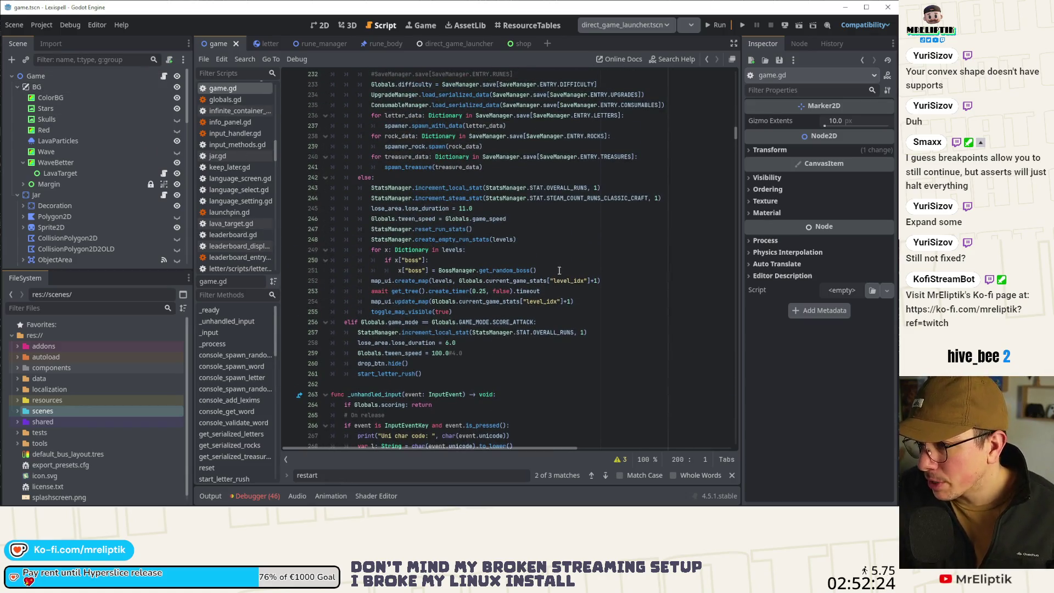
scroll(559, 270, "up", 4)
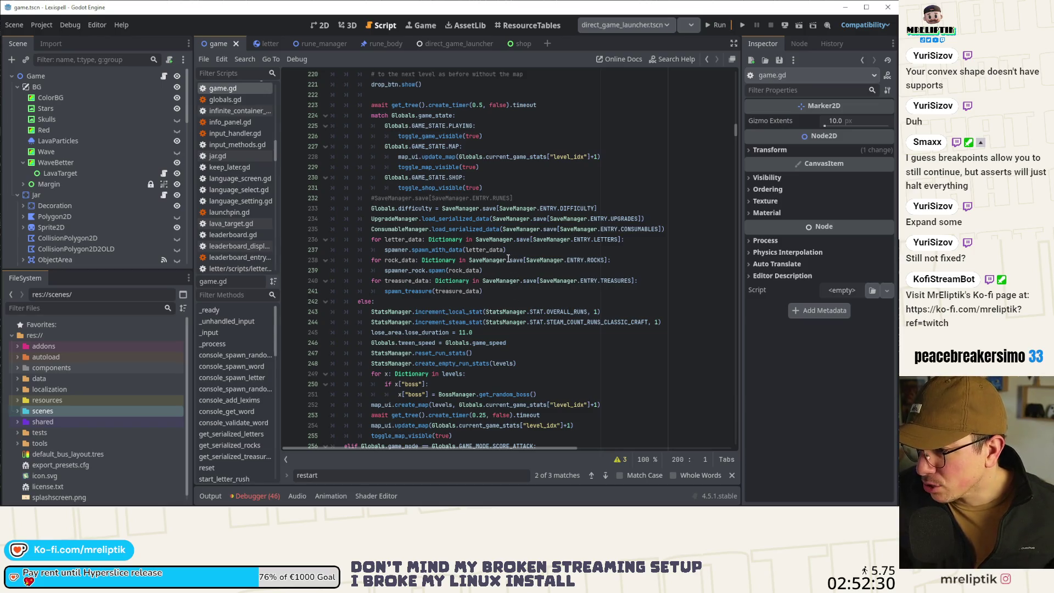
double_click(422, 137)
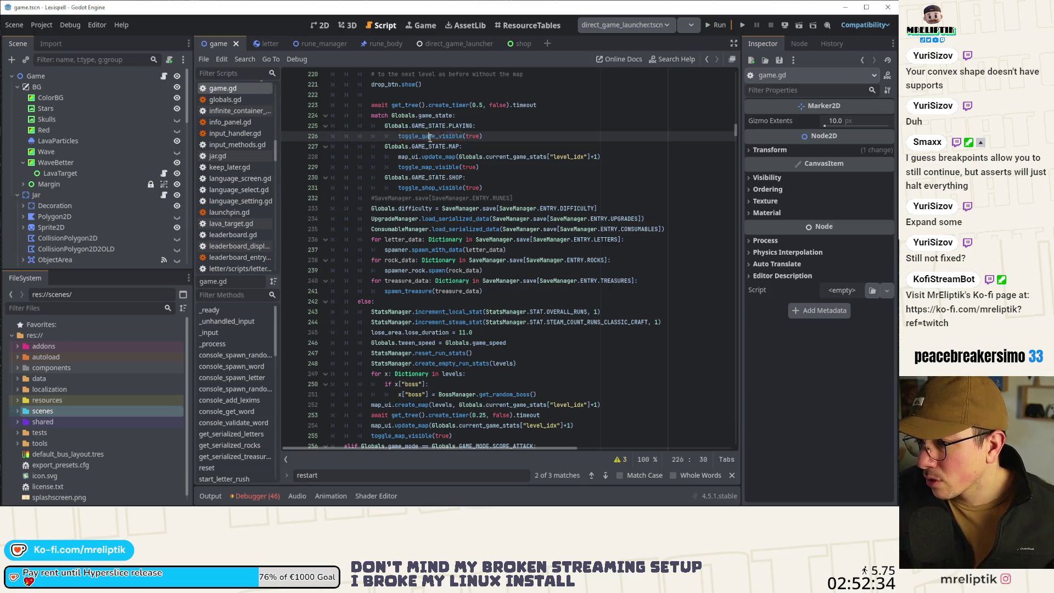
key("End")
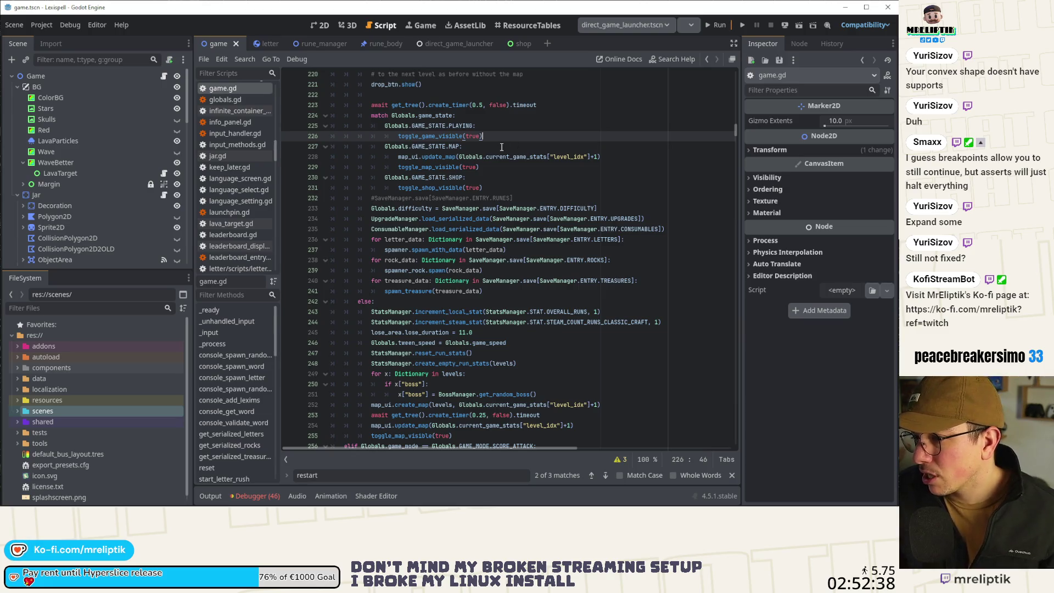
key("Return")
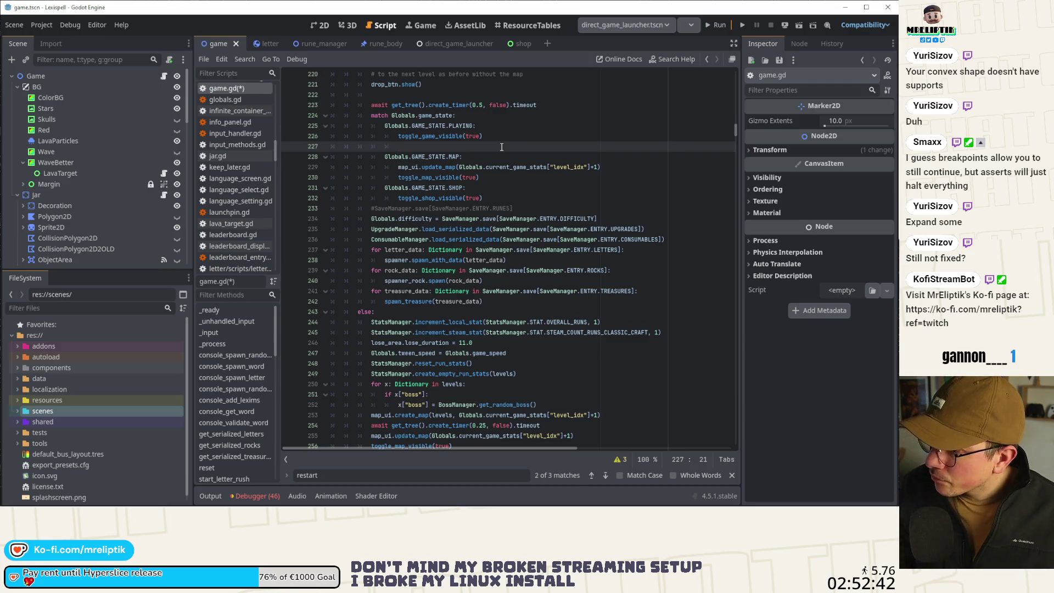
type("await ")
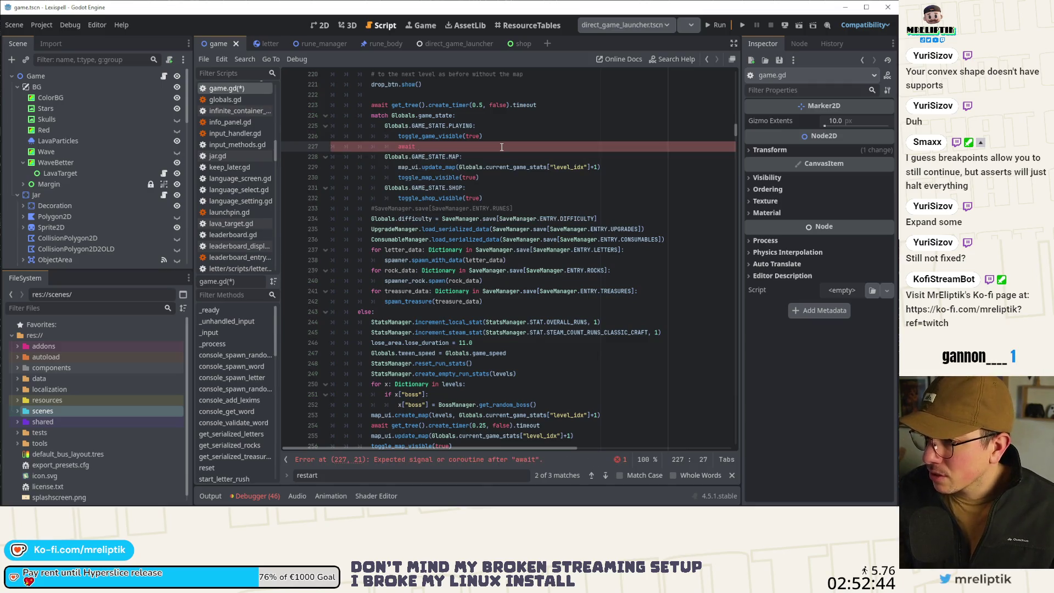
type("game_anim_finished")
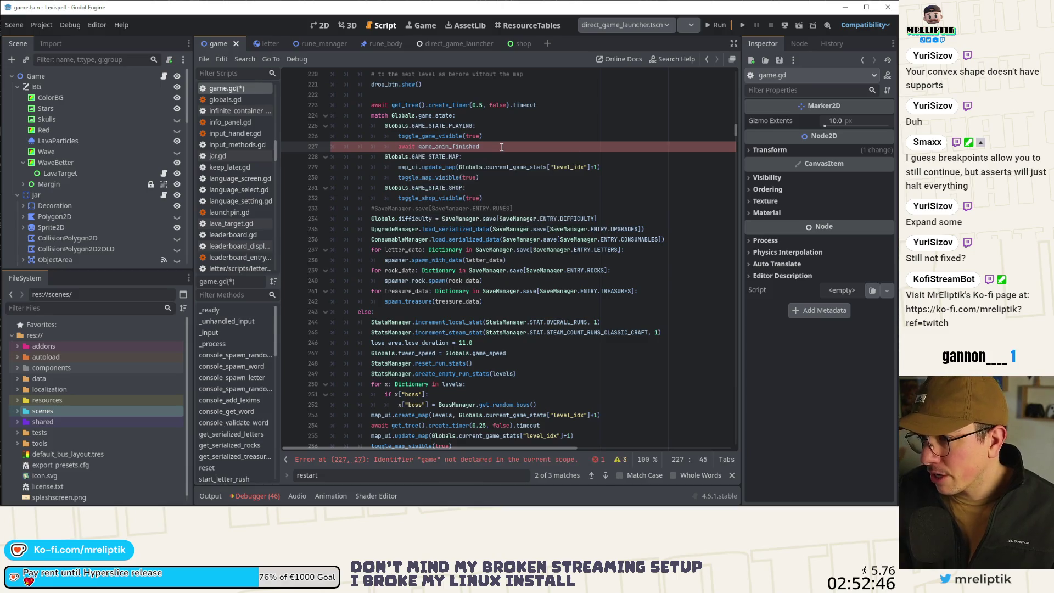
key("ctrl+s")
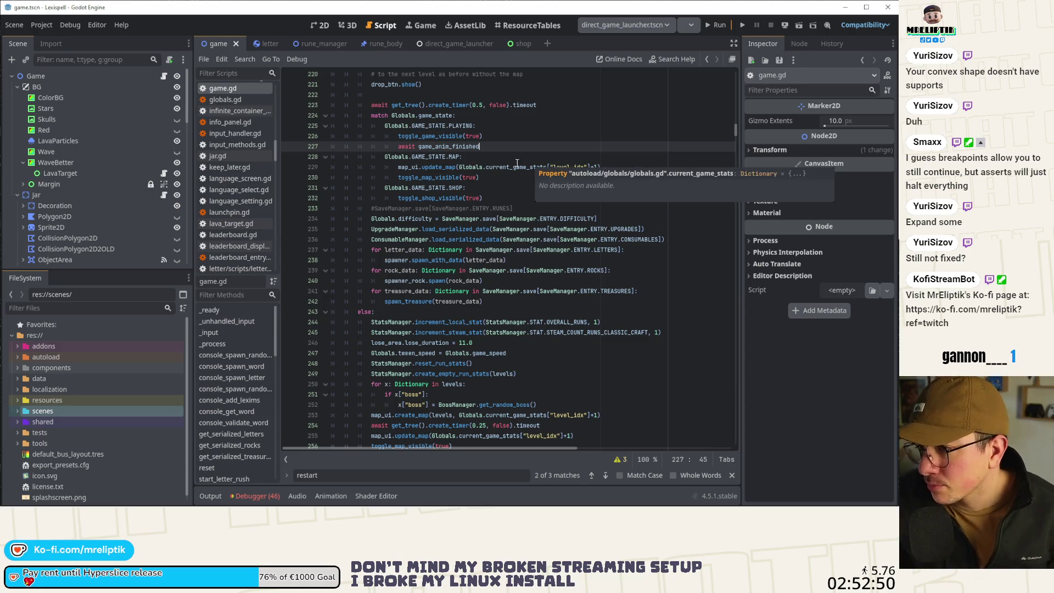
left_click(716, 28)
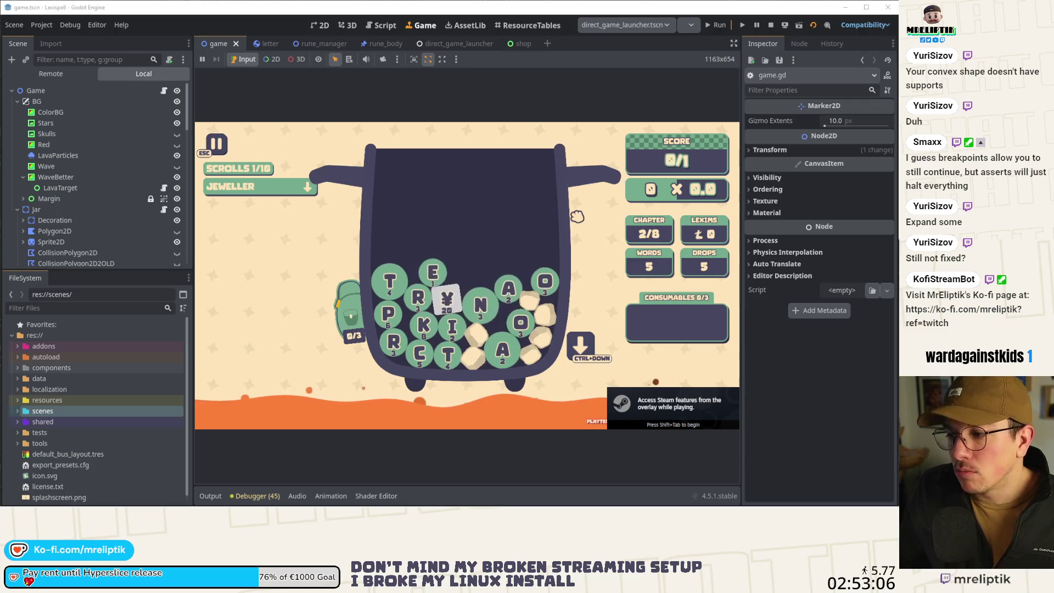
key("F8")
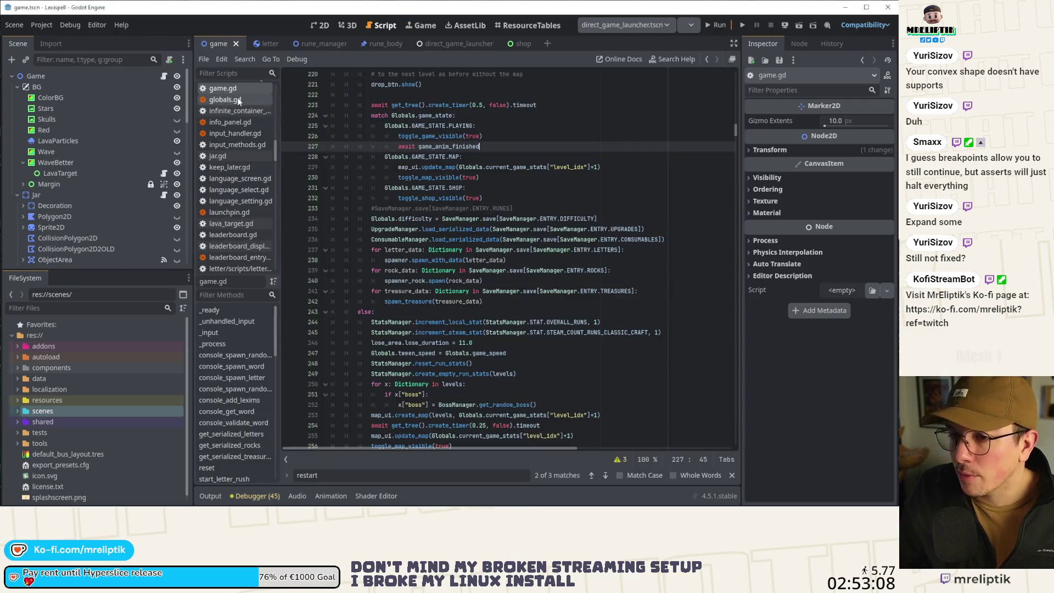
Jump from the line-226 toggle_game_visible call to its definition and locate the game_anim_finished emit.
scroll(458, 204, "up", 4)
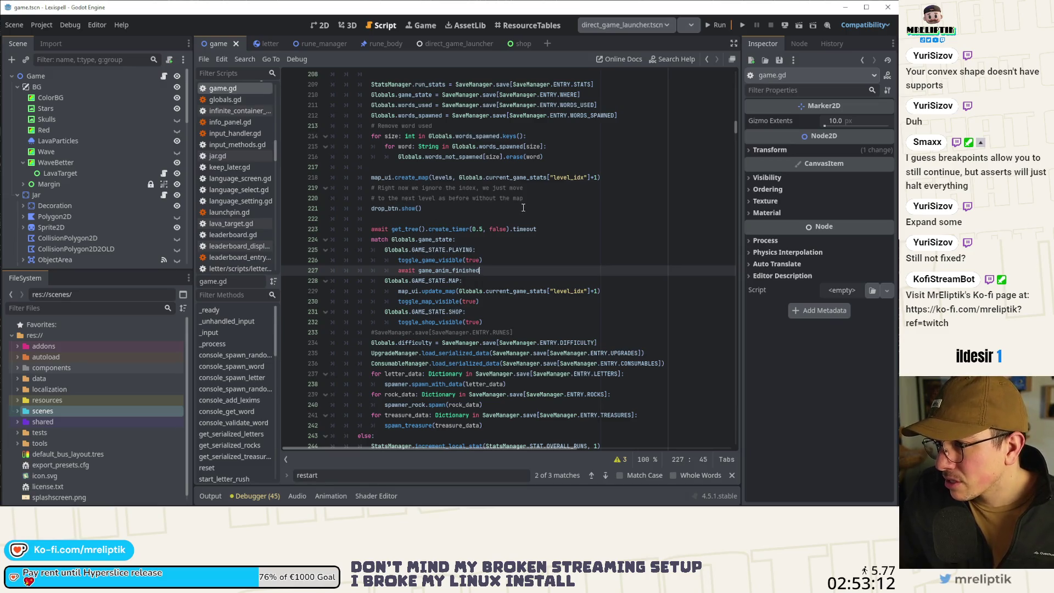
scroll(523, 208, "up", 9)
scroll(465, 291, "down", 14)
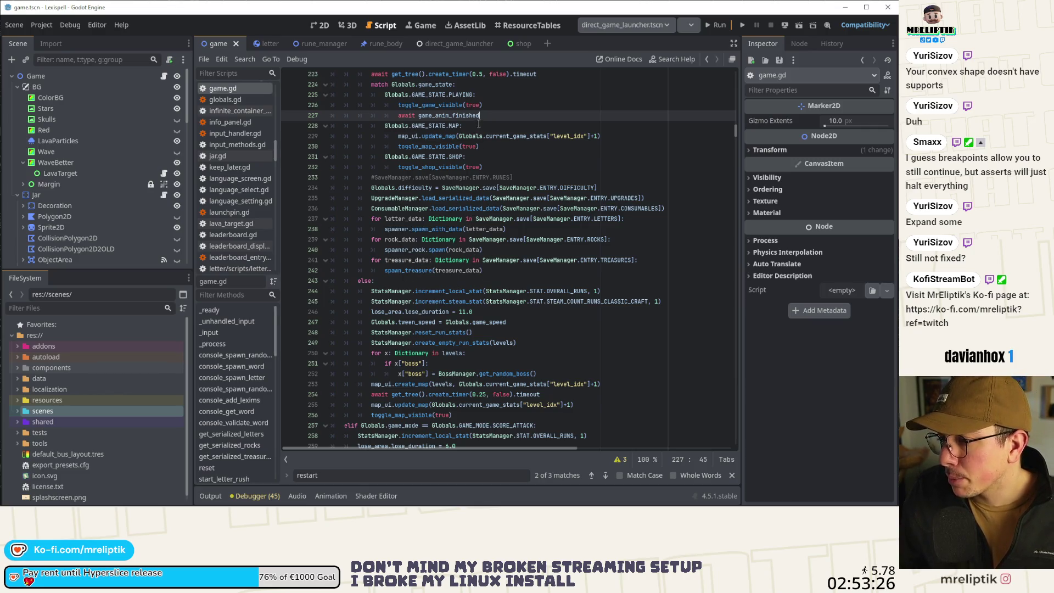
double_click(461, 116)
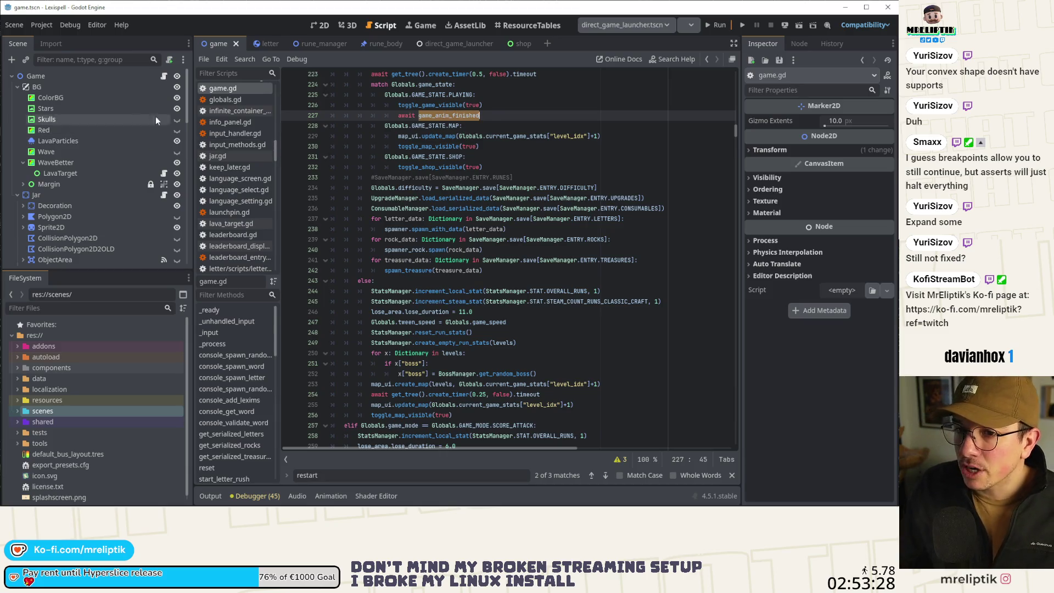
double_click(431, 104)
key("F12")
scroll(511, 269, "down", 6)
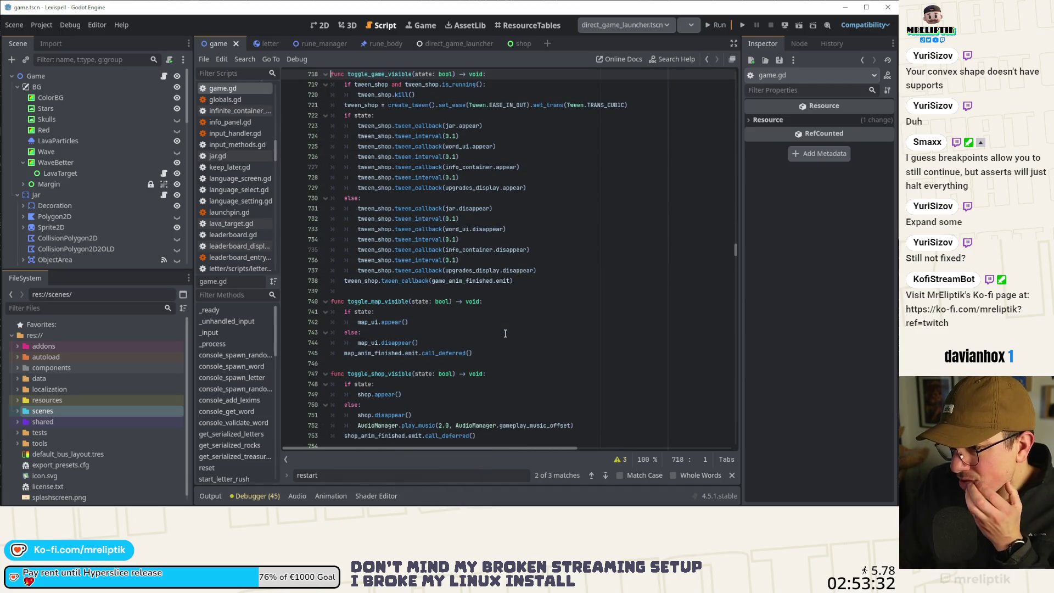
double_click(458, 284)
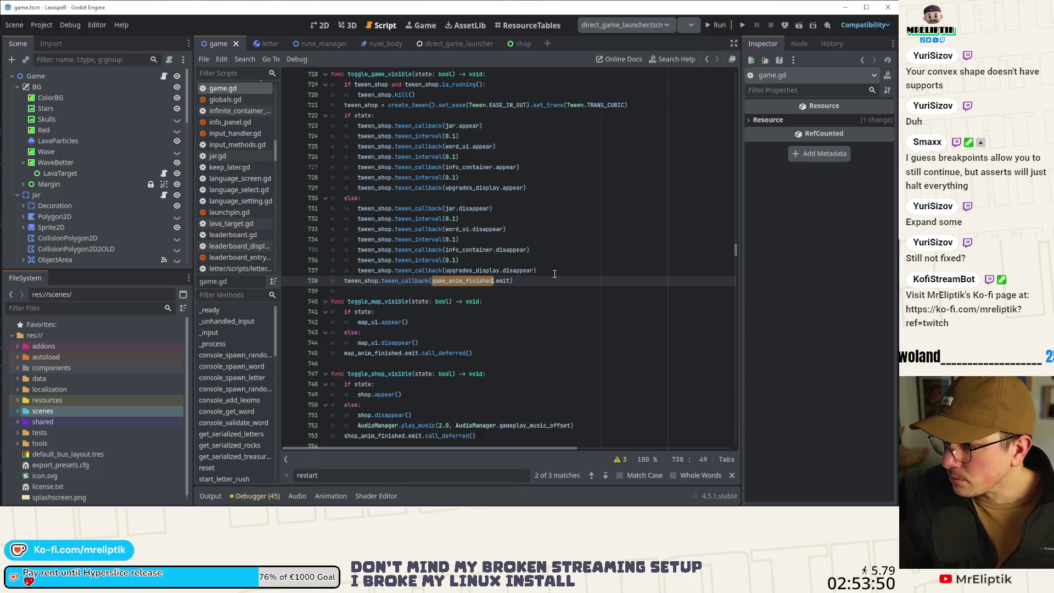
Check jar's use in the tweens on line 723, then select the Jar node and open jar.gd.
left_click(449, 126)
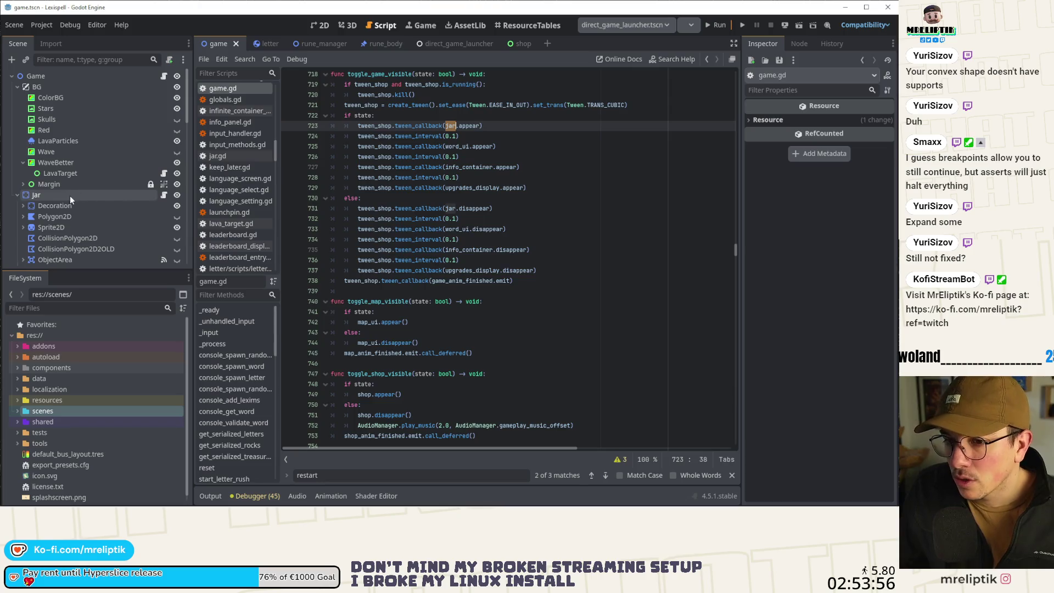
left_click(145, 199)
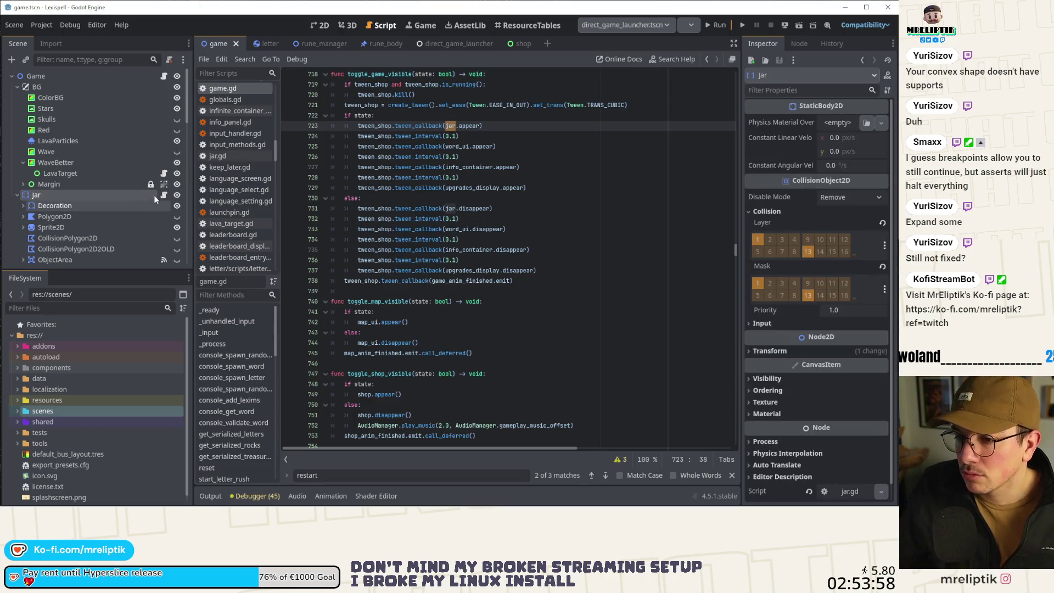
left_click(163, 195)
Find the TweenAppear node's finished signal and jump to its handler in jar.gd.
scroll(110, 218, "down", 10)
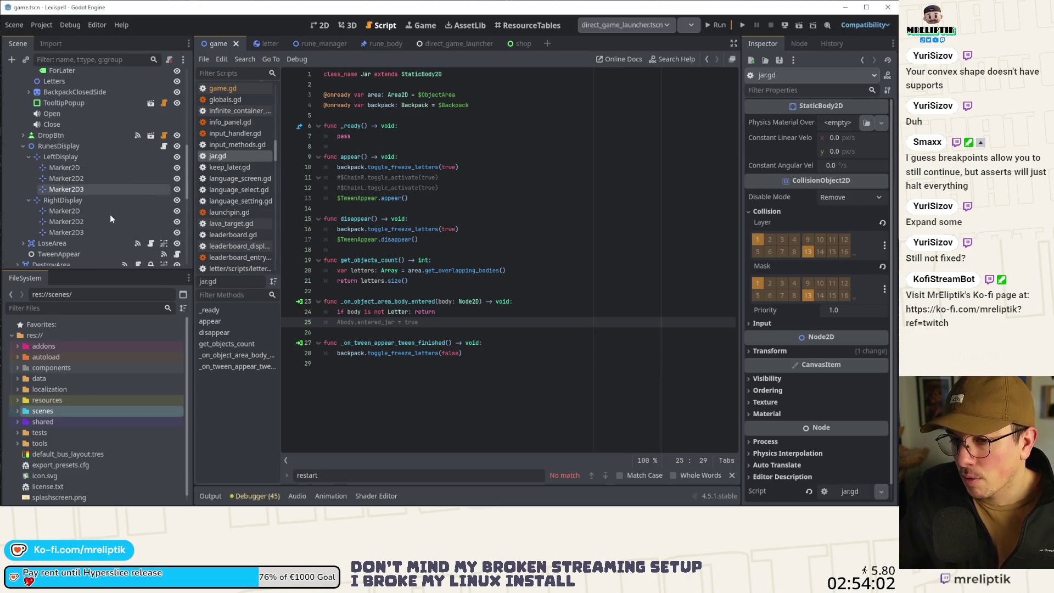
scroll(110, 218, "down", 2)
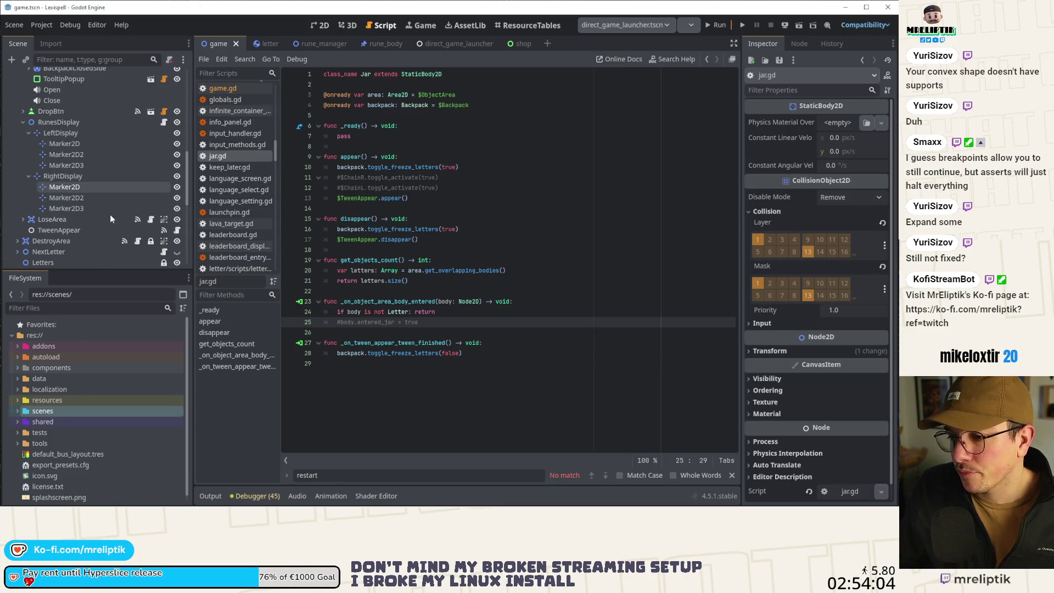
scroll(110, 218, "down", 4)
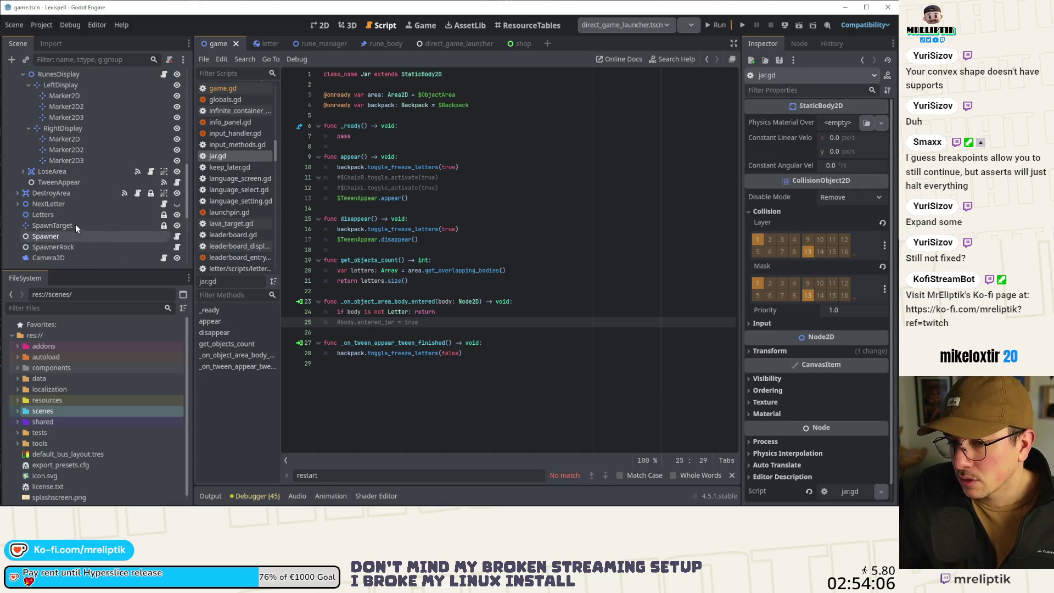
scroll(91, 215, "up", 8)
scroll(90, 215, "down", 5)
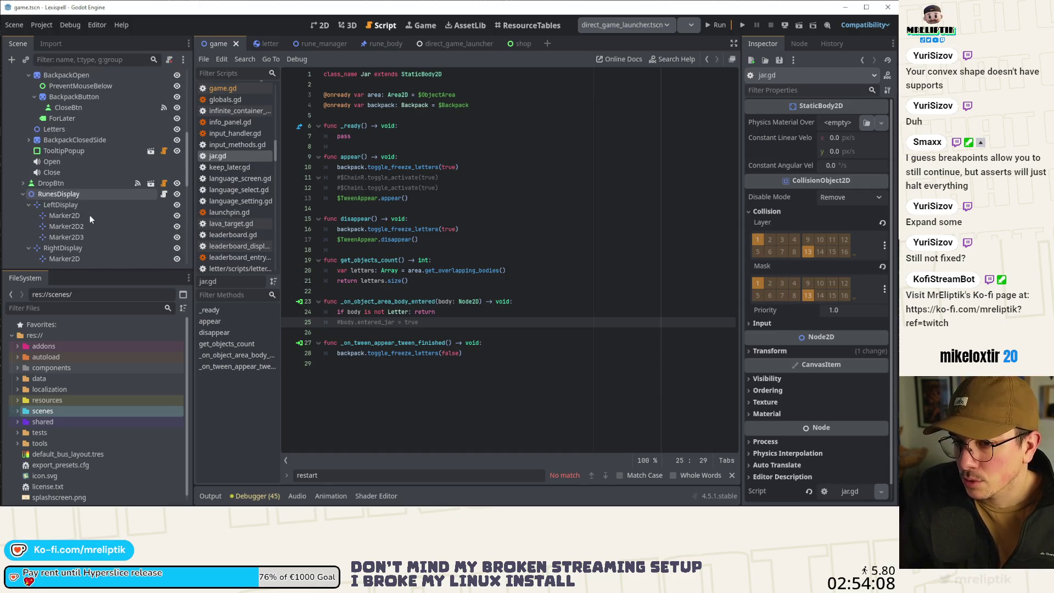
scroll(45, 156, "up", 5)
left_click(22, 127)
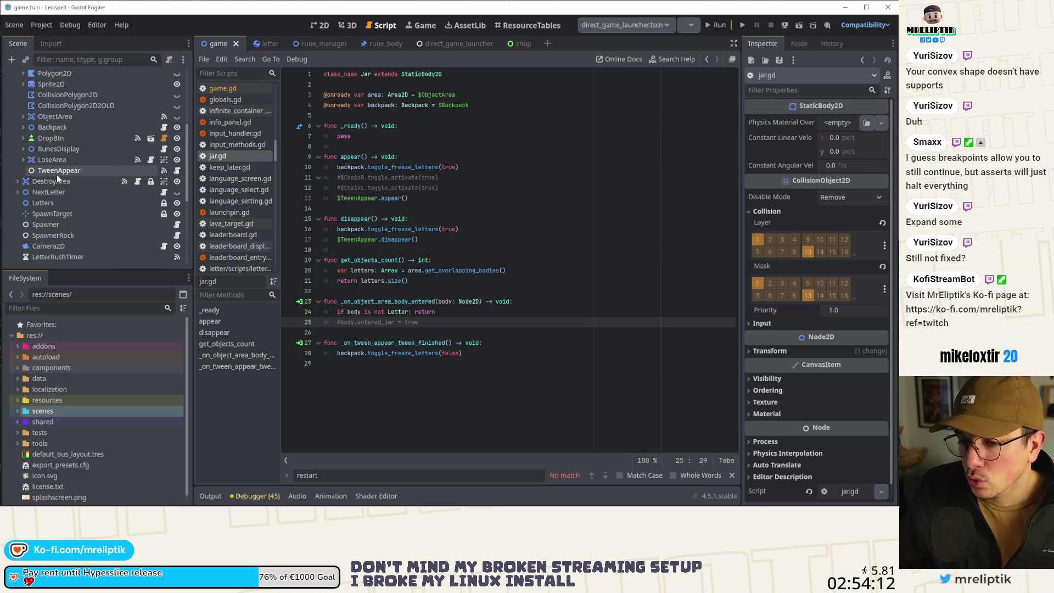
left_click(57, 173)
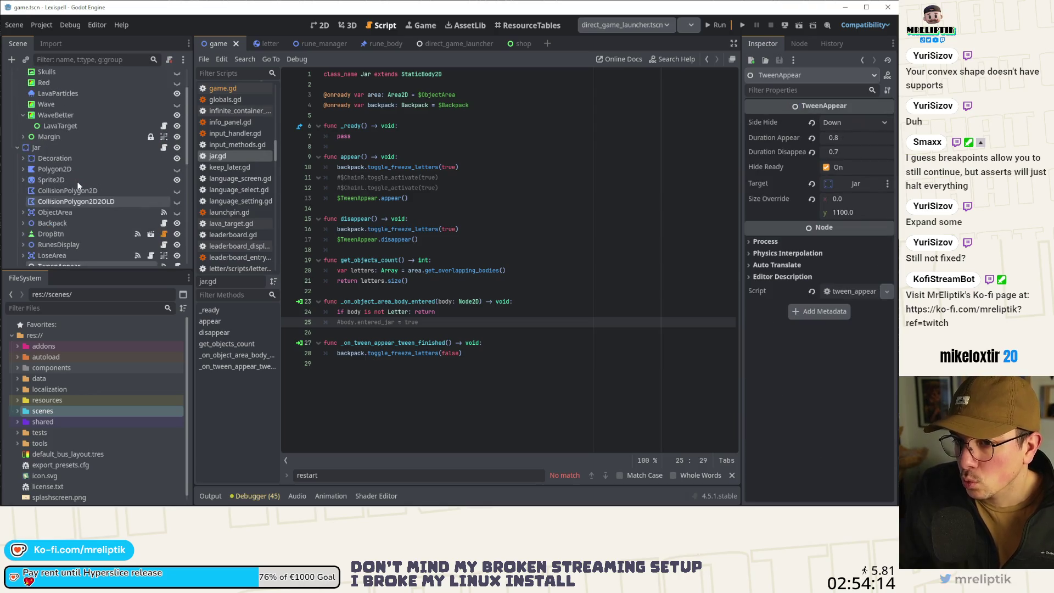
scroll(79, 185, "up", 2)
left_click(801, 45)
double_click(795, 113)
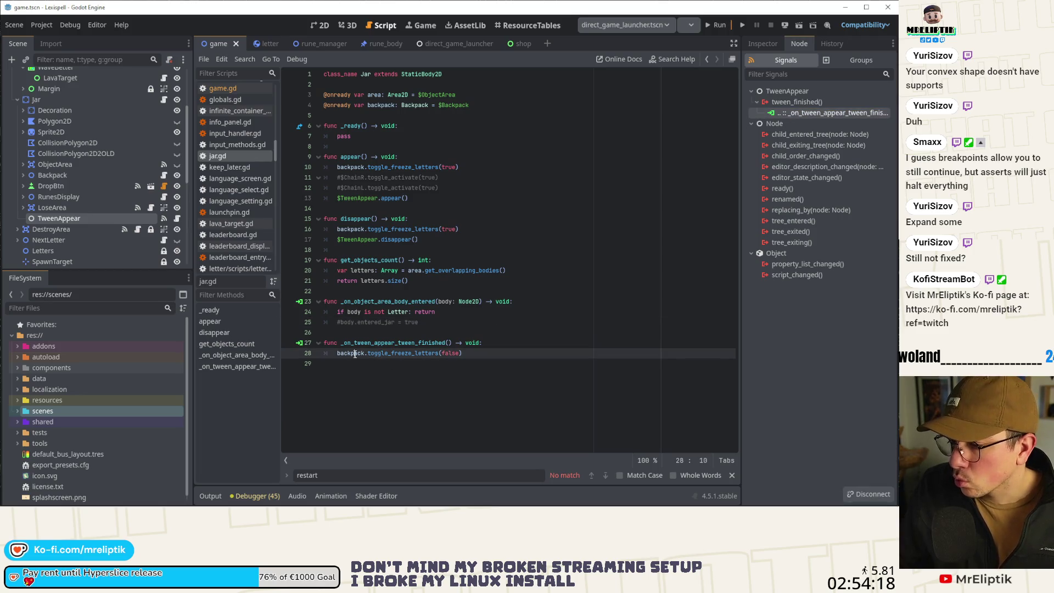
Declare 'signal tween_finished' below the class line in jar.gd.
left_click(390, 87)
key("Return")
key("Return")
key("Up")
type("signal appear_fini")
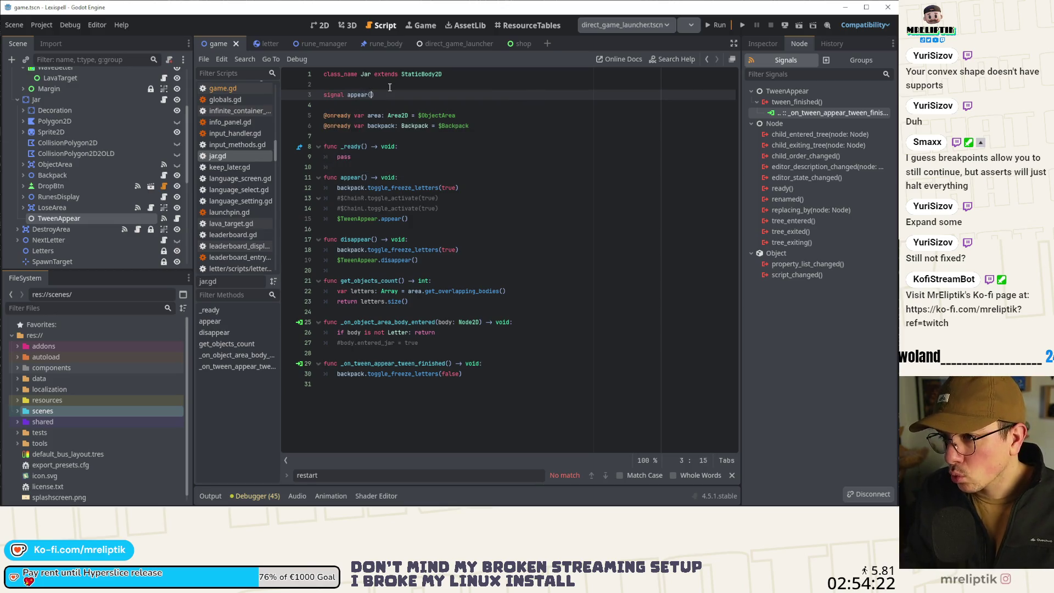
type("shed")
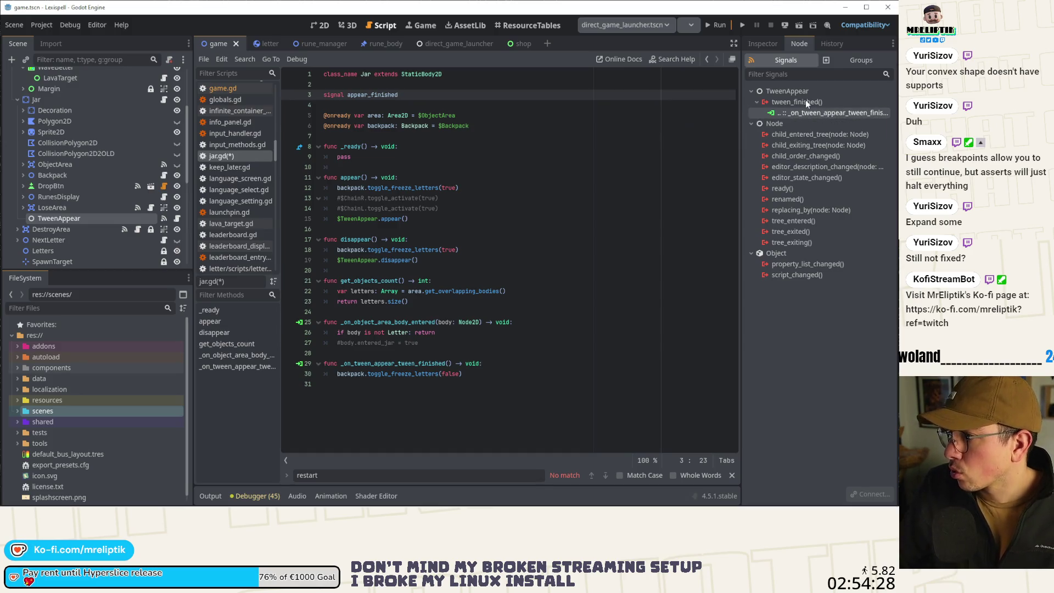
type("tween_finished")
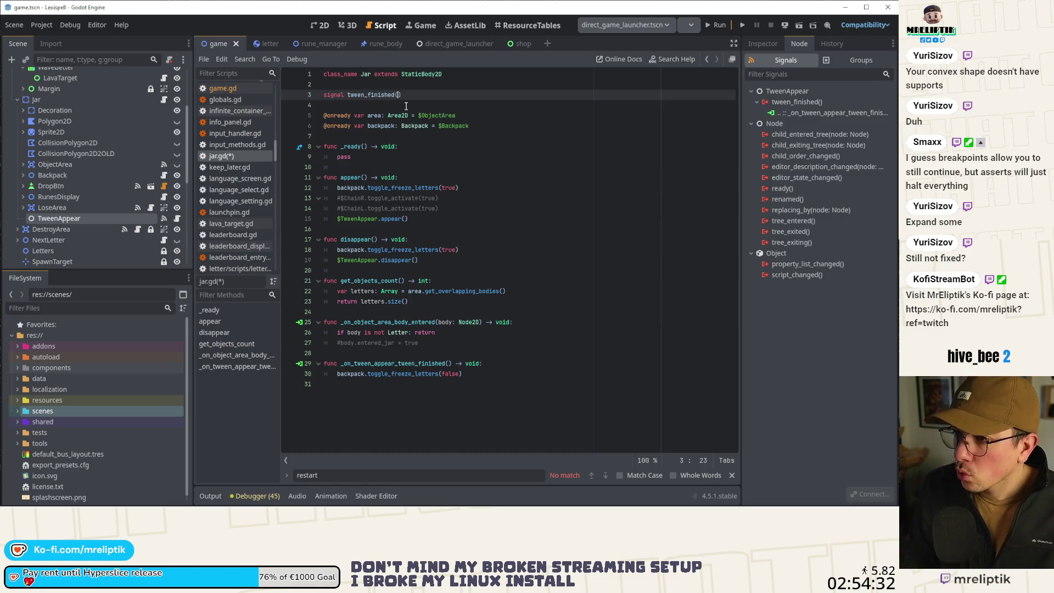
Emit tween_finished at the end of _on_tween_appear_tween_finished and save.
left_click(441, 381)
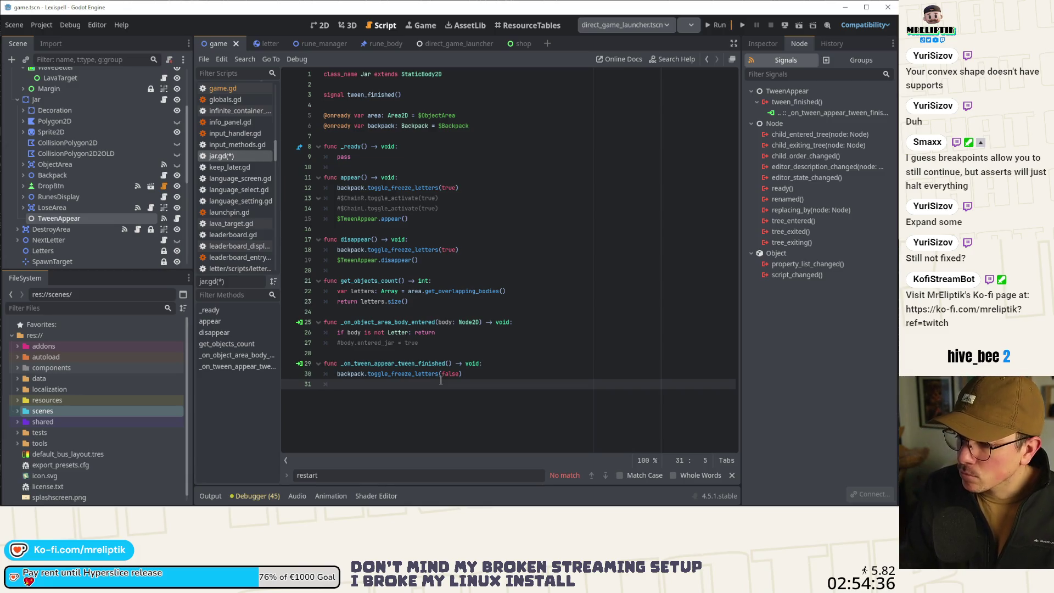
type("tween_finished.emit(")
key("ctrl+s")
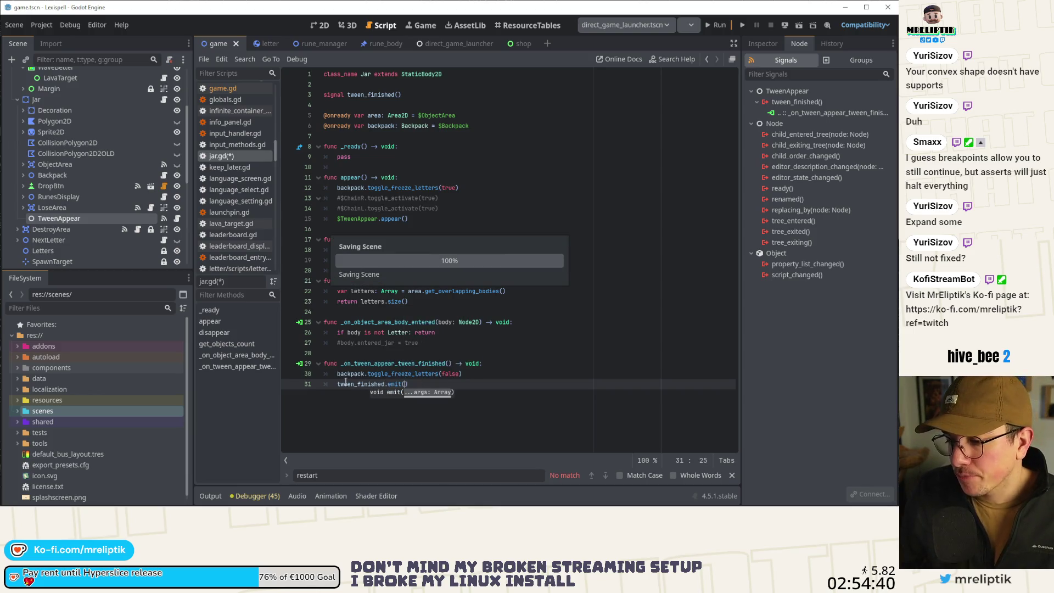
scroll(106, 138, "up", 4)
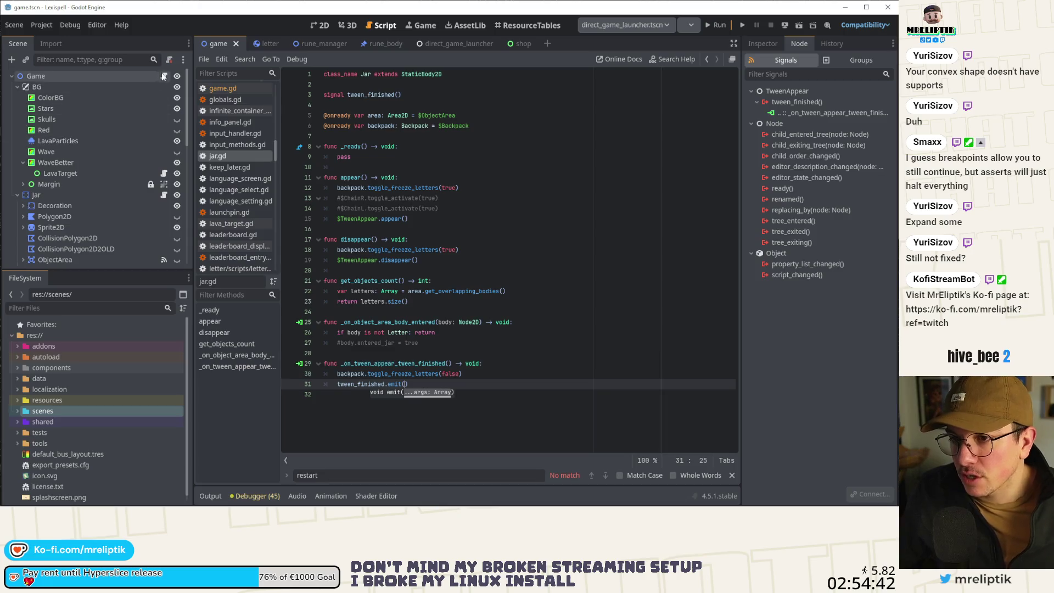
In game.gd, comment out the game_anim_finished await on line 227 with an explanatory note.
left_click(163, 76)
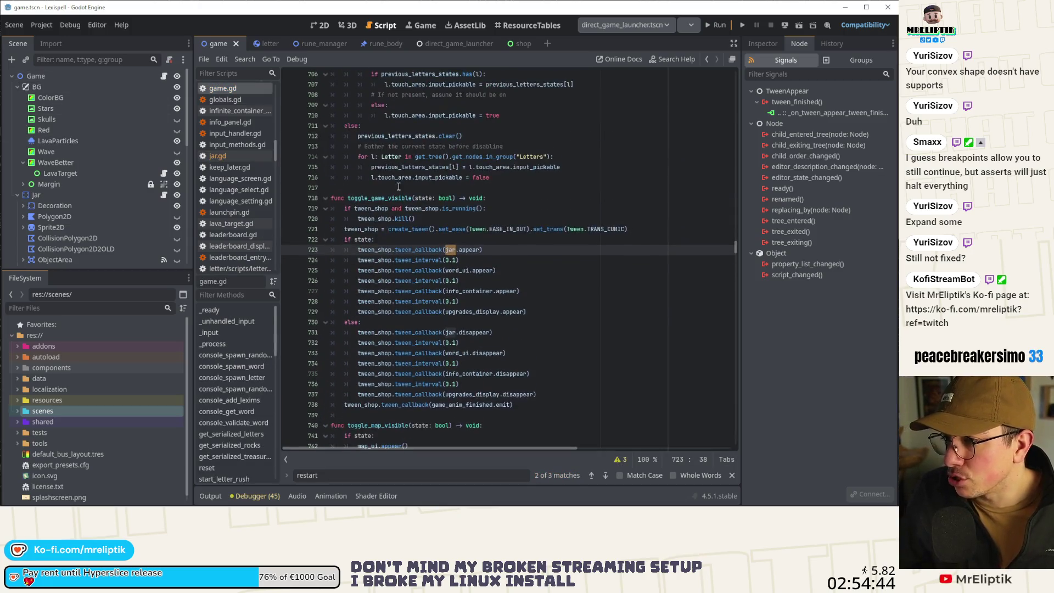
left_click(258, 310)
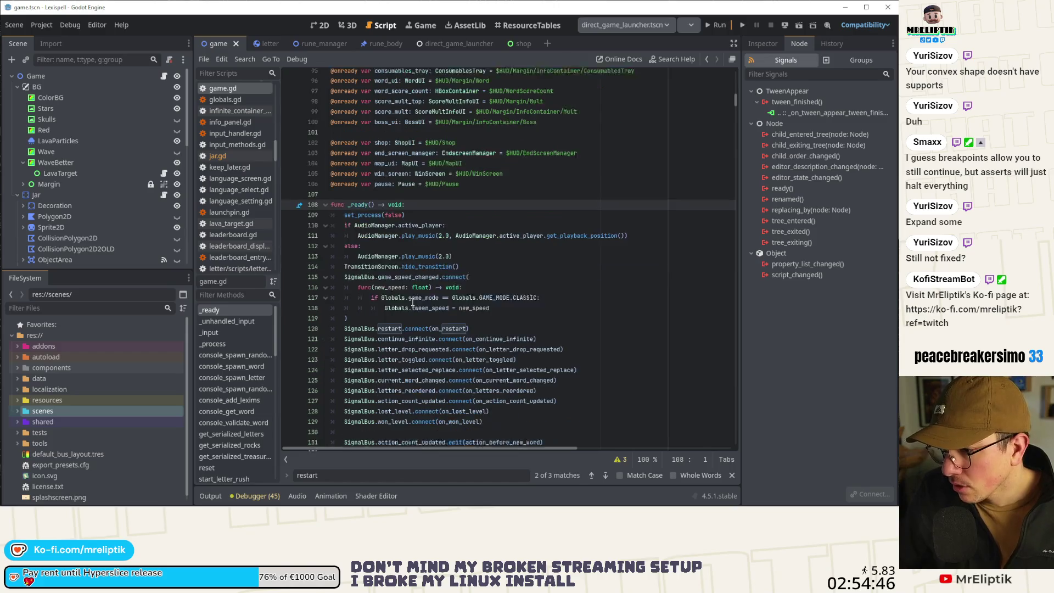
scroll(416, 297, "down", 20)
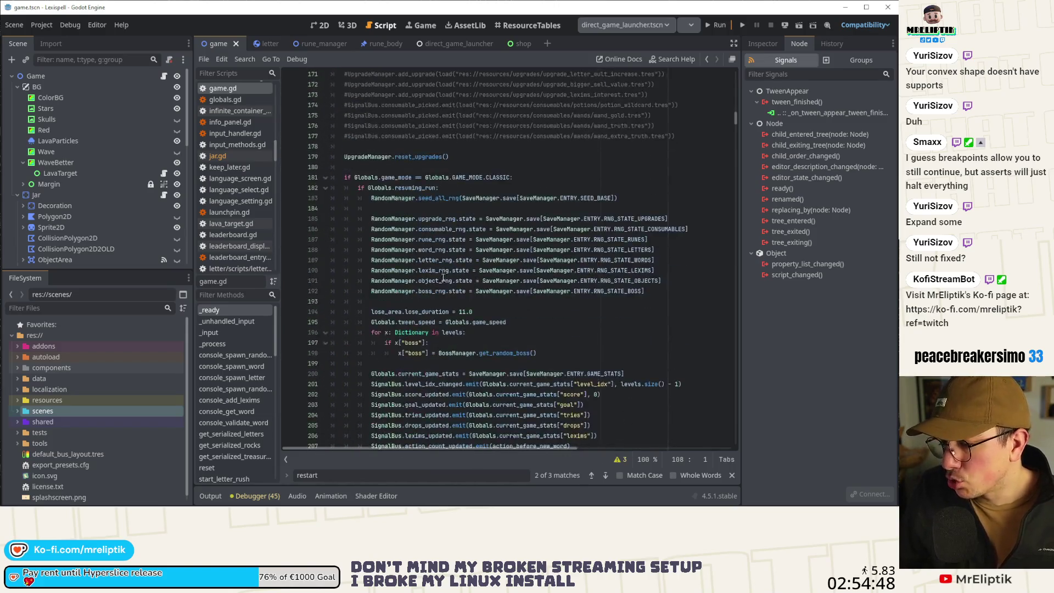
scroll(453, 283, "down", 4)
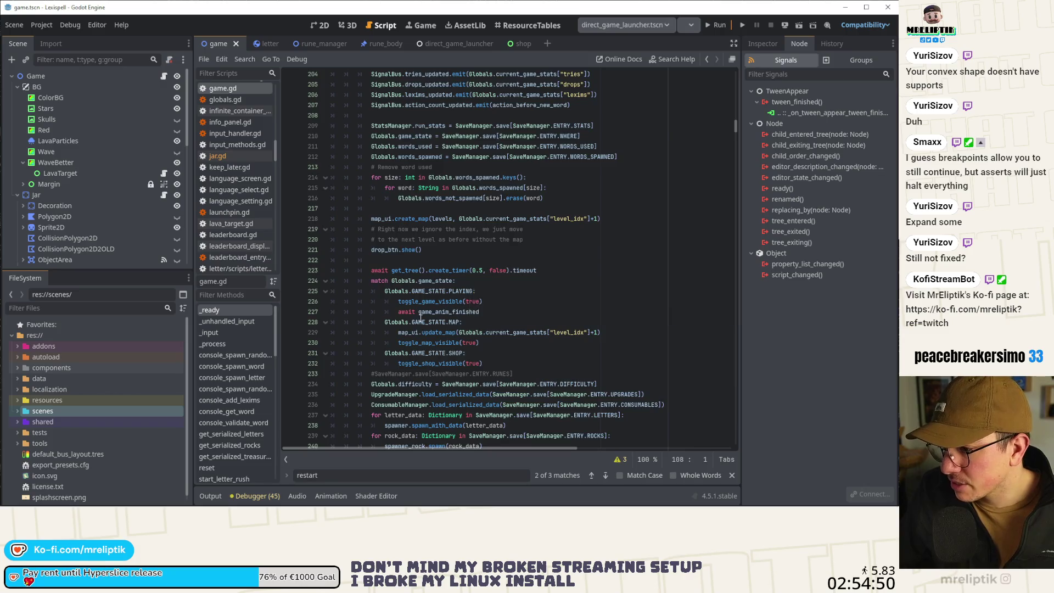
scroll(452, 285, "down", 2)
left_click(499, 281)
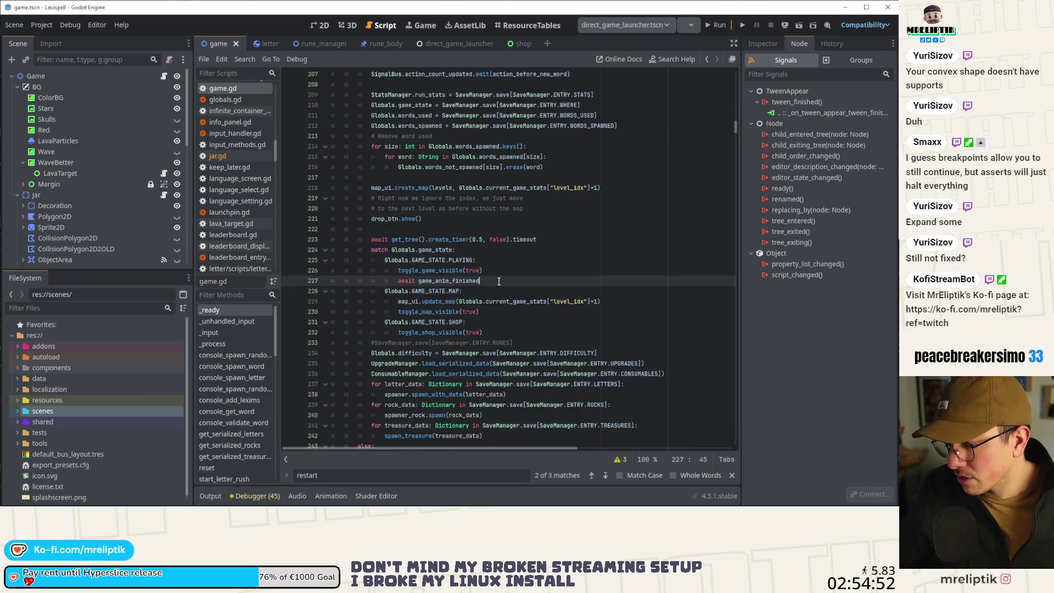
key("ctrl+k")
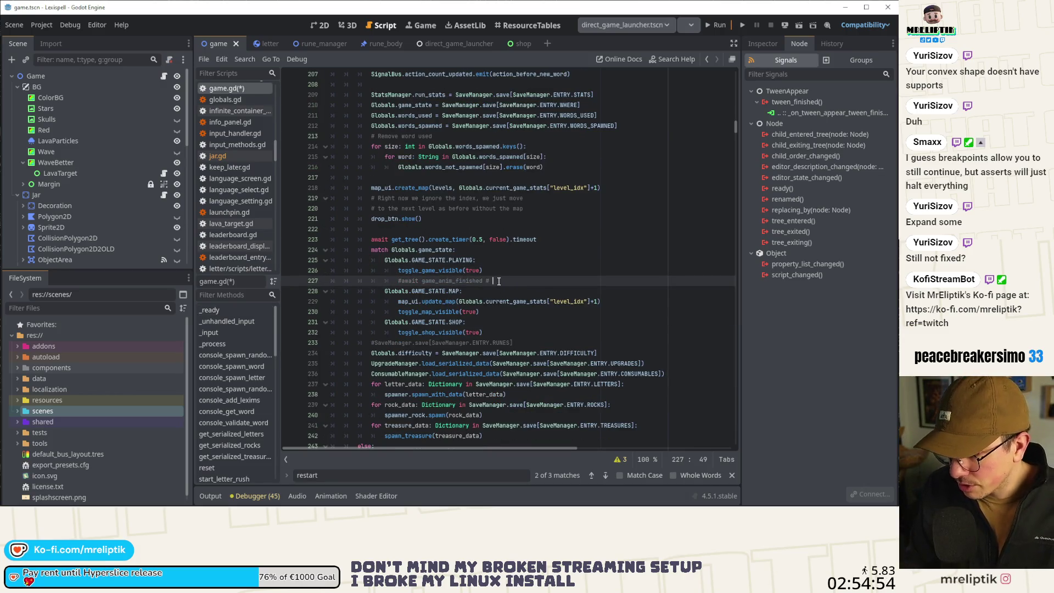
type("This one ")
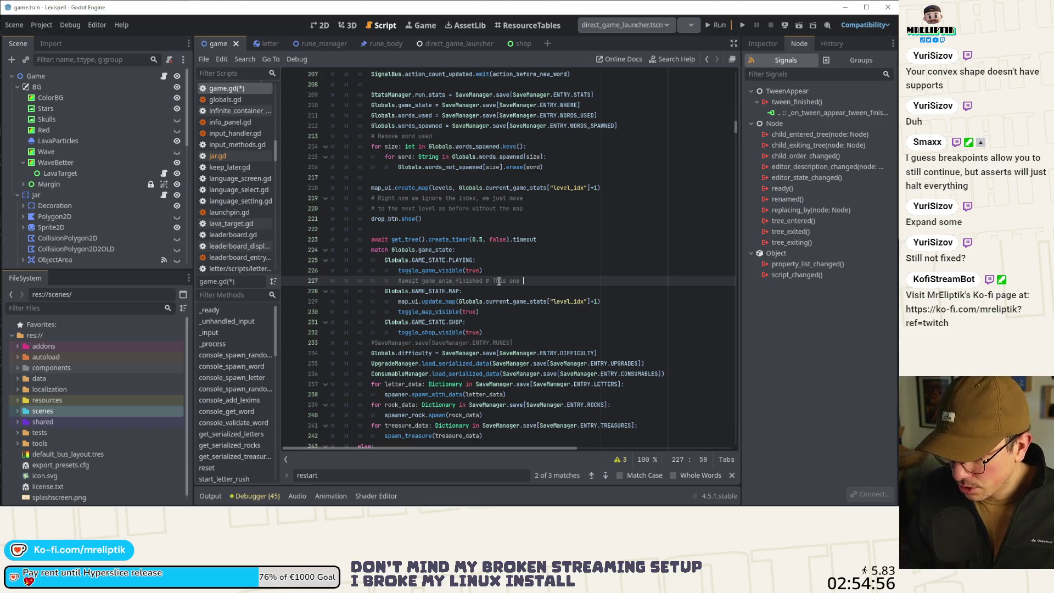
type("ends to")
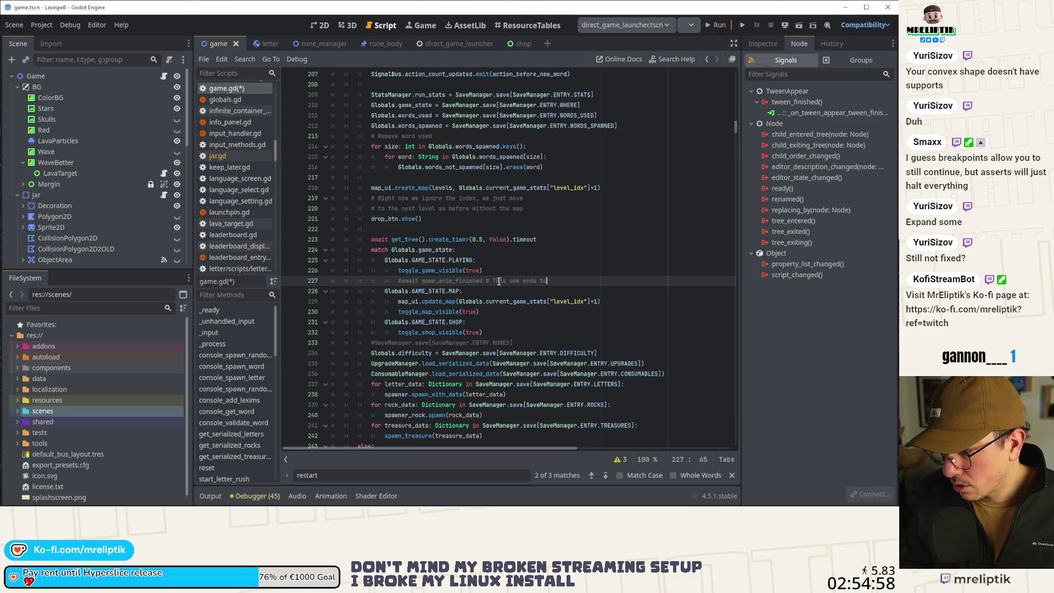
type("o fast as it")
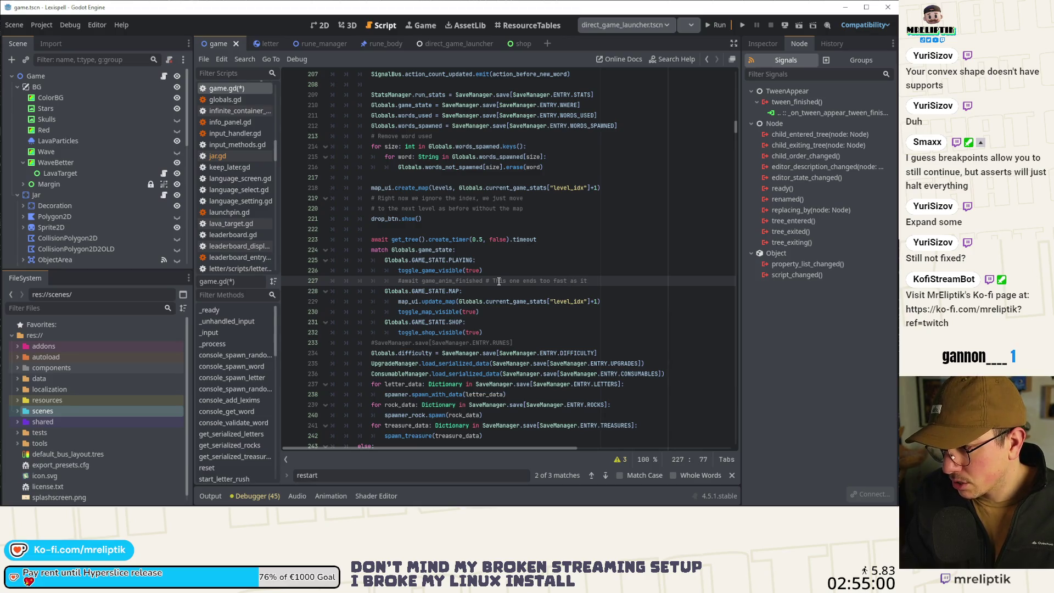
type("s just c")
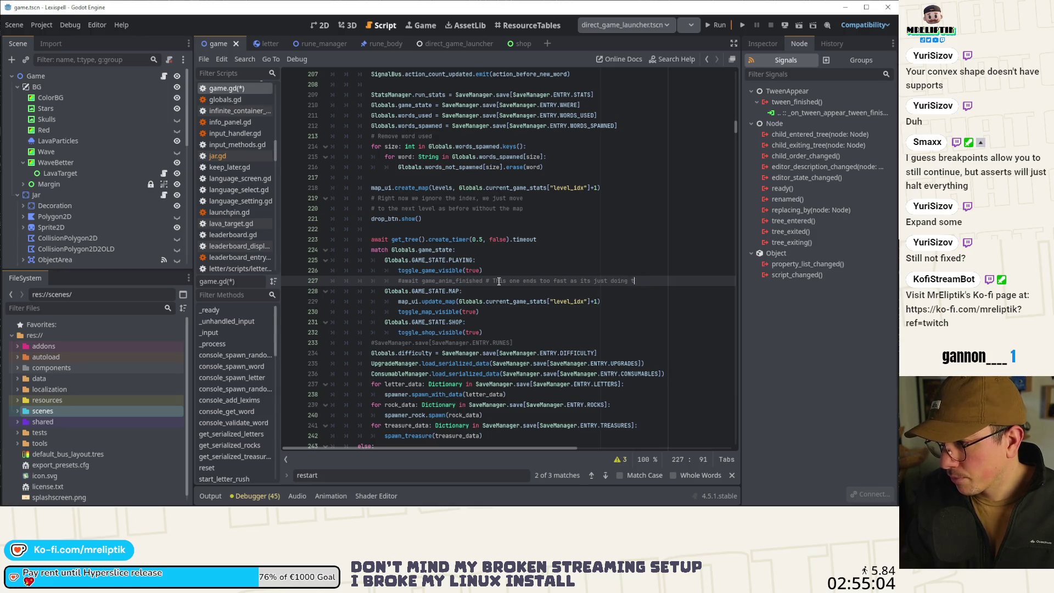
type("en_gllbacks")
Add 'await jar.tween_finished' below it, remove the stray empty line, save, and relaunch the game.
key("Return")
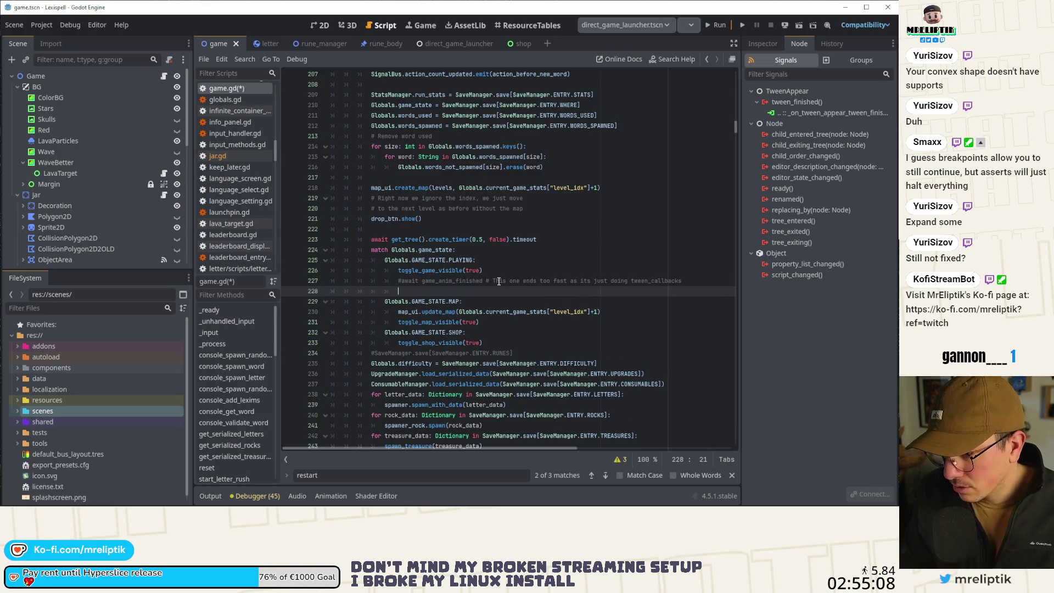
type("await jar.")
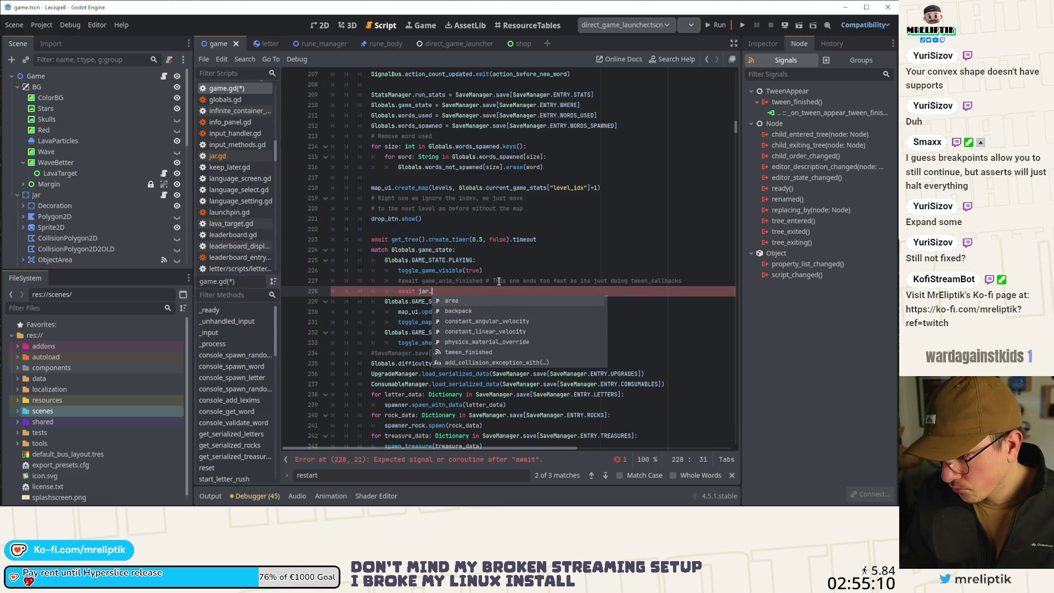
key("Down")
key("Down")
key("Down")
key("Down")
key("Down")
key("Return")
key("Return")
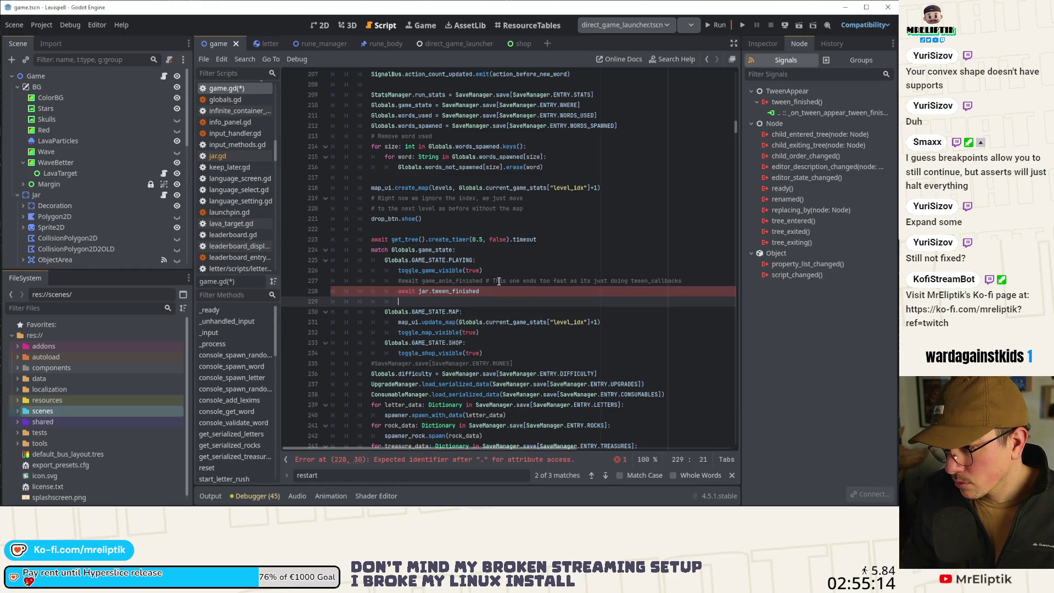
key("BackSpace")
key("BackSpace")
key("BackSpace")
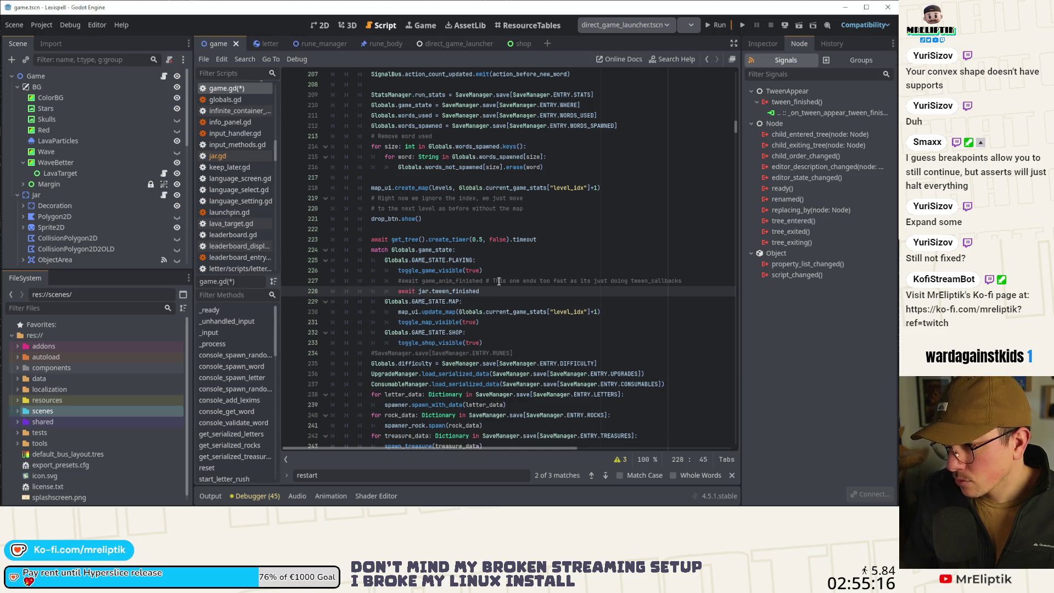
key("ctrl+s")
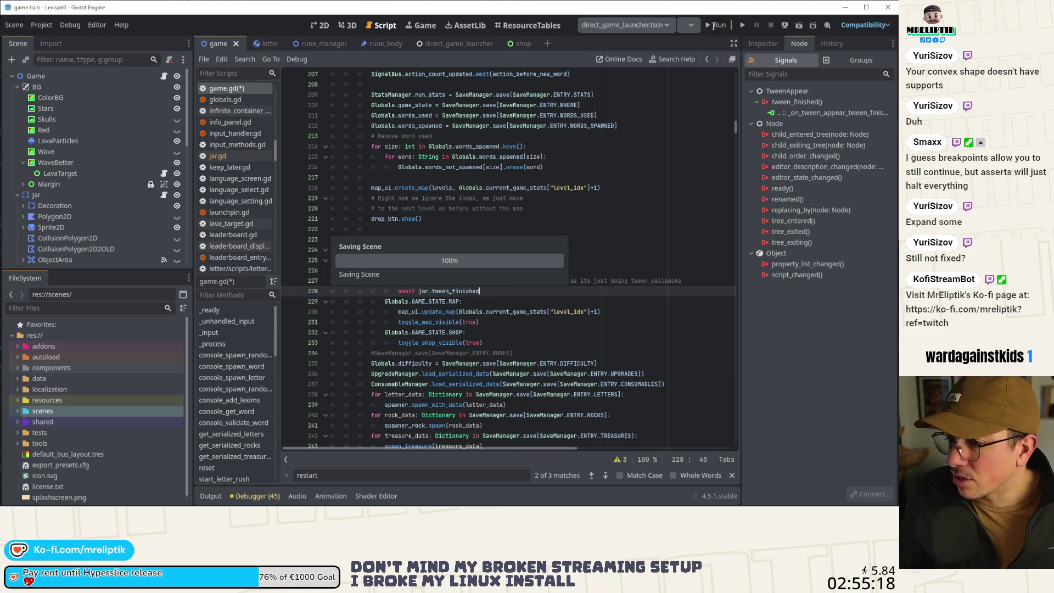
left_click(712, 26)
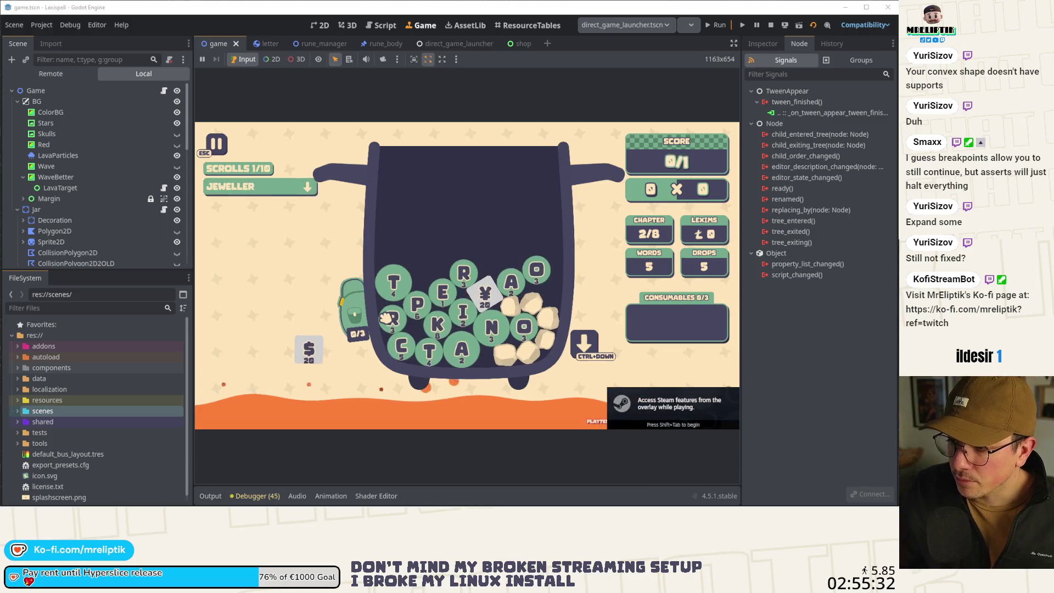
Run the game twice, reading the backpack's hint beside the jar each time.
mouse_move(352, 335)
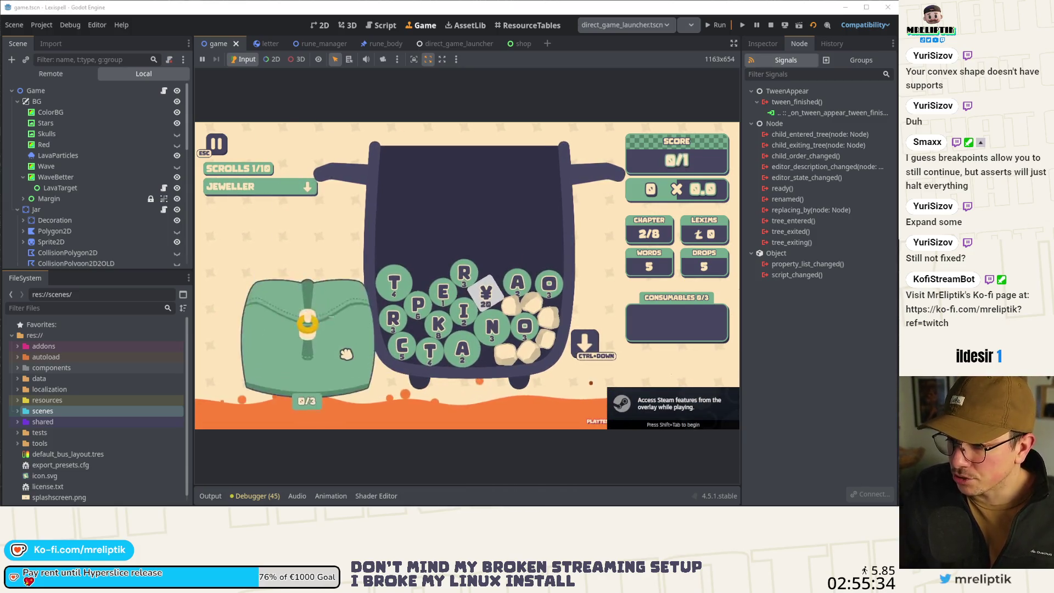
mouse_move(351, 310)
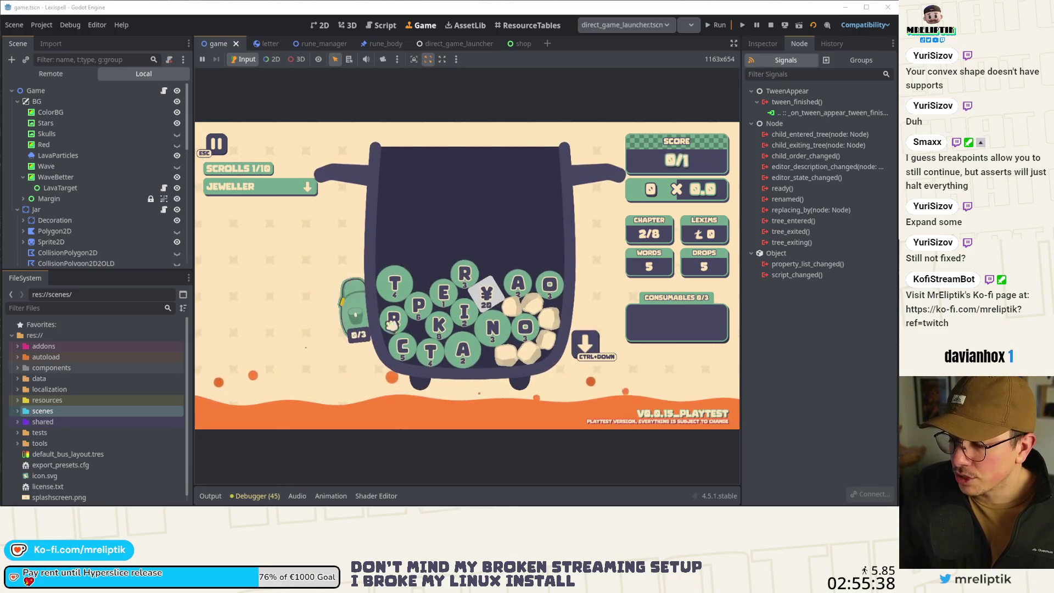
left_click(771, 25)
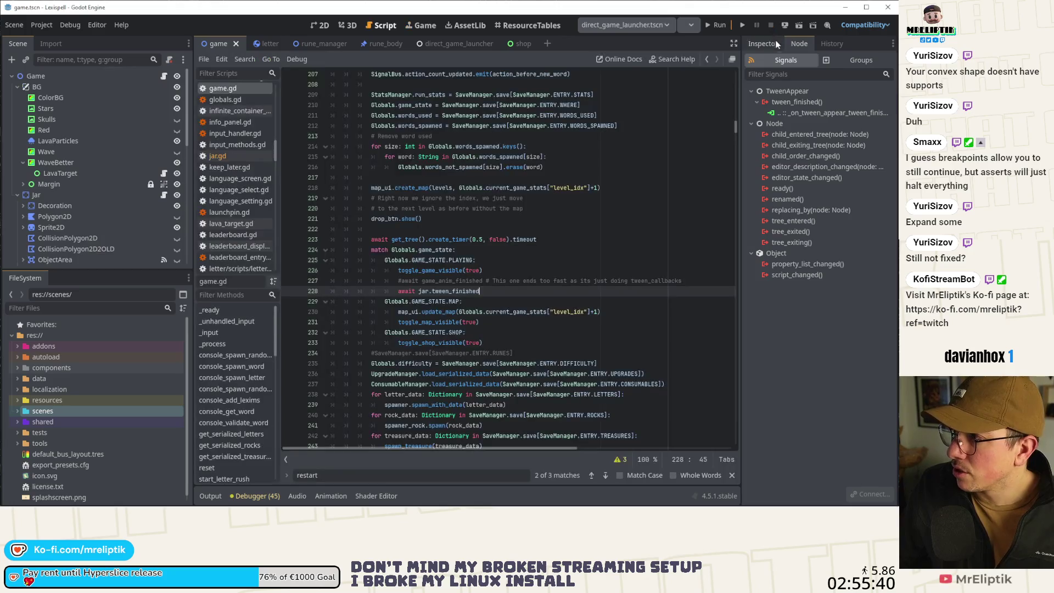
left_click(712, 25)
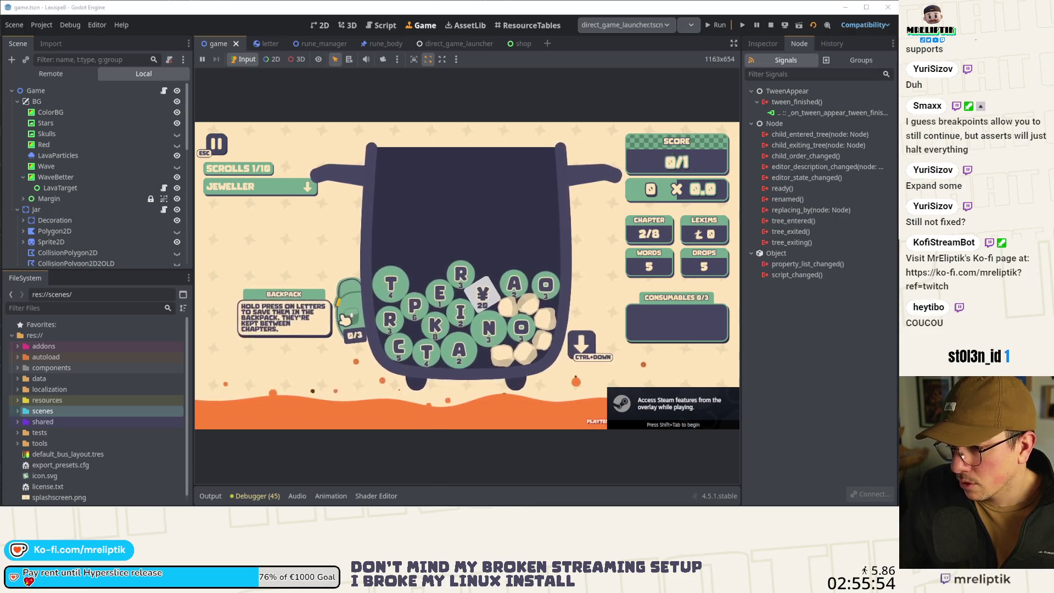
mouse_move(351, 322)
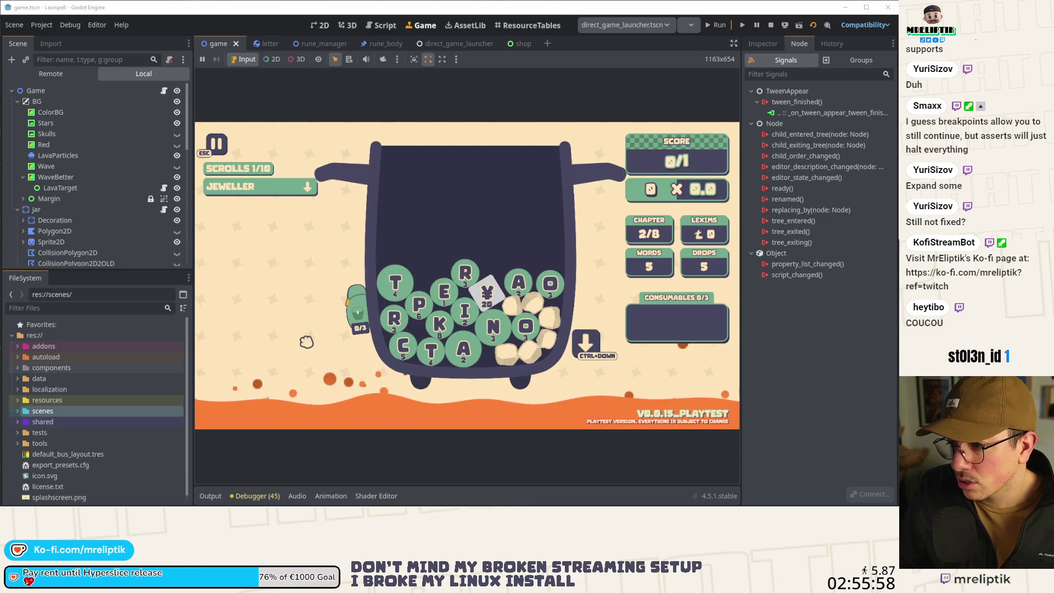
left_click(164, 92)
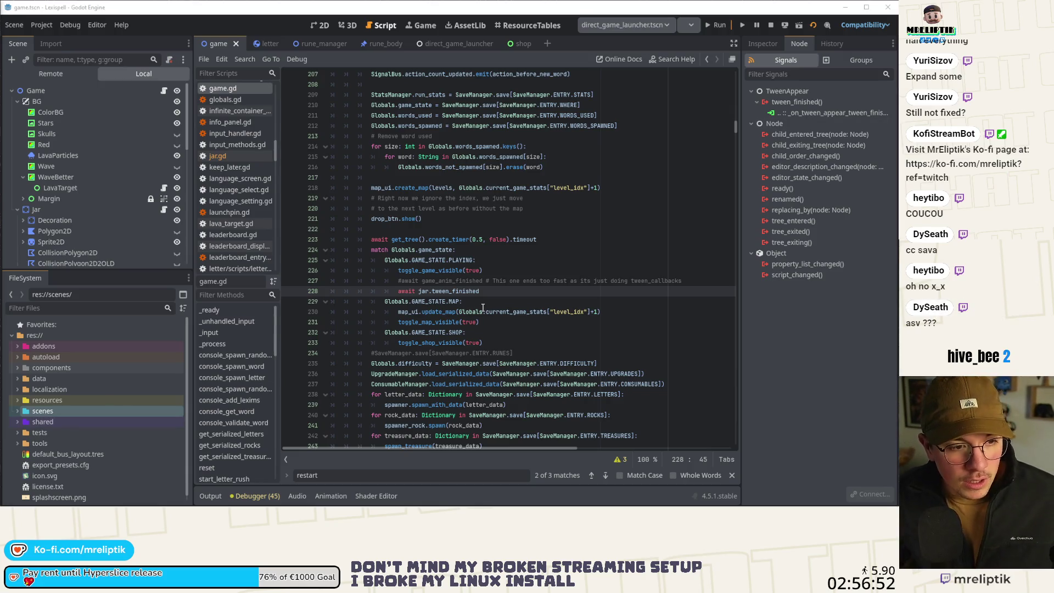
Scroll game.gd down to the block reloading saved letters, rocks and treasures.
mouse_move(483, 308)
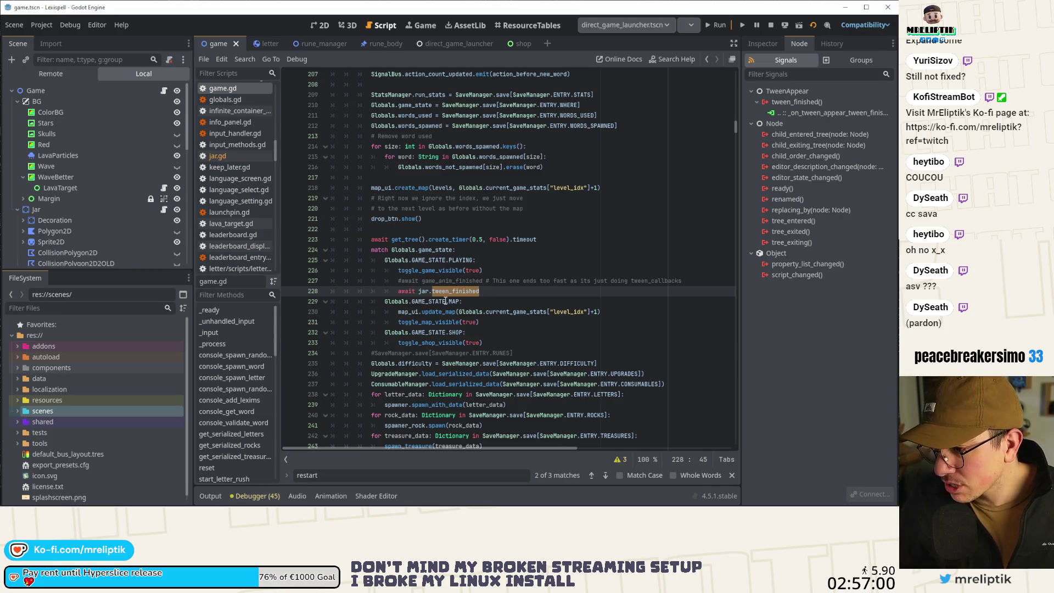
scroll(427, 330, "down", 4)
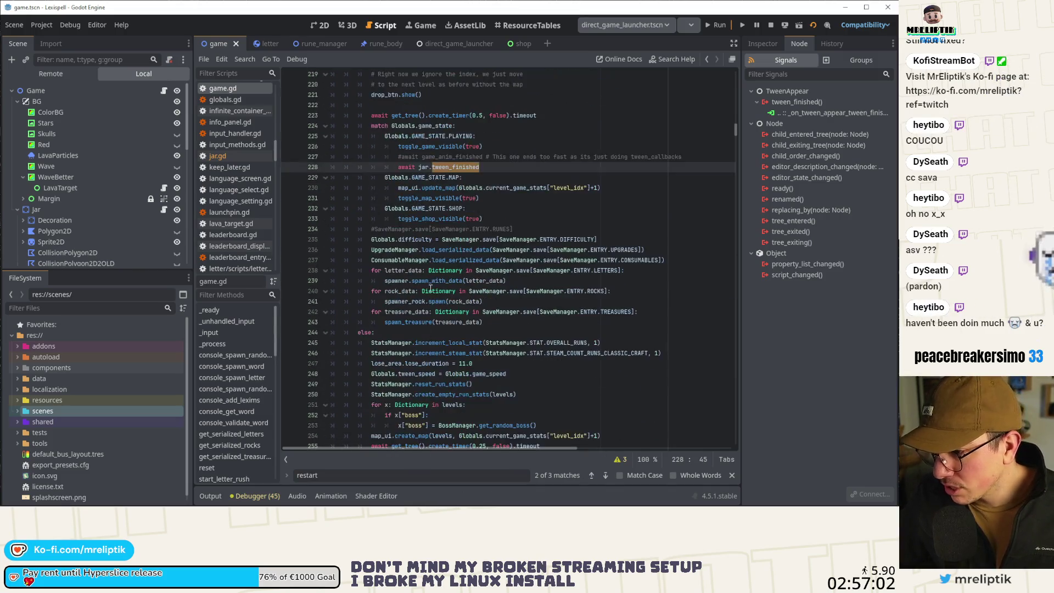
double_click(407, 311)
double_click(407, 321)
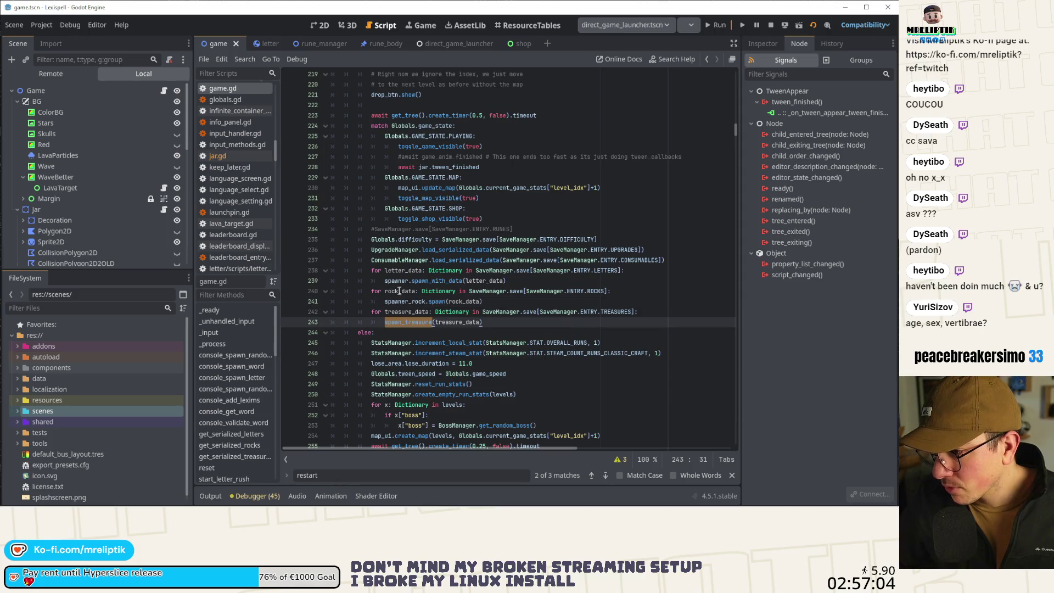
double_click(398, 302)
double_click(396, 281)
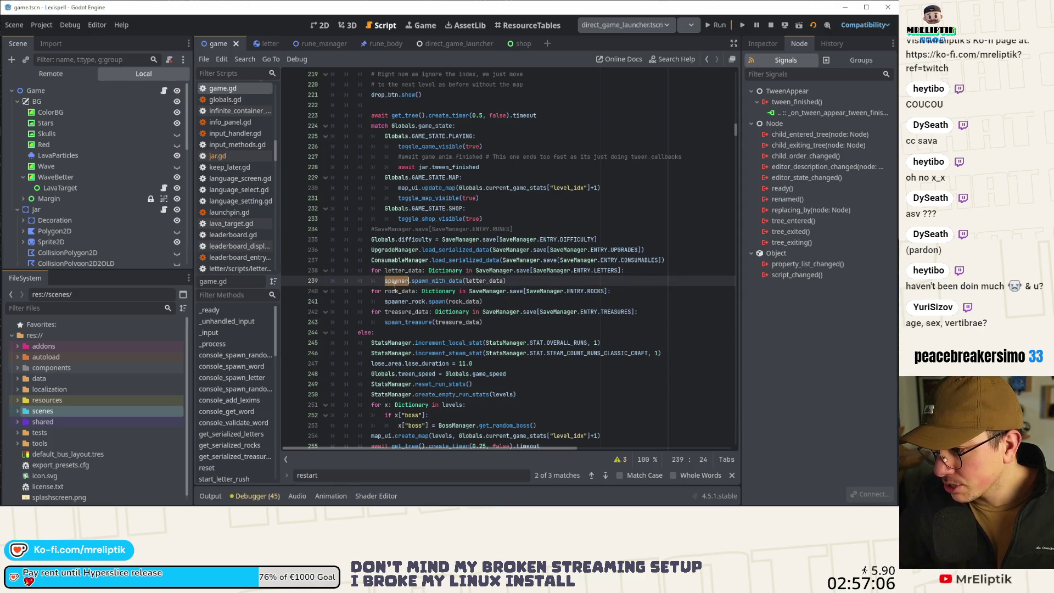
left_click_drag(411, 286, 463, 299)
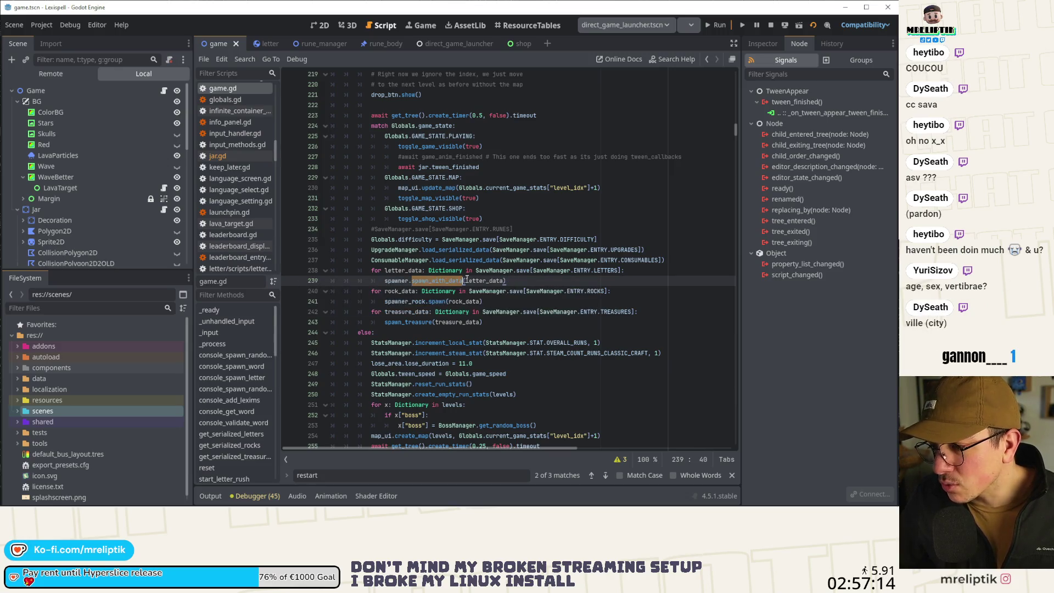
scroll(61, 201, "down", 5)
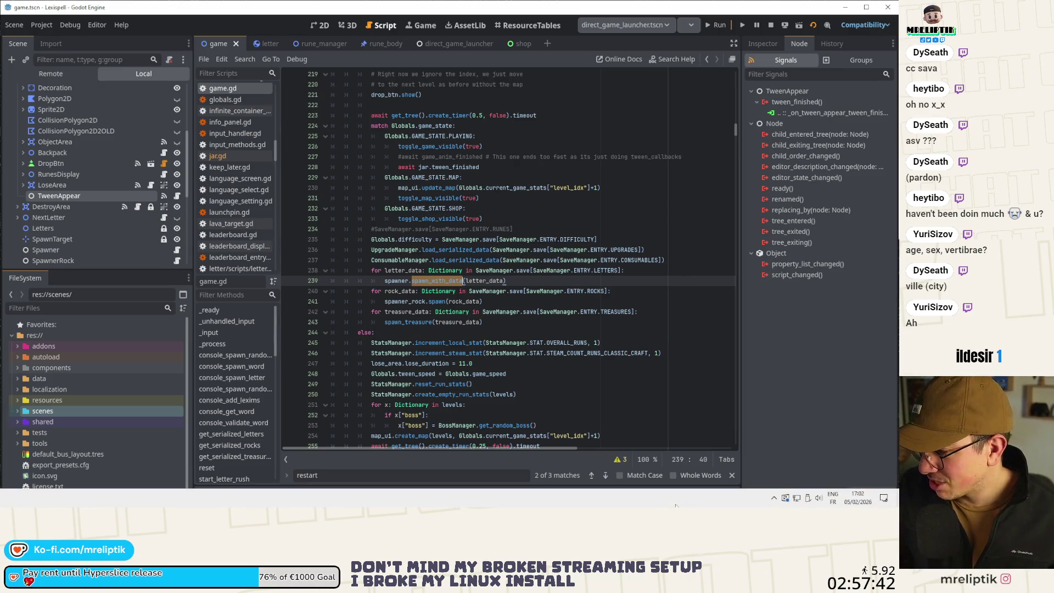
Jump from spawner.spawn_with_data on line 239 to its definition in spawner.gd.
mouse_move(151, 507)
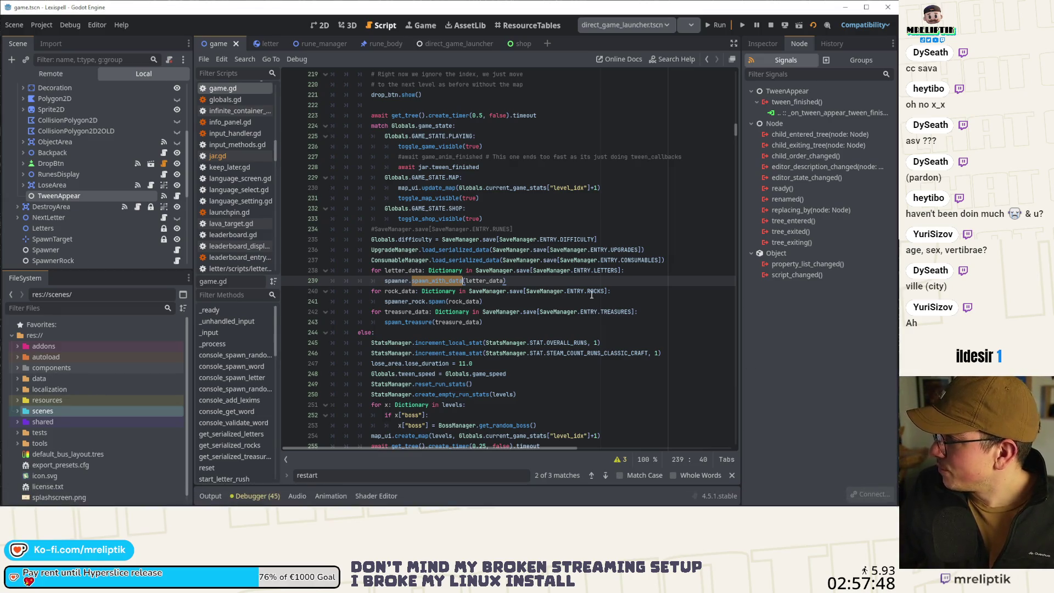
mouse_move(433, 294)
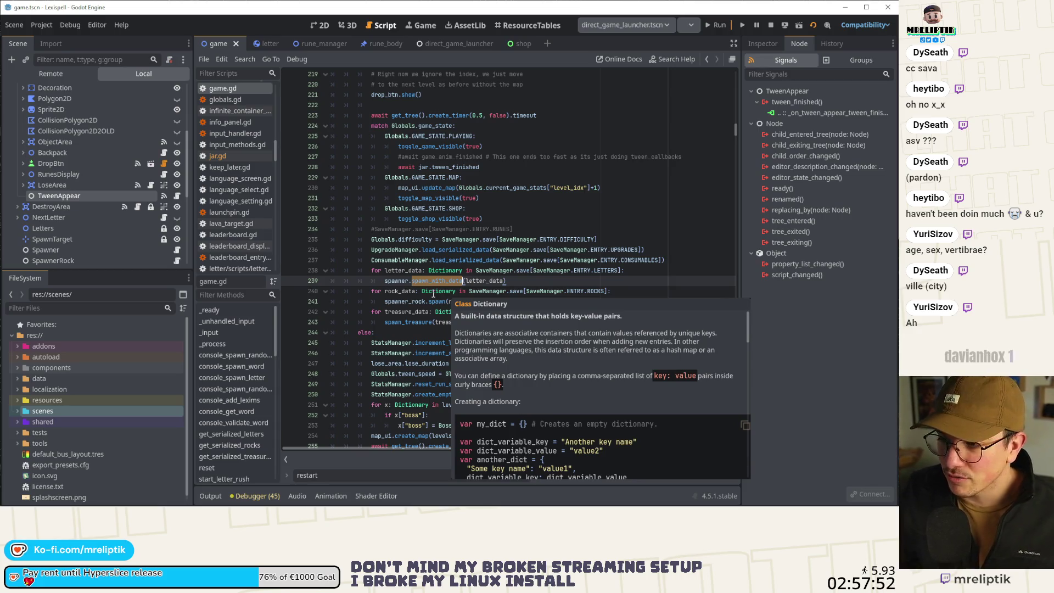
double_click(396, 280)
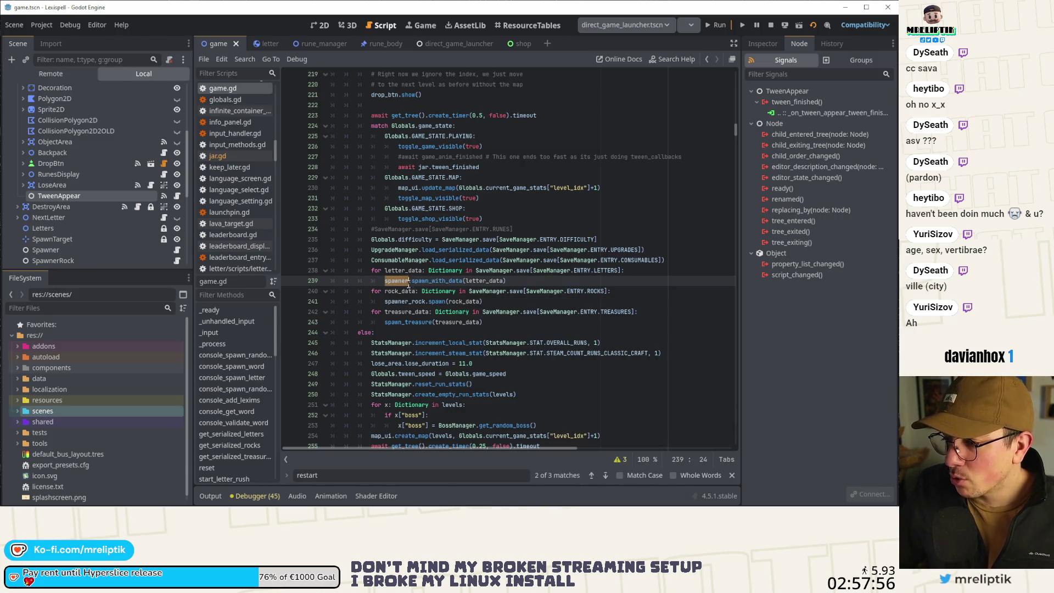
double_click(429, 281)
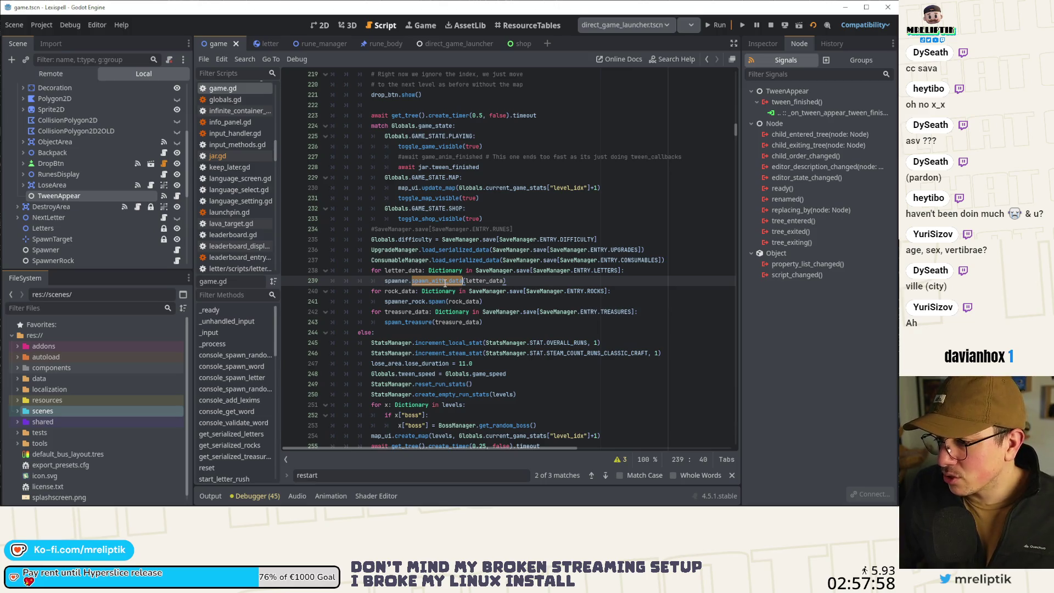
left_click(446, 280, "ctrl")
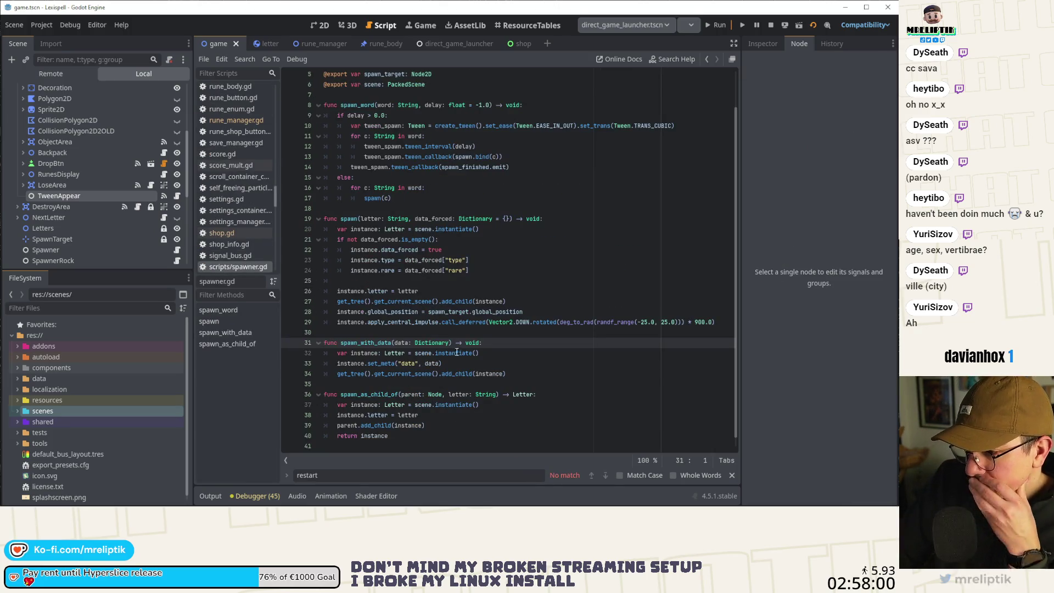
Examine spawn_with_data's lines 32–34, including the get_current_scene add_child call.
double_click(397, 373)
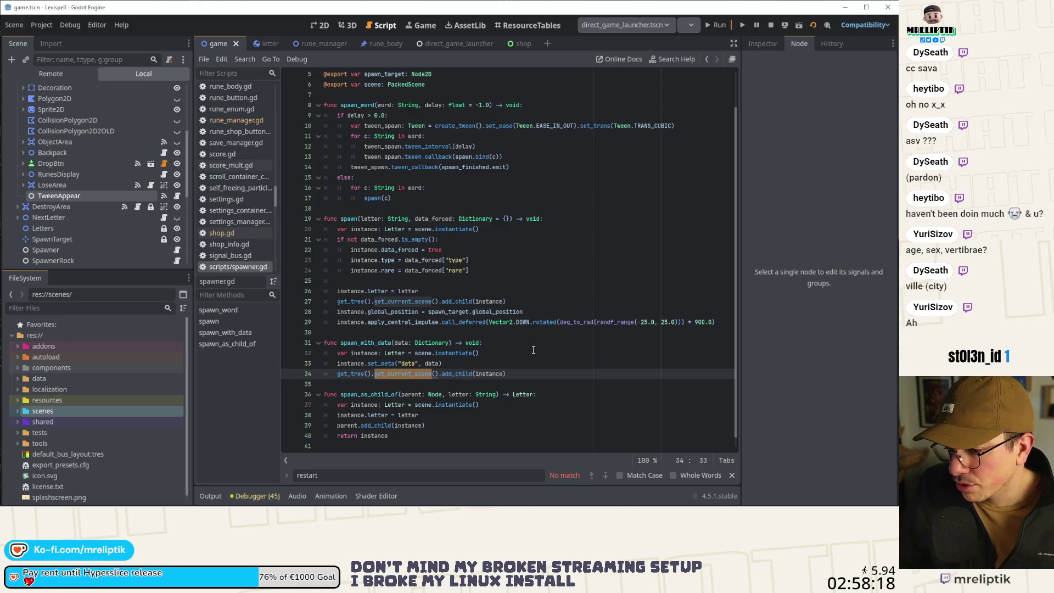
left_click(523, 372)
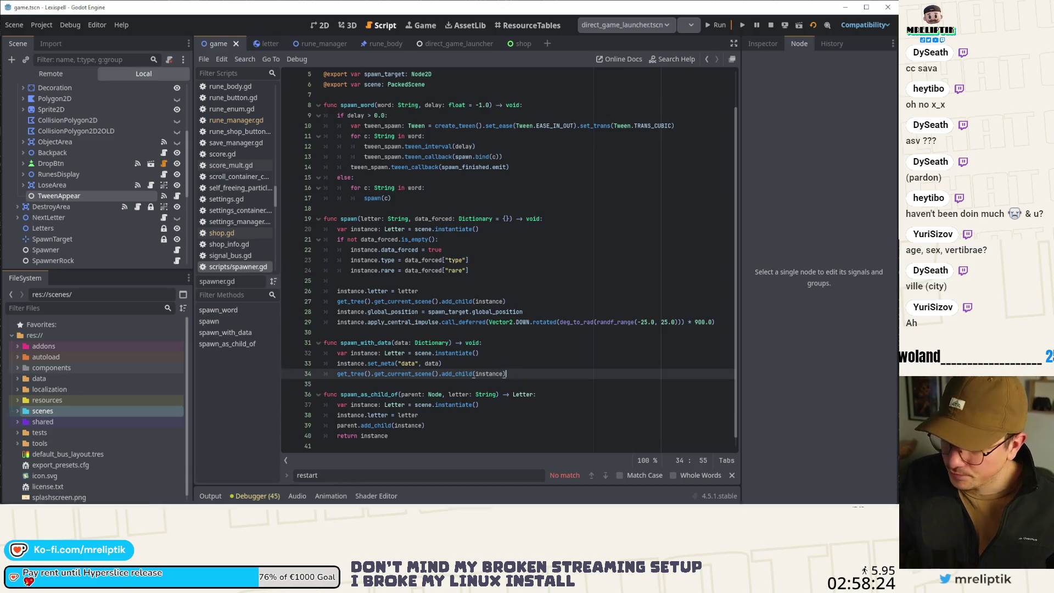
left_click(775, 498)
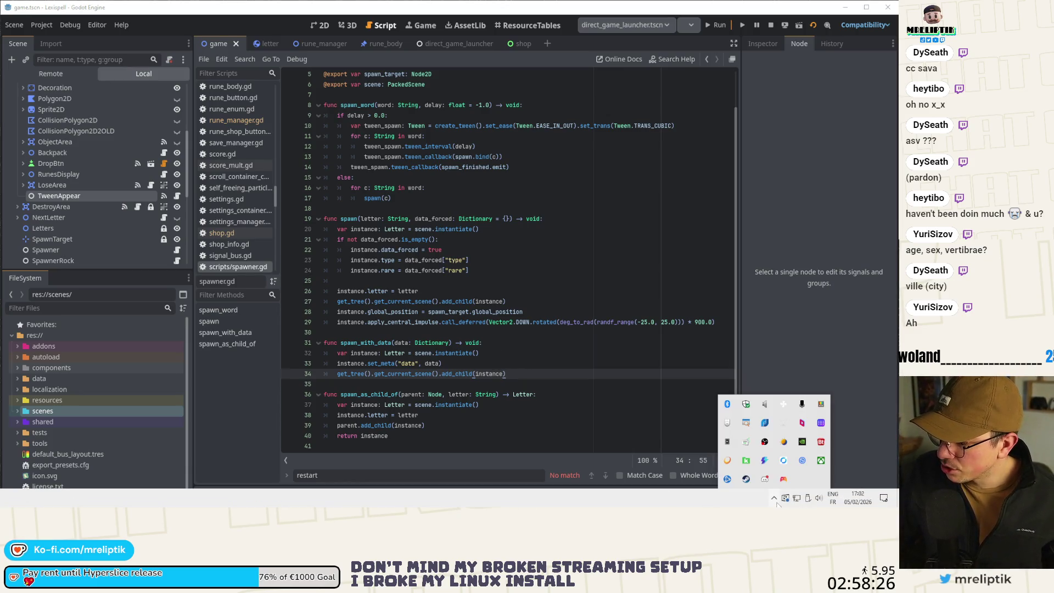
left_click(815, 343)
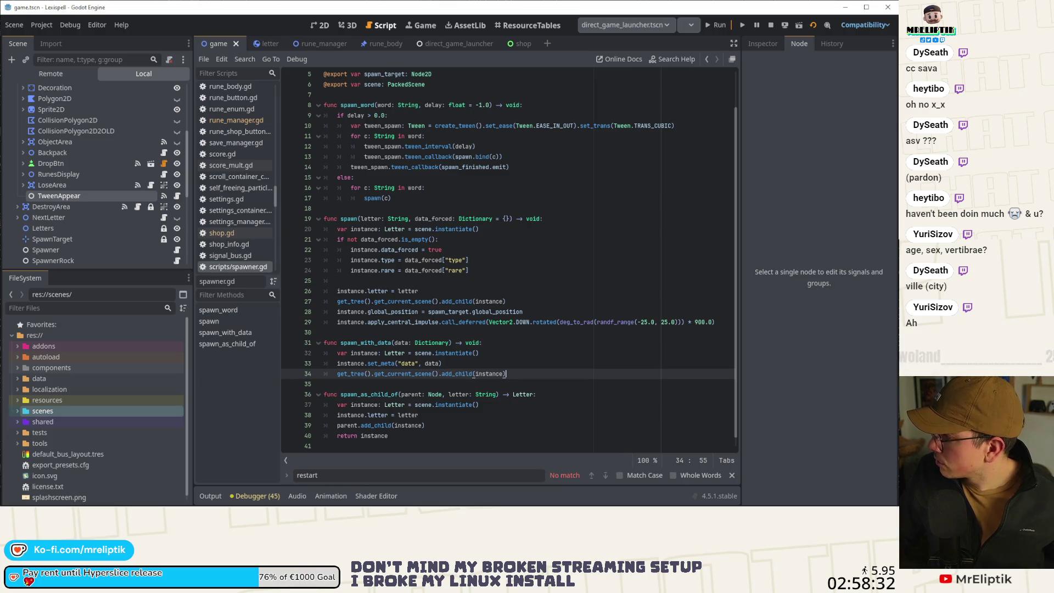
mouse_move(650, 505)
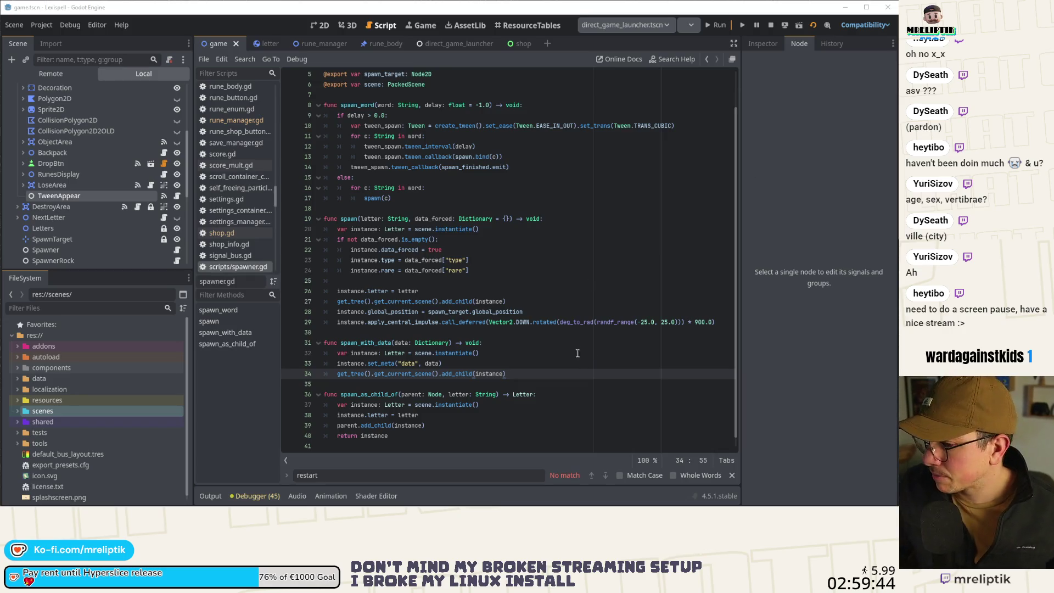
left_click(363, 353)
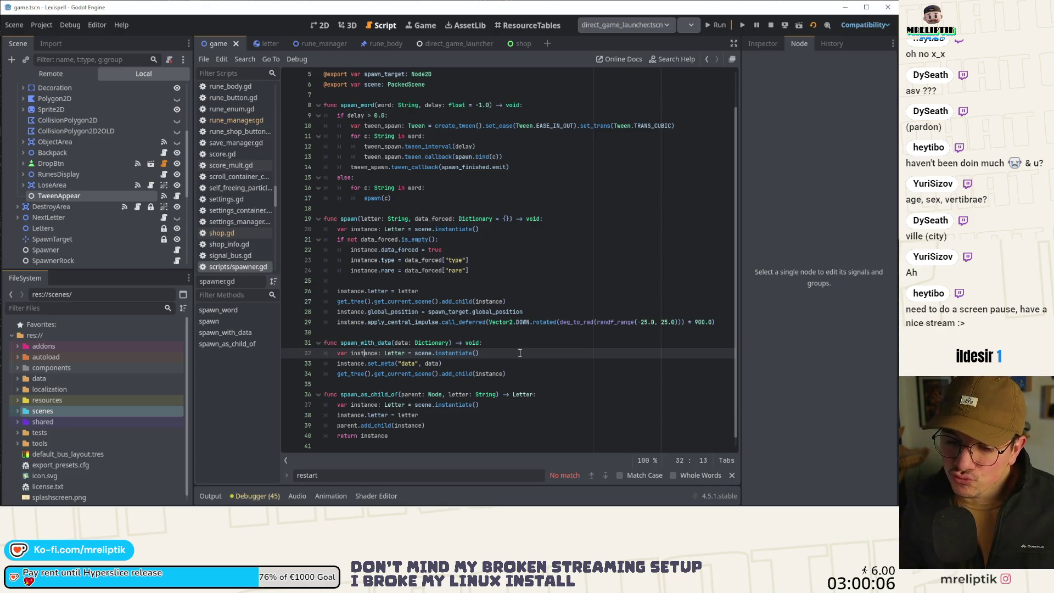
left_click(485, 363)
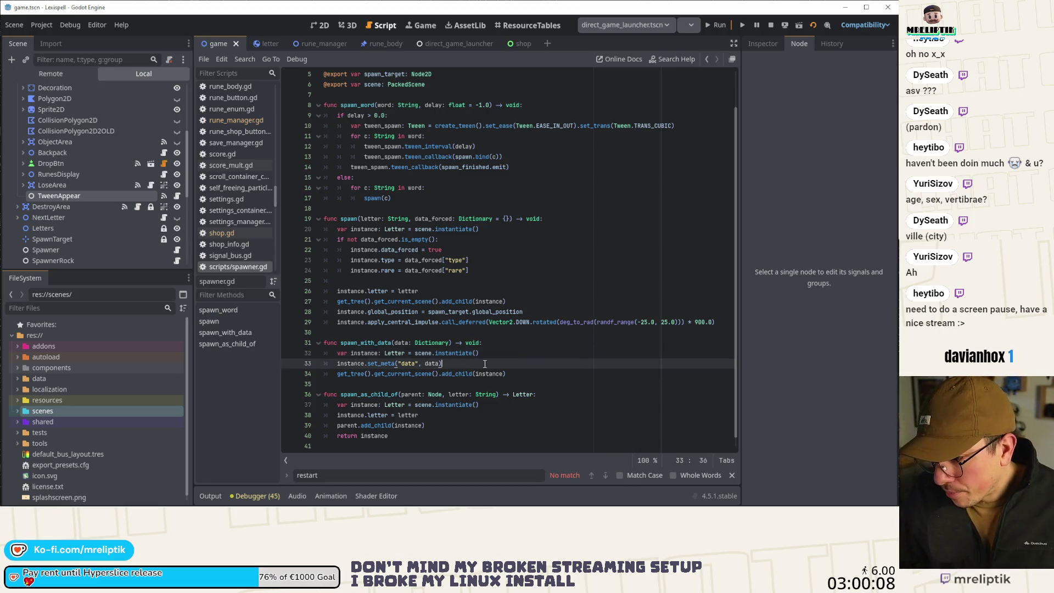
Duplicate spawn_with_data and rename the copy spawn_as_child_of_with_data.
mouse_move(517, 374)
left_mouse_down()
mouse_move(516, 344)
mouse_move(539, 379)
left_mouse_up()
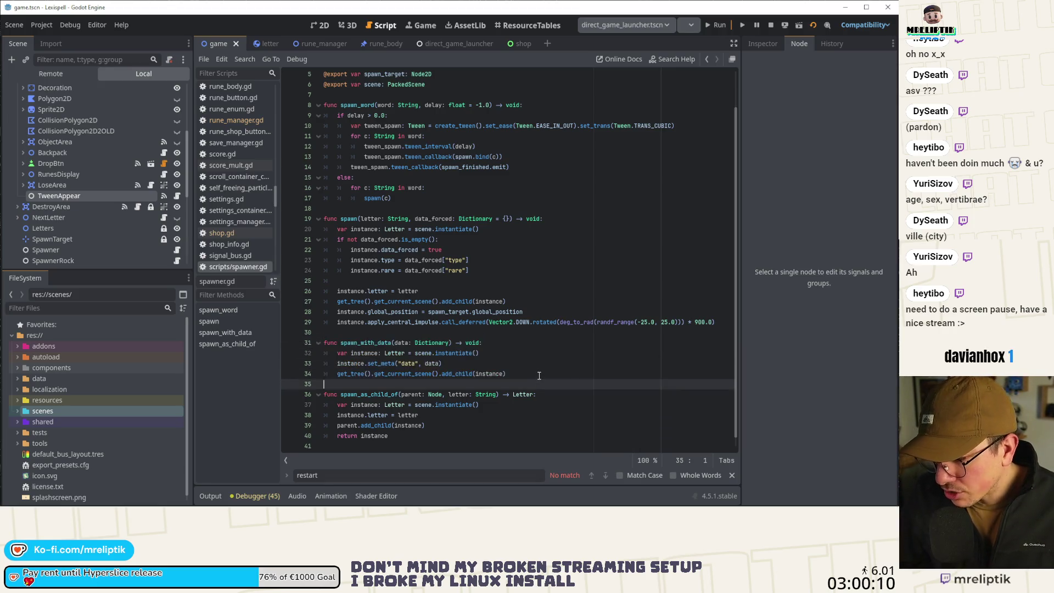
key("Return")
type("func spawn_with_data(data: Dictionary) -> void: \tvar instance: Letter = scene.instantiate() \tinstance.set_meta(\"data\", data) \tget_tree().get_current_scene().add_child(instance)")
scroll(364, 340, "down", 2)
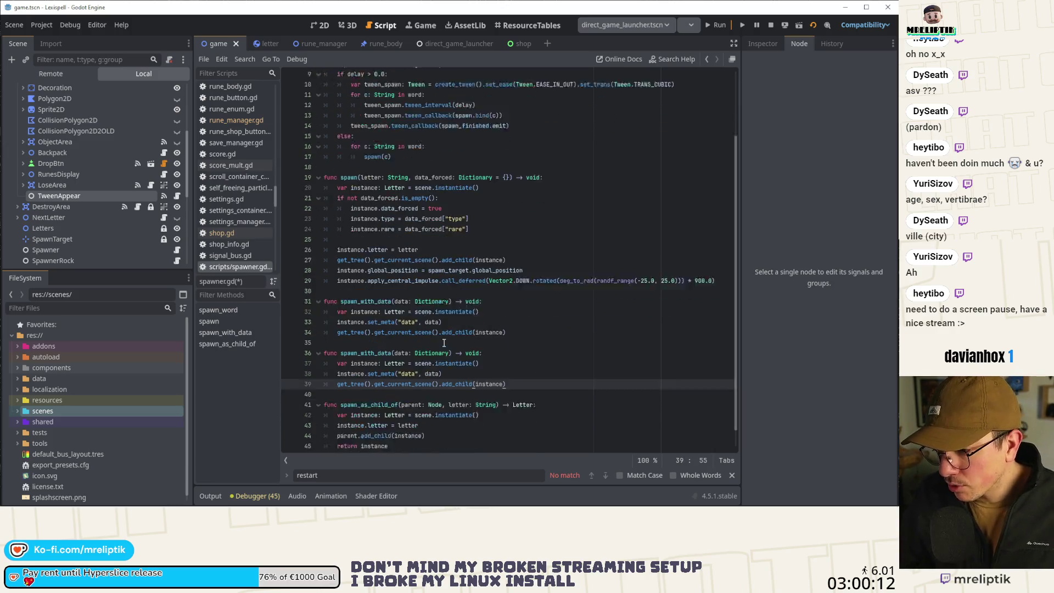
left_click(362, 333)
type("as_child_of_")
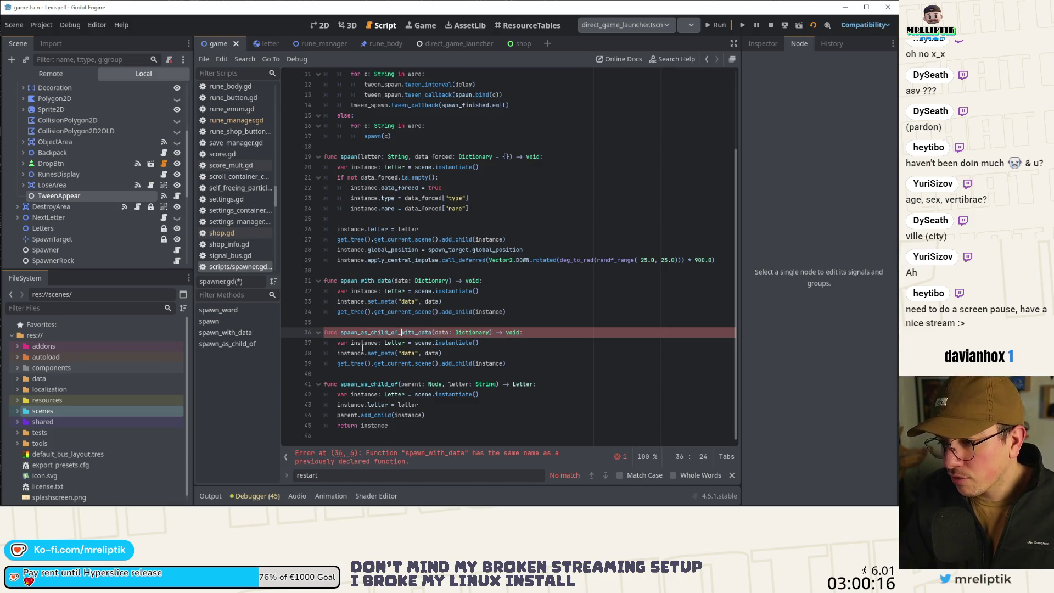
Replace the copy's current-scene add_child line with parent.add_child.
left_click(376, 406)
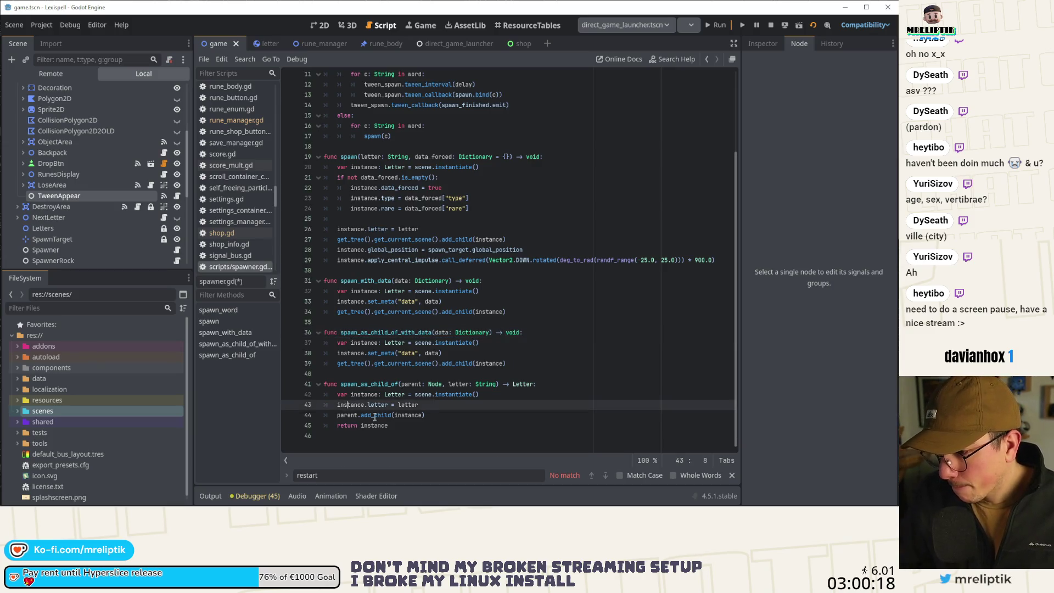
left_click(378, 415)
key("ctrl+shift+d")
key("alt+Up")
key("alt+Up")
key("alt+Up")
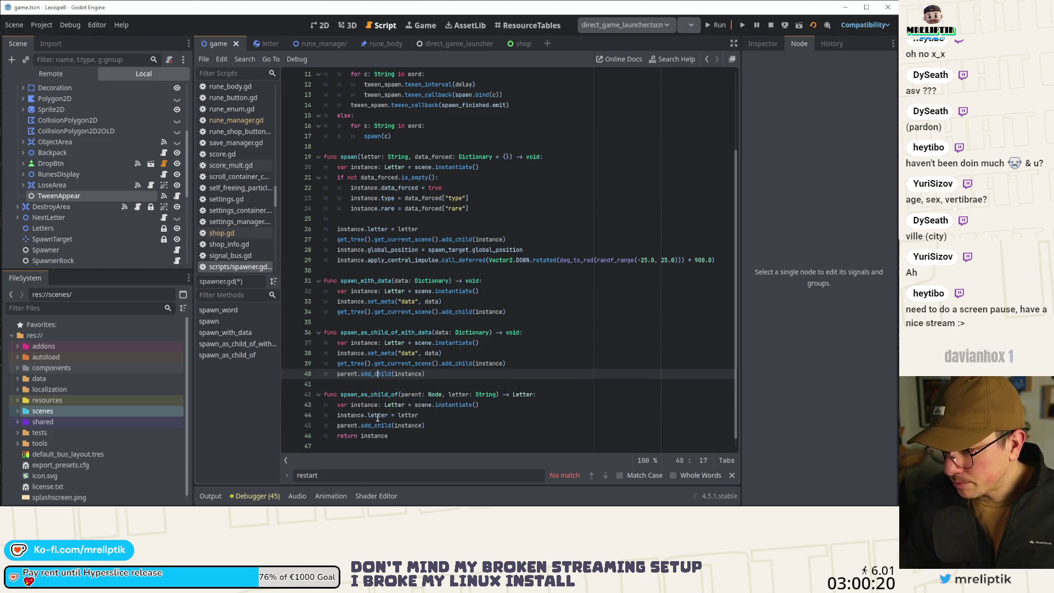
key("Up")
key("ctrl+shift+k")
key("ctrl+s")
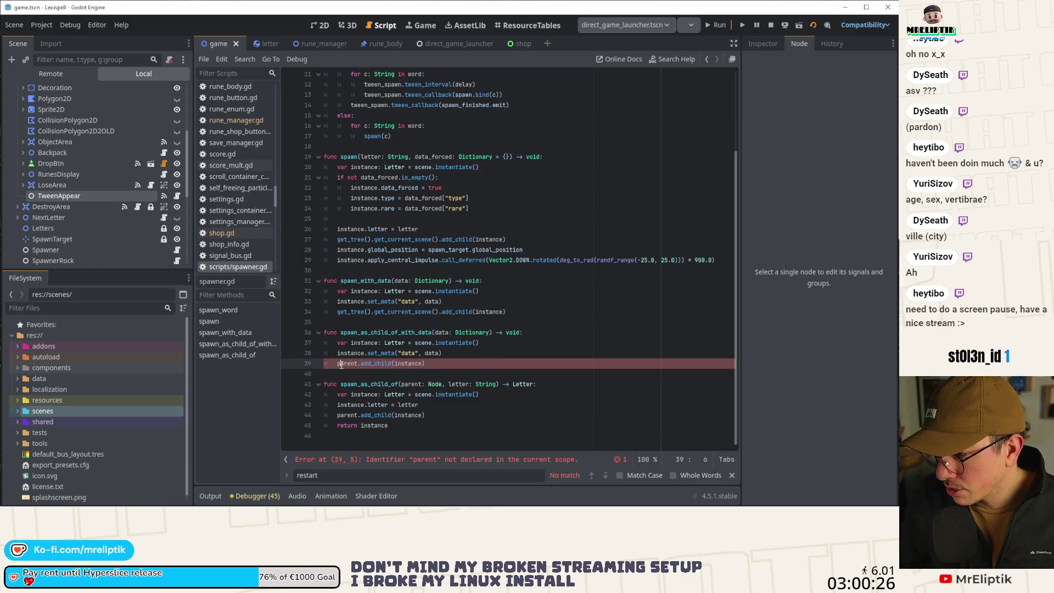
Add a 'parent: Node' parameter to spawn_as_child_of_with_data and save spawner.gd.
left_click(434, 333)
type("parent: Node,")
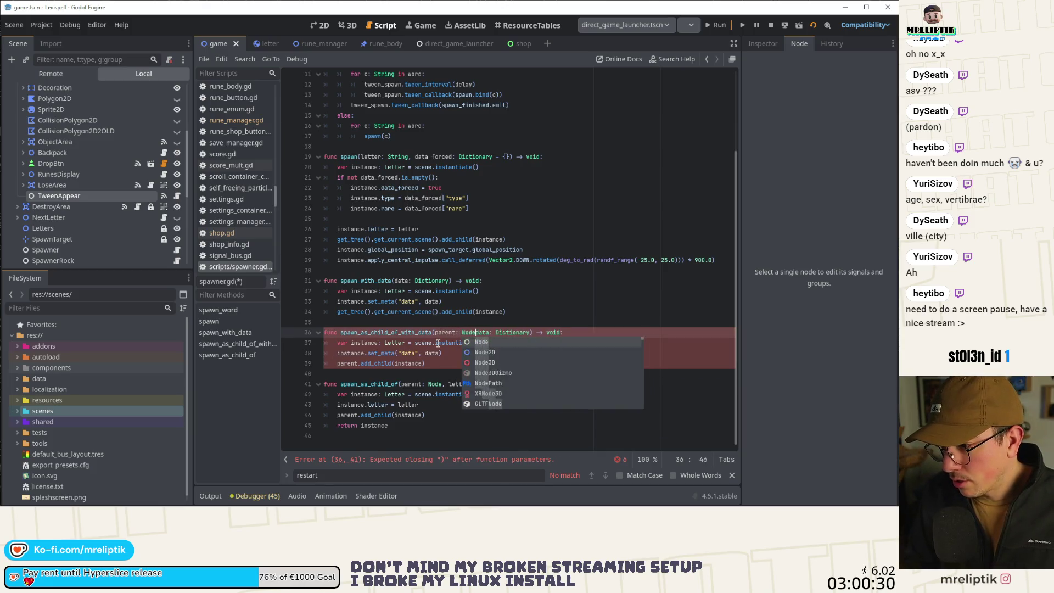
key("ctrl+s")
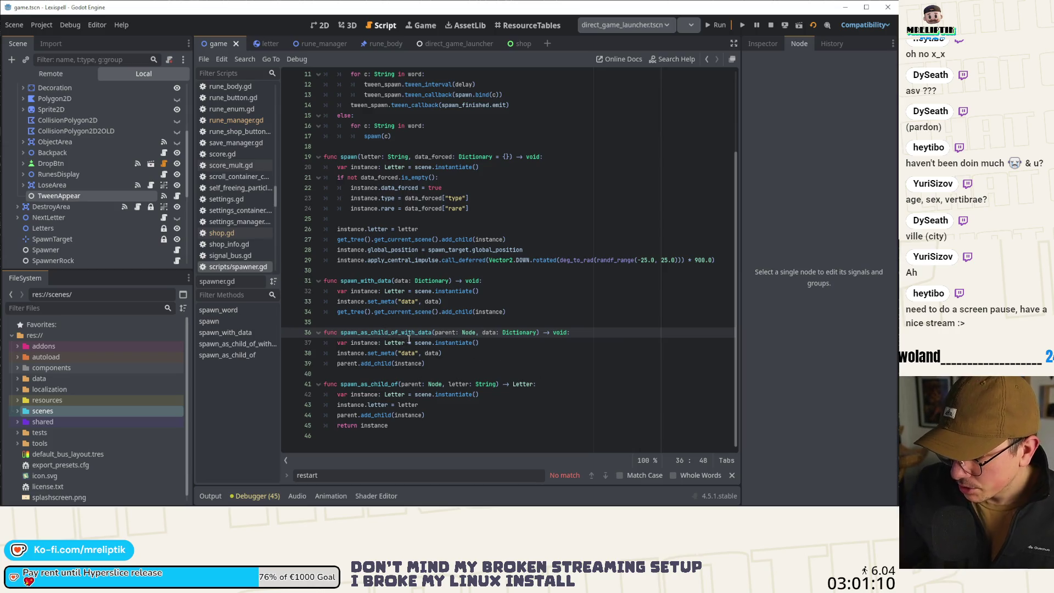
double_click(376, 363)
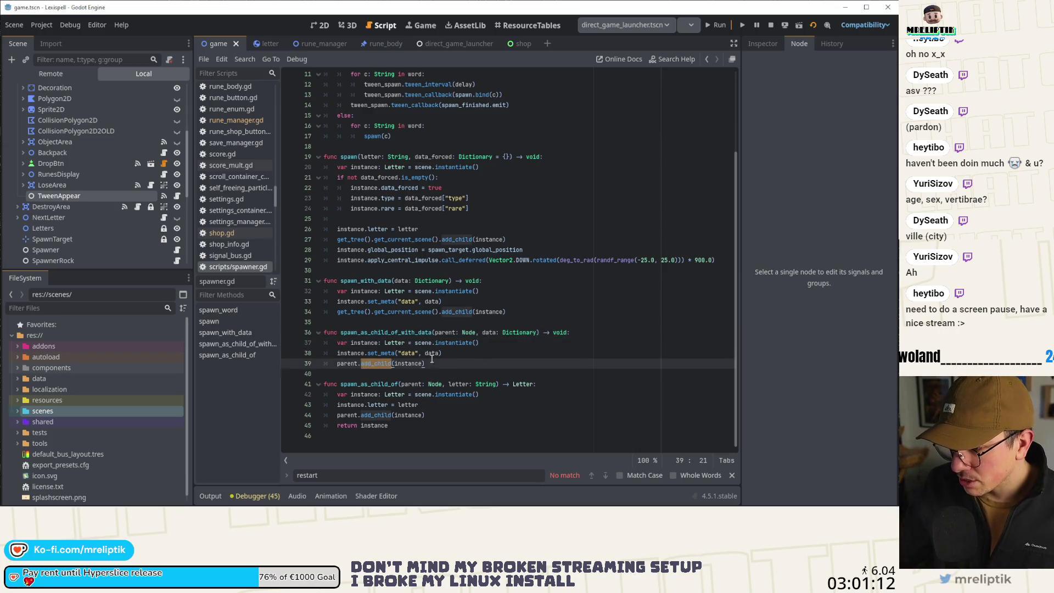
double_click(385, 332)
key("ctrl+s")
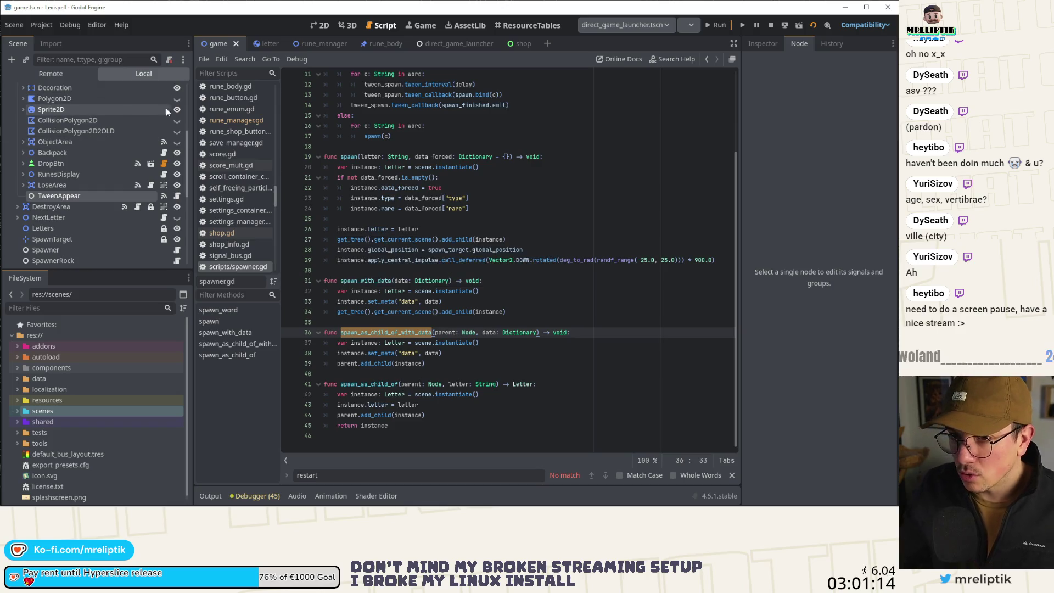
scroll(156, 204, "up", 3)
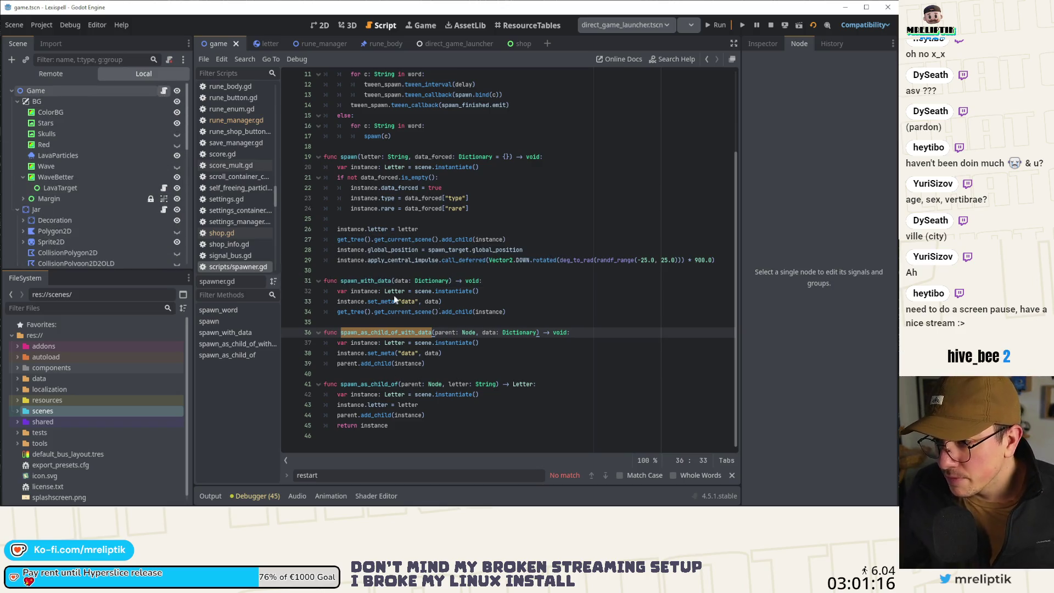
key("alt+Left")
key("End")
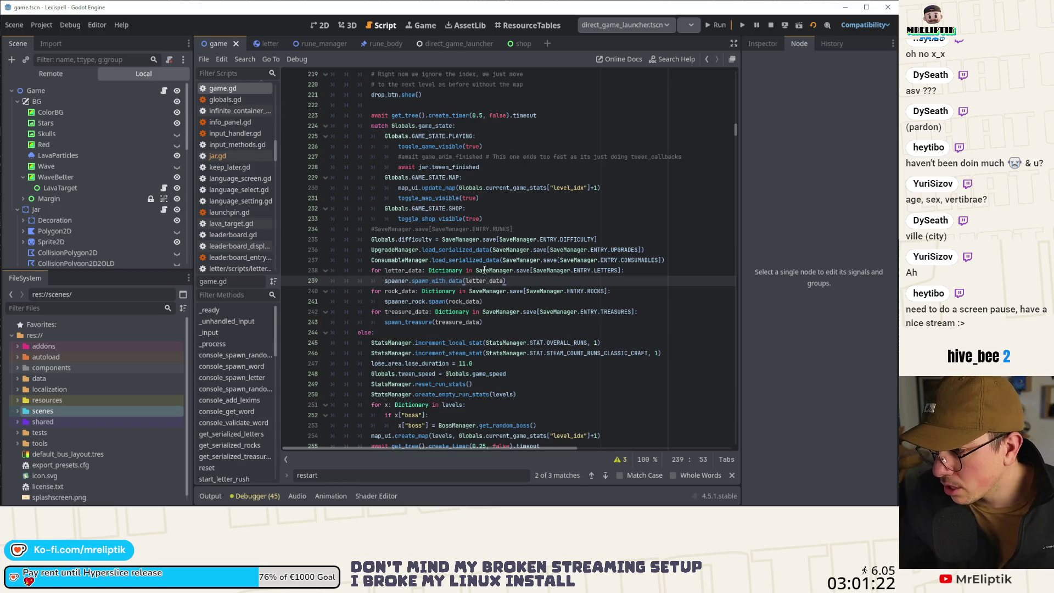
double_click(453, 262)
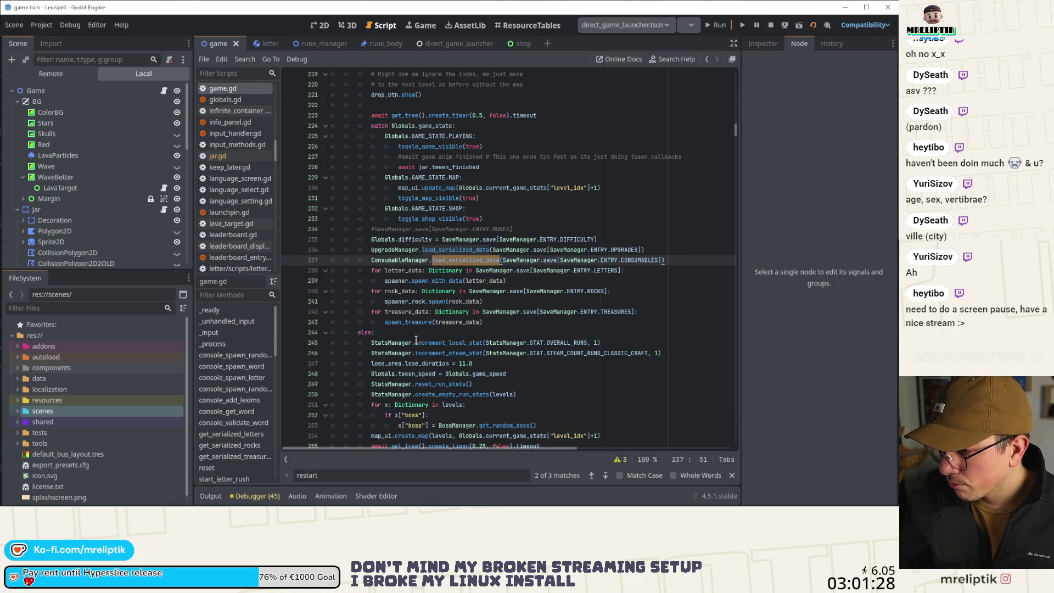
left_click(230, 435)
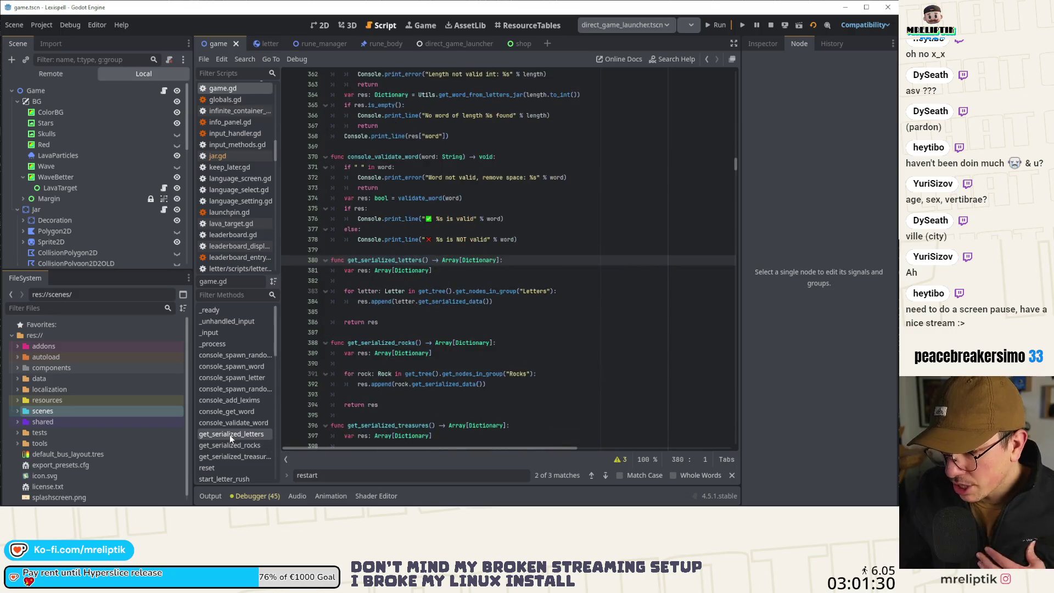
left_click(428, 304)
double_click(440, 303)
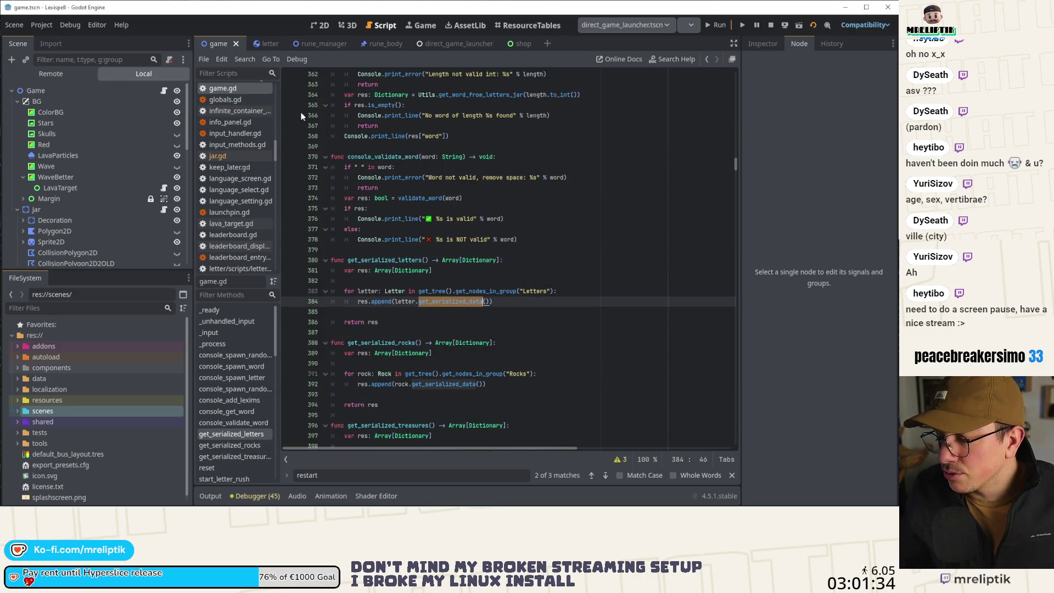
left_click(450, 302, "ctrl")
double_click(371, 281)
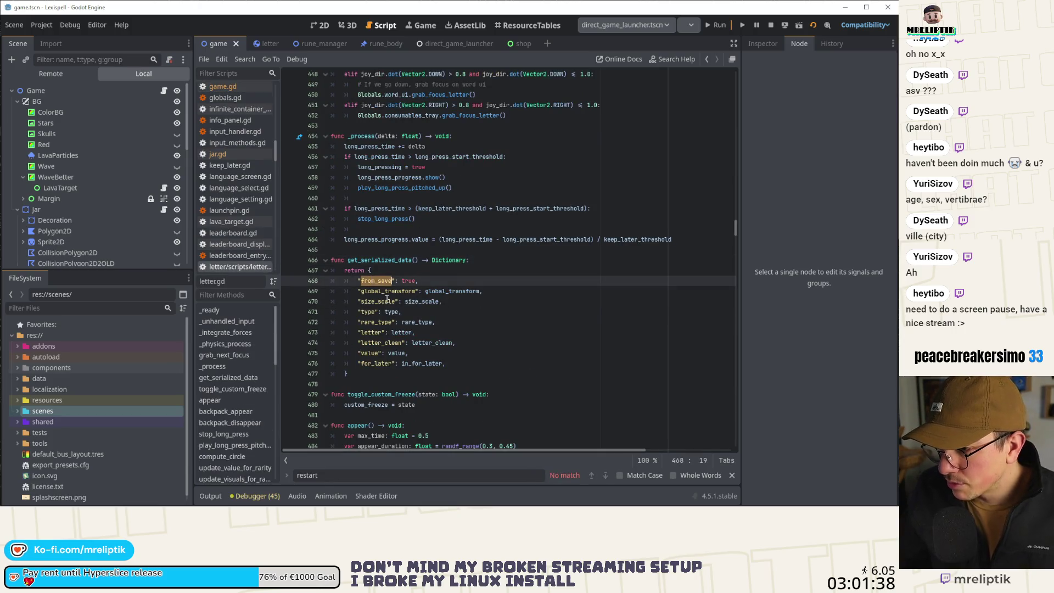
double_click(379, 362)
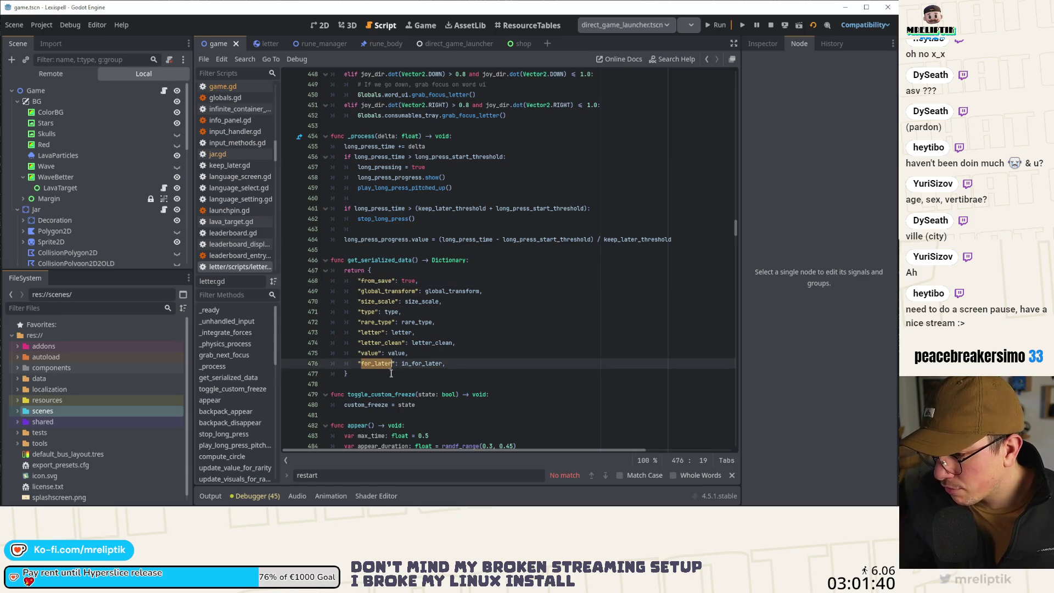
key("alt+Left")
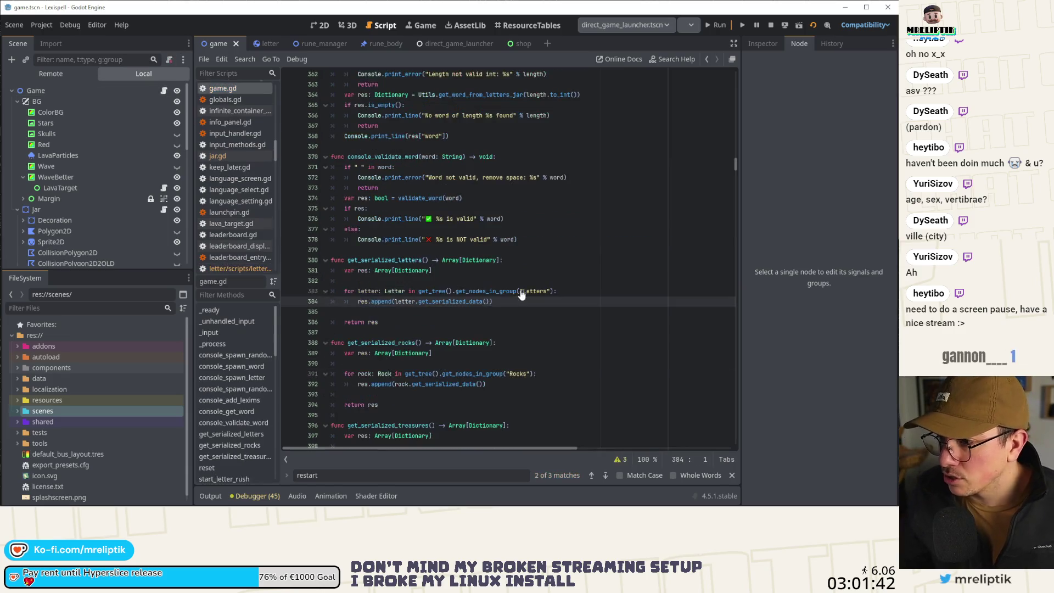
left_click(229, 311)
scroll(455, 294, "down", 15)
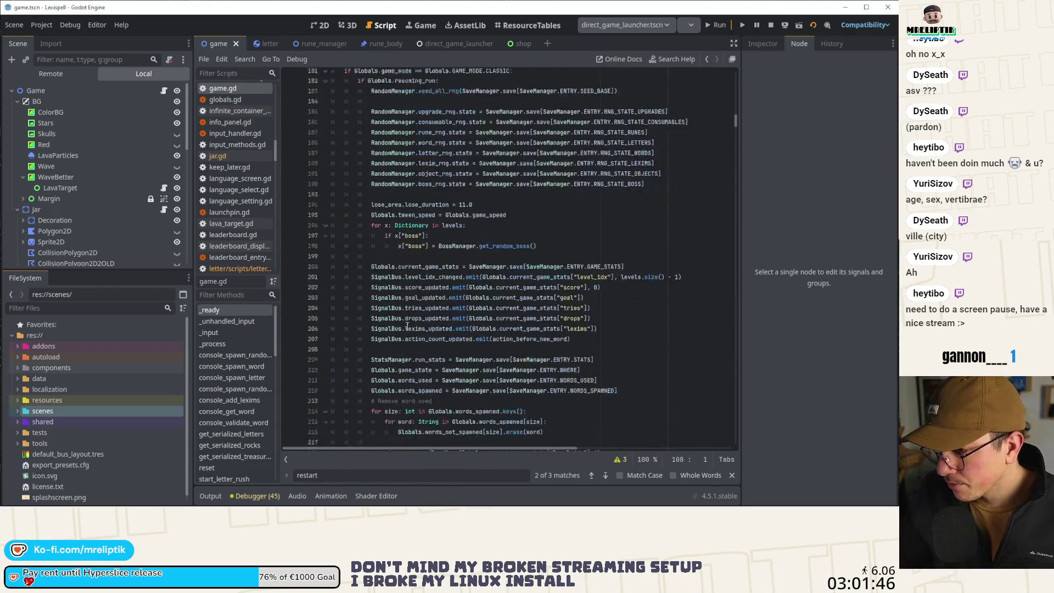
scroll(469, 277, "down", 2)
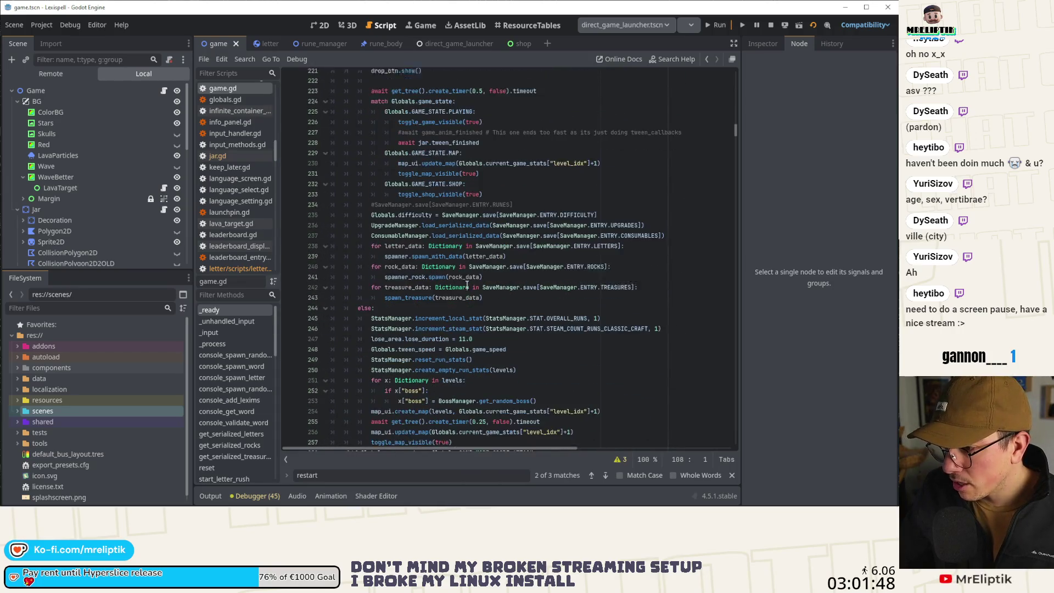
left_click(504, 250)
Add an if letter_data["for_later"] branch calling spawner.spawn_as_child_of_with_data(letter_data).
left_click(634, 240)
key("Return")
type("if letter_data[\"")
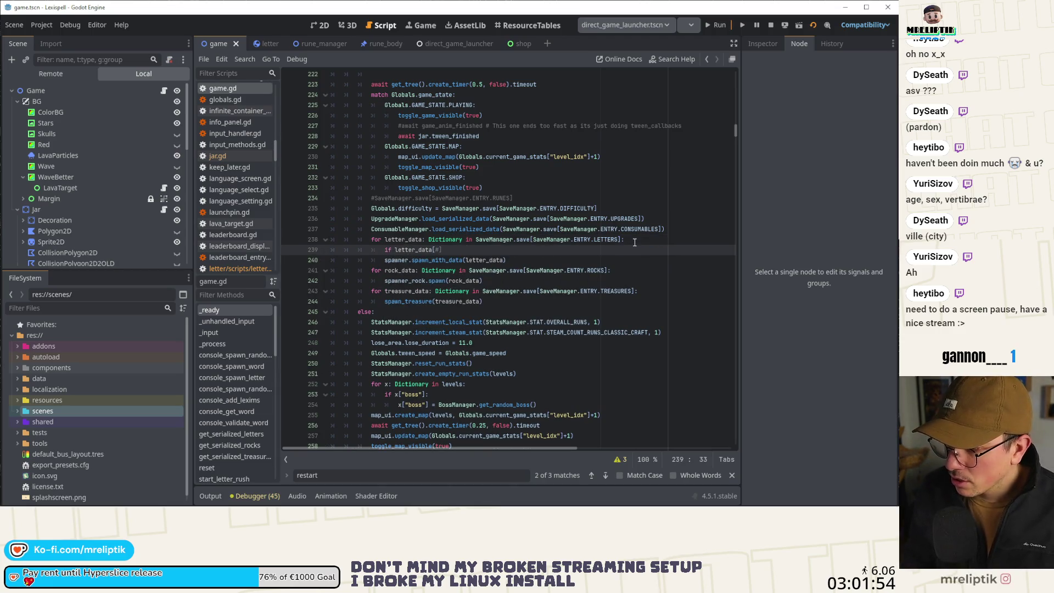
type("for_lter")
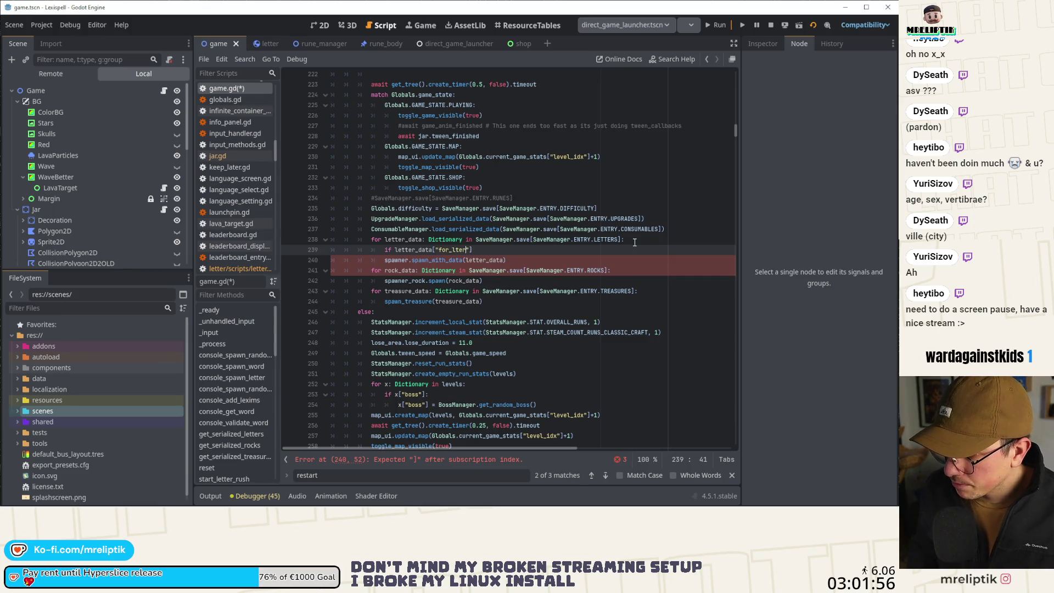
key("BackSpace")
key("BackSpace")
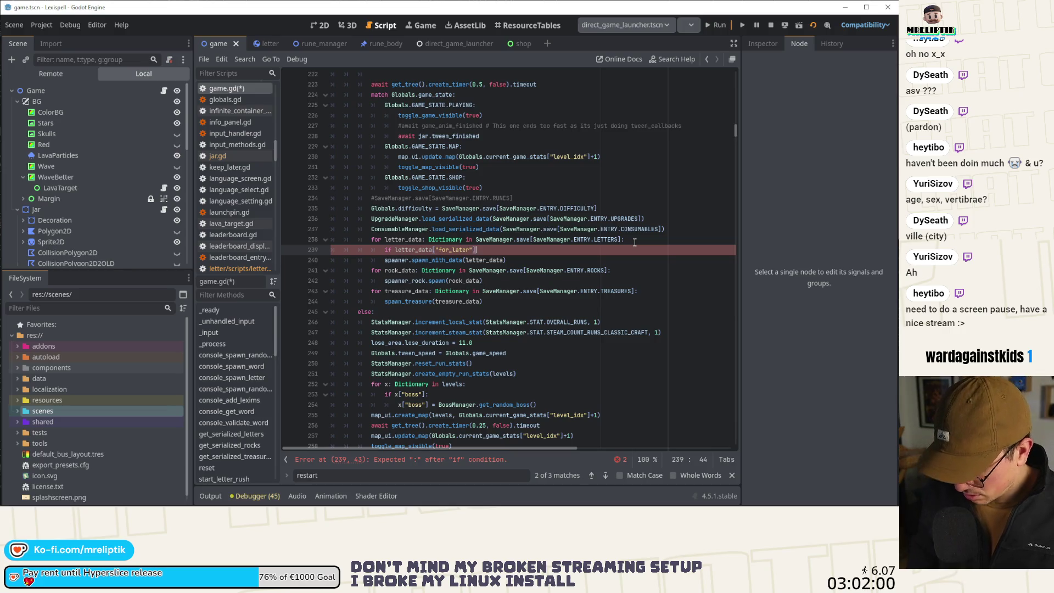
type(":")
key("Return")
type("spawn_as_child_of_with_data(")
key("Home")
type("pawned")
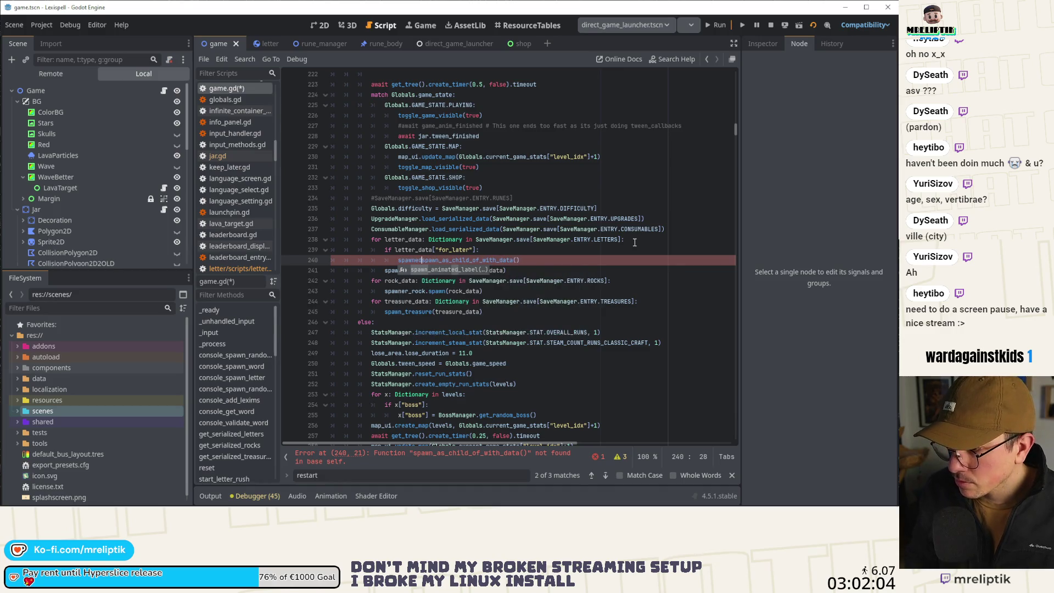
key("BackSpace")
type("r/")
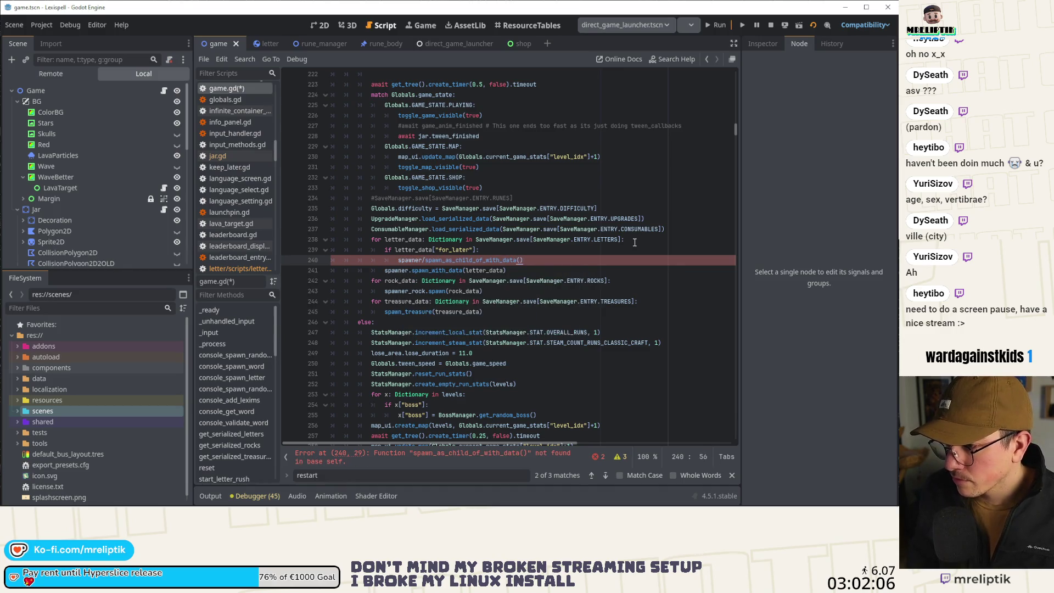
key("BackSpace")
type(".")
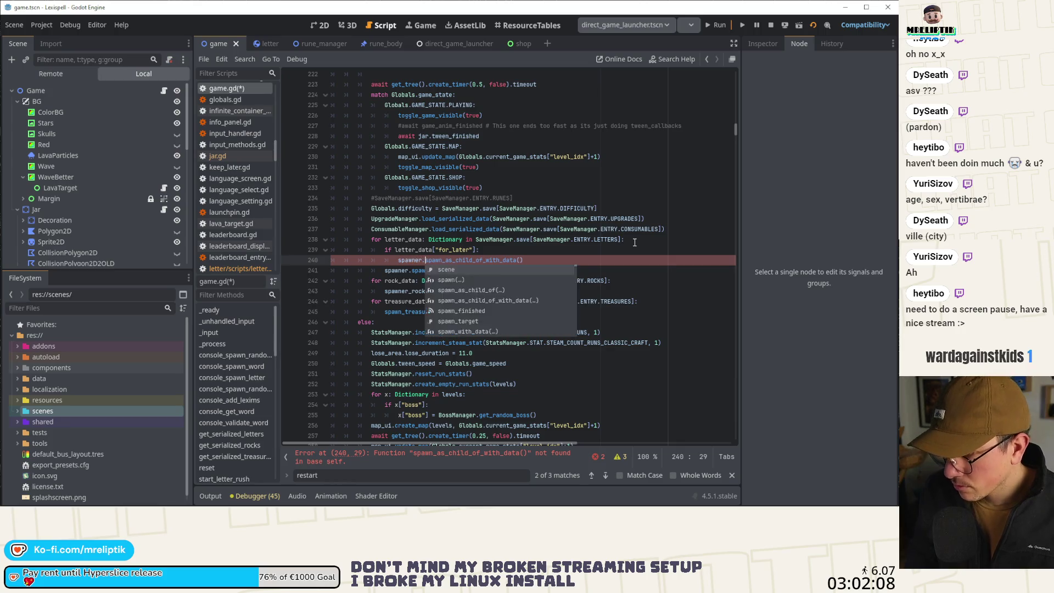
key("Return")
type("le")
type("tter_data")
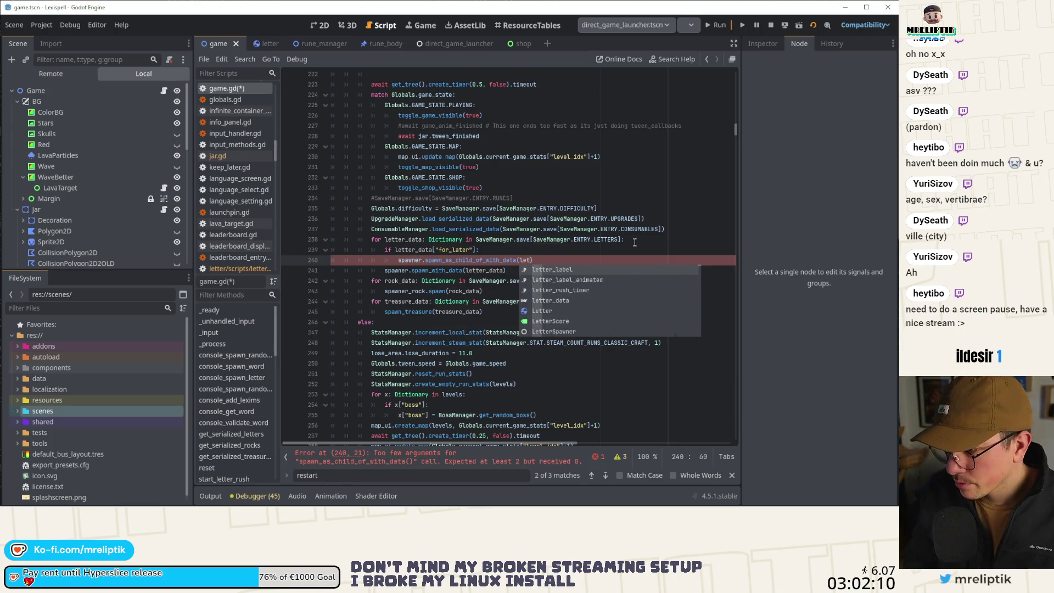
Add an else: branch with the existing spawn_with_data call indented beneath it.
key("Return")
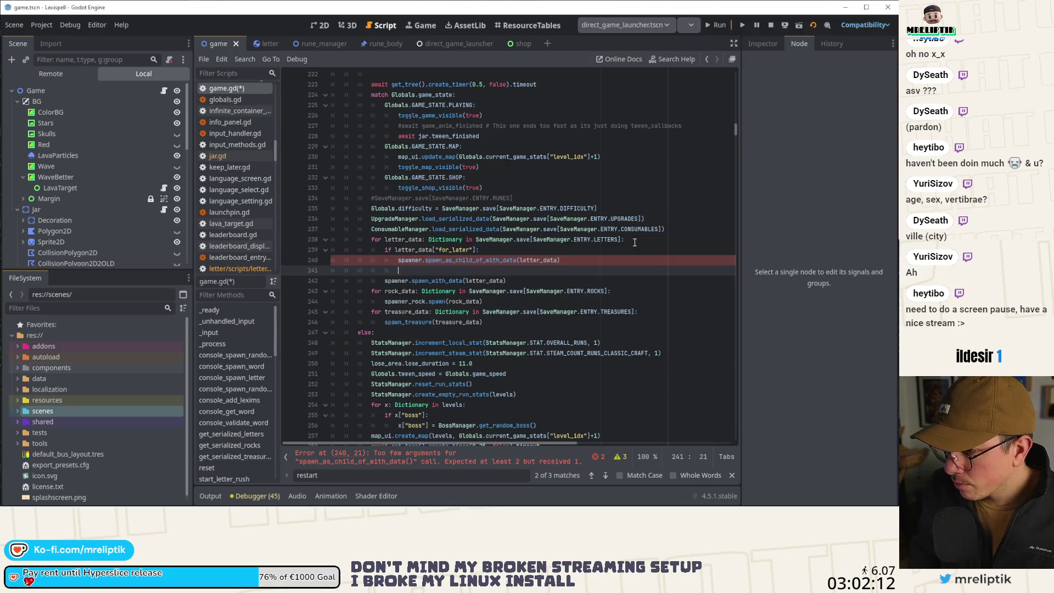
type("else:")
key("Down")
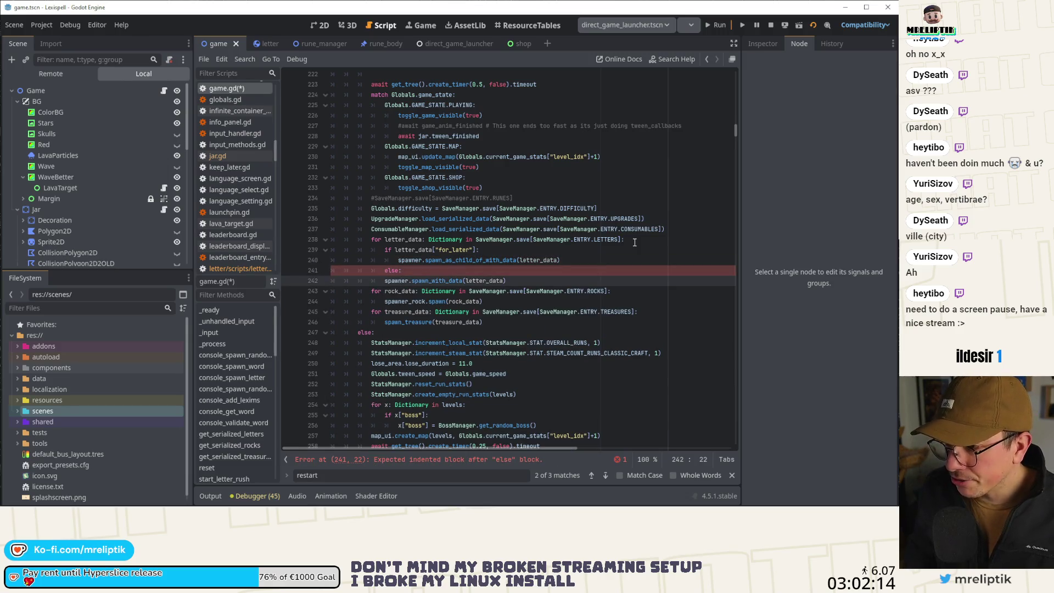
key("Tab")
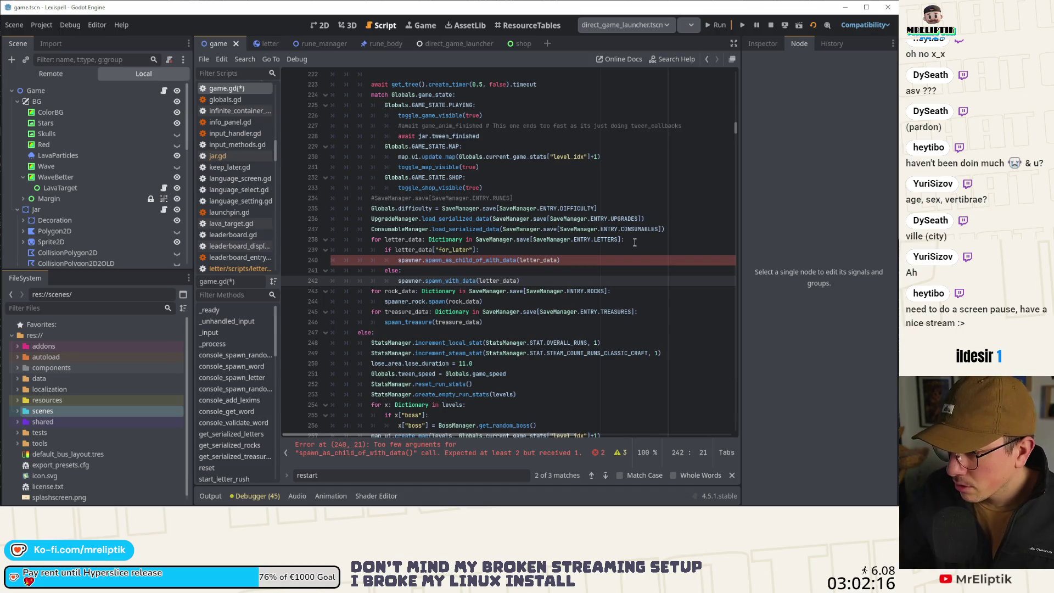
Pass backpack.letters as the first argument to spawn_as_child_of_with_data on line 240.
left_click(520, 260)
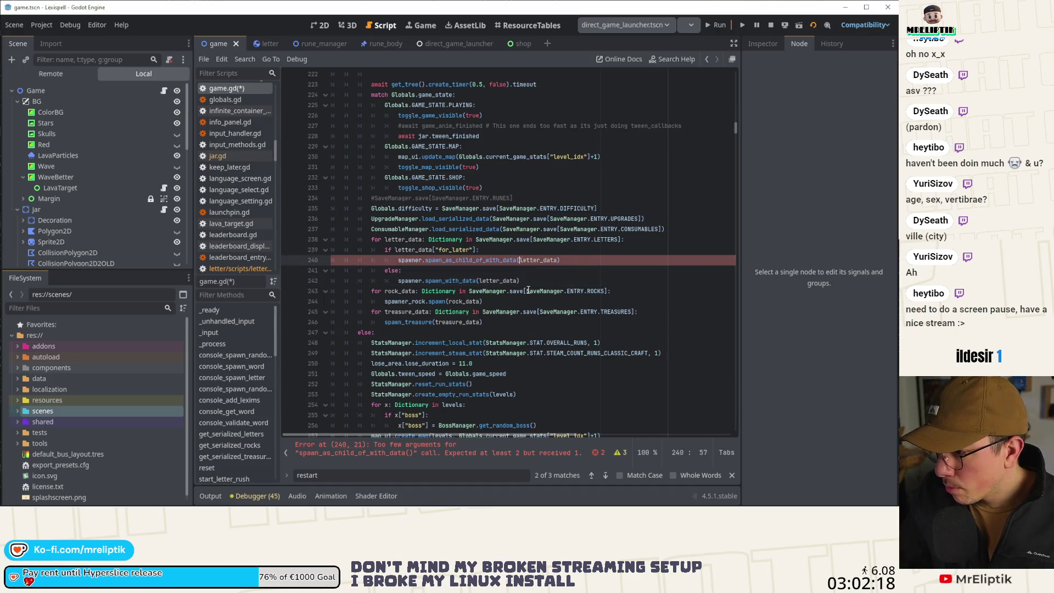
scroll(110, 180, "down", 5)
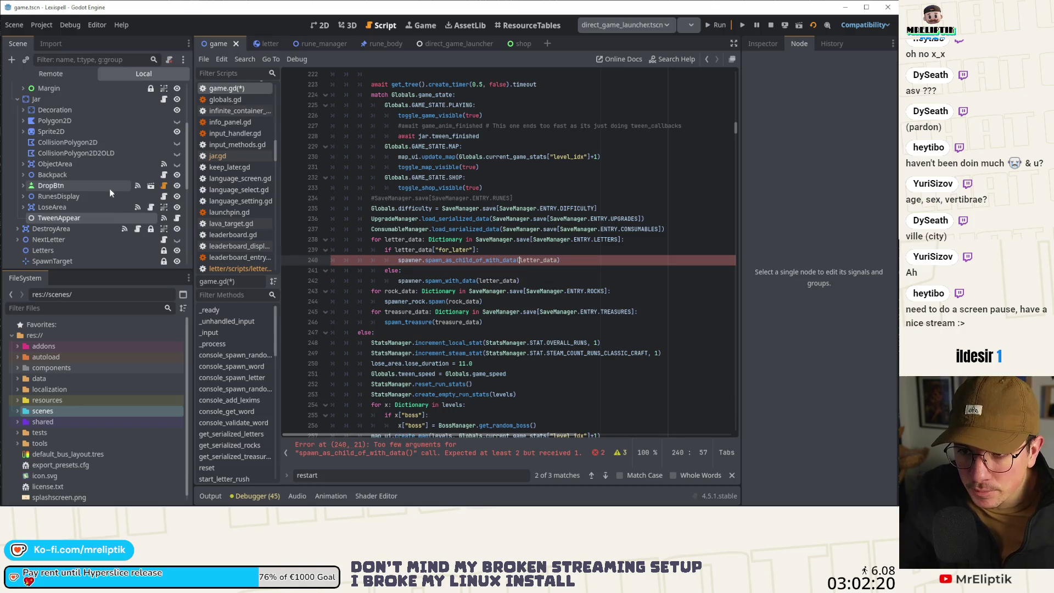
scroll(103, 201, "up", 1)
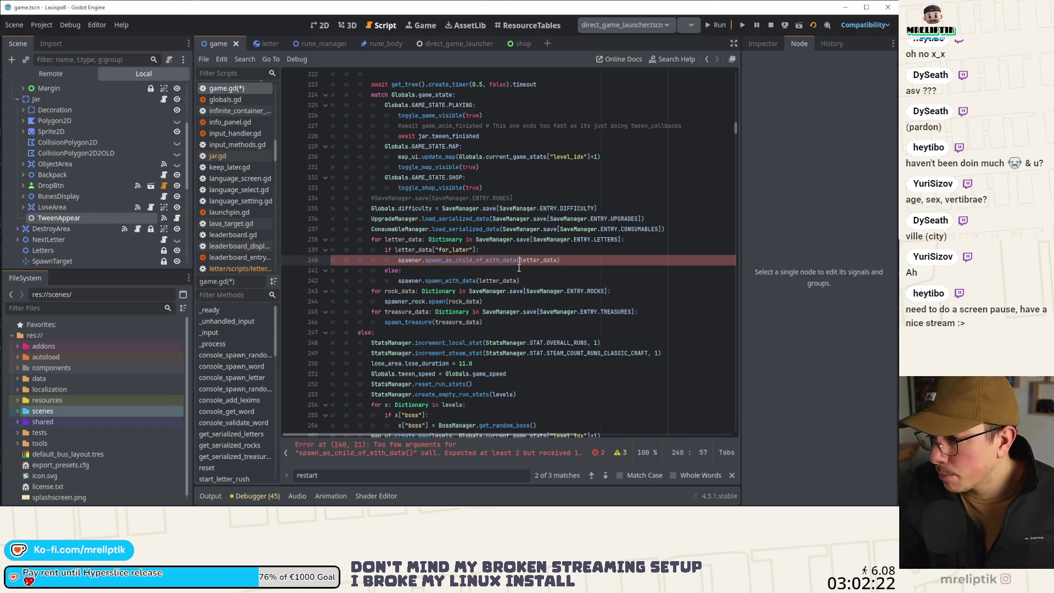
type("backpack")
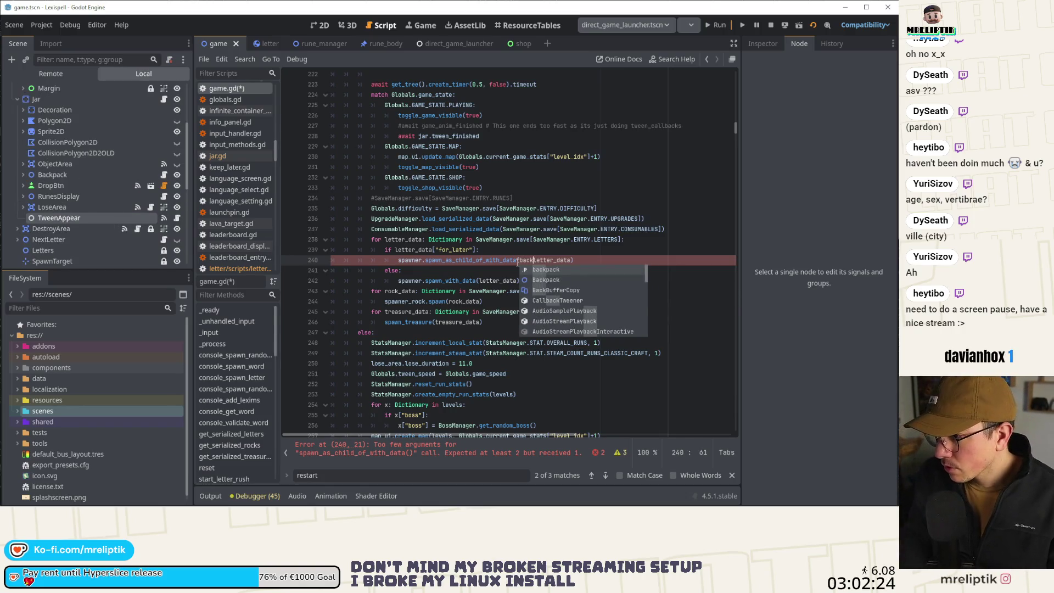
type(".lett")
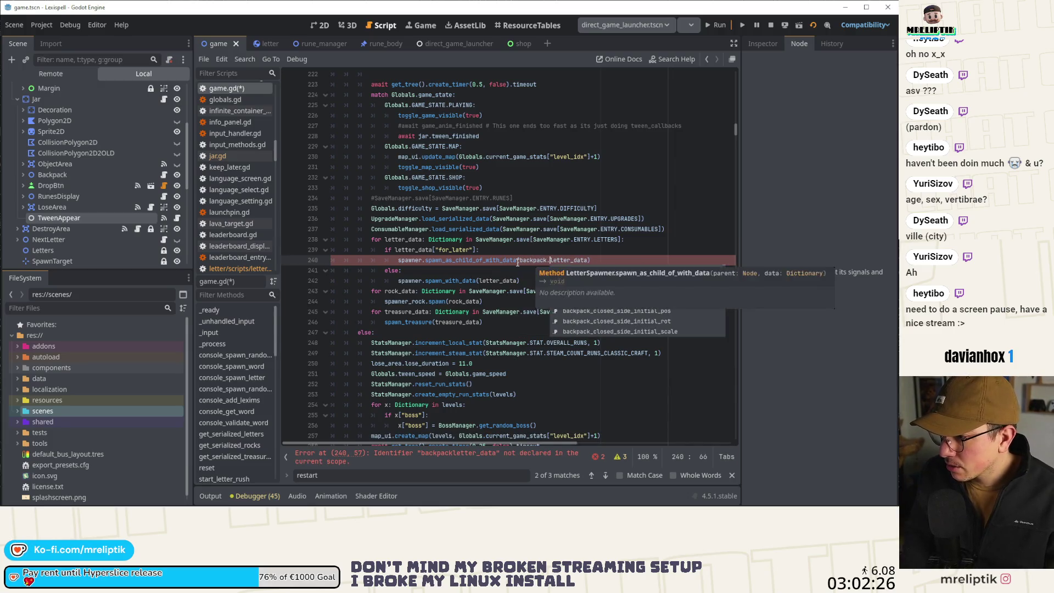
key("Return")
type(",")
Save game.gd, stop the running game and relaunch it.
key("ctrl+s")
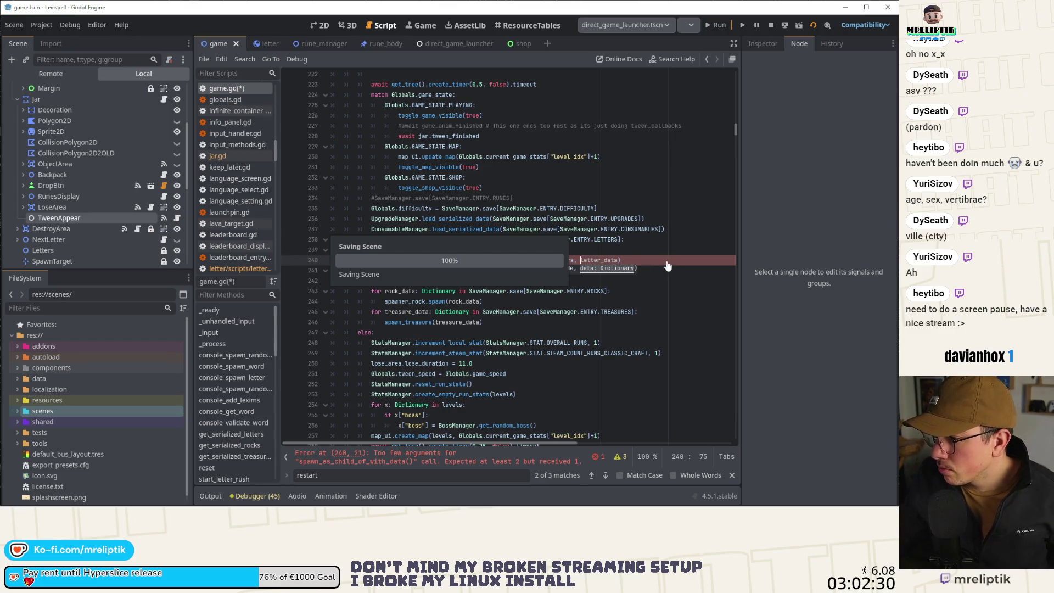
key("End")
left_click(771, 26)
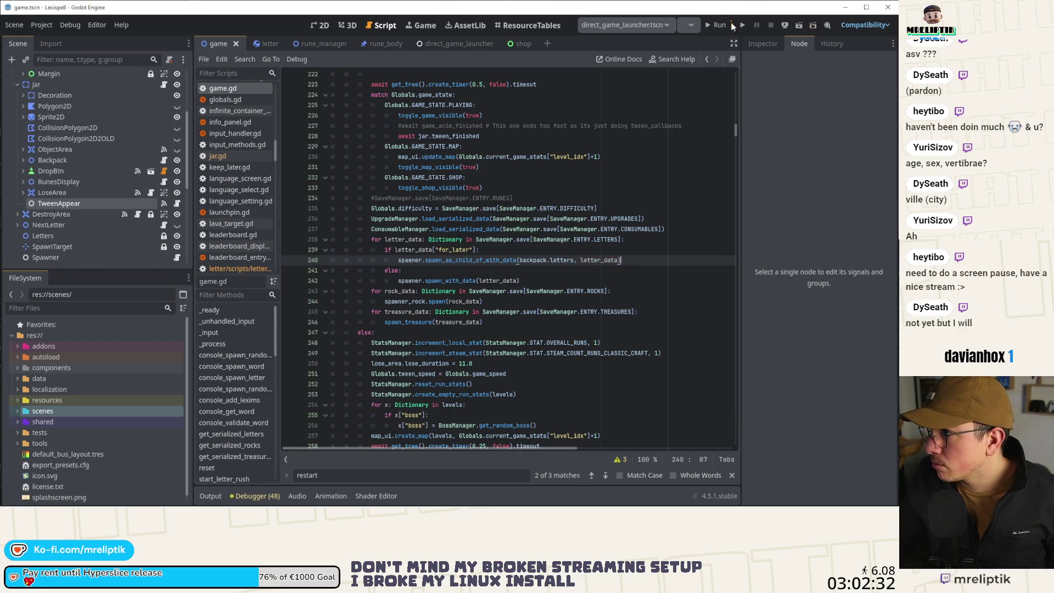
left_click(714, 24)
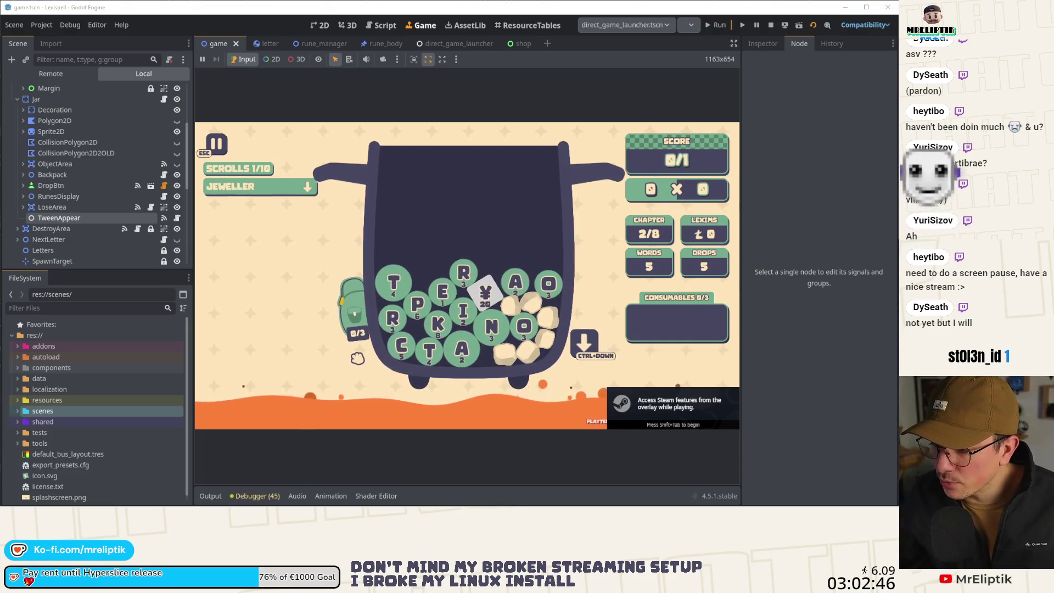
Check the backpack, pick the R letter and store the ¥ rune in the backpack.
left_click(354, 311)
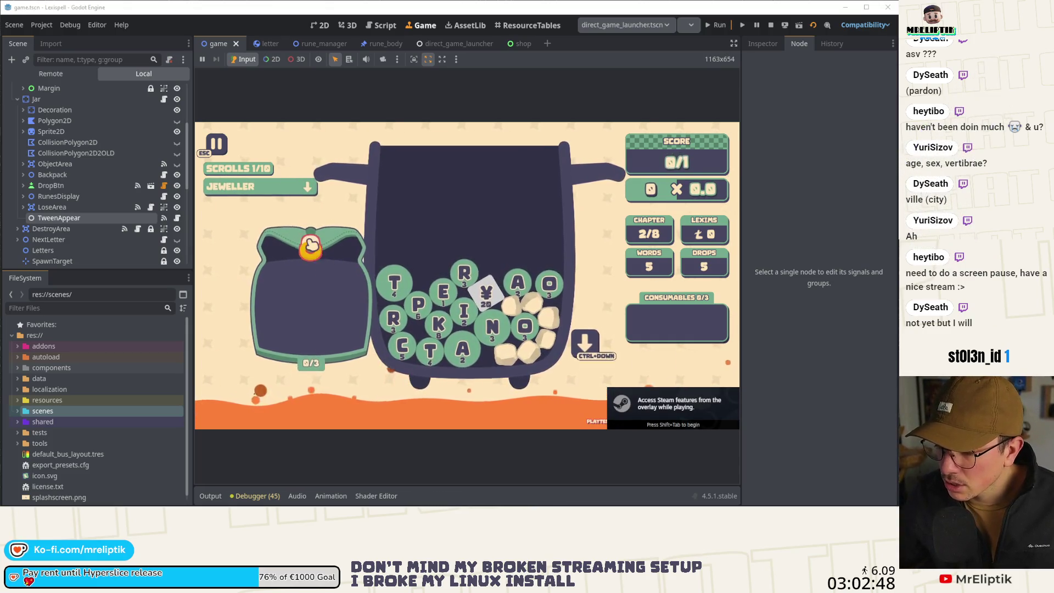
left_click(318, 285)
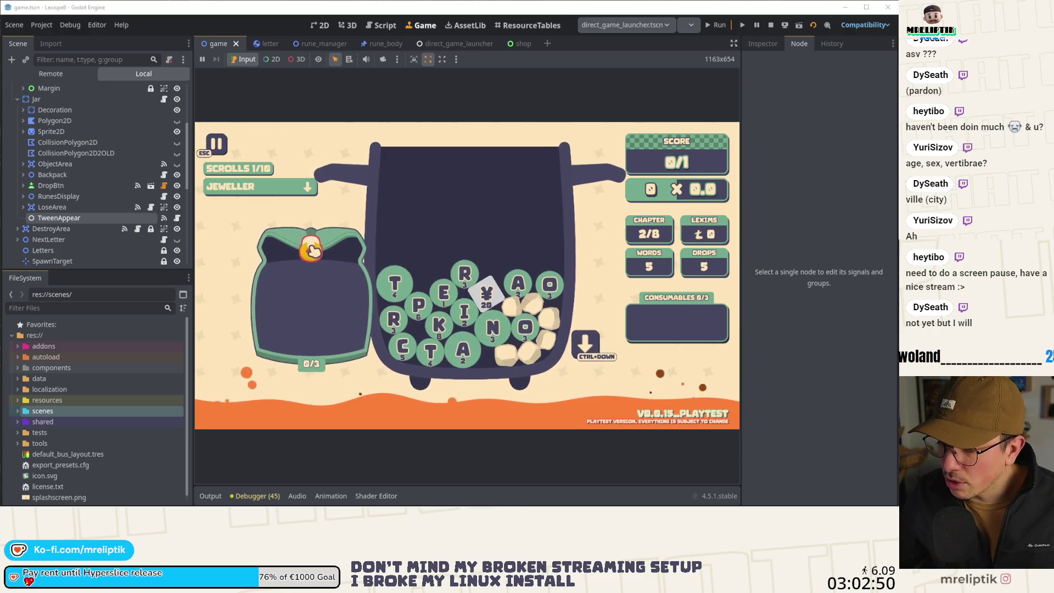
left_click(461, 274)
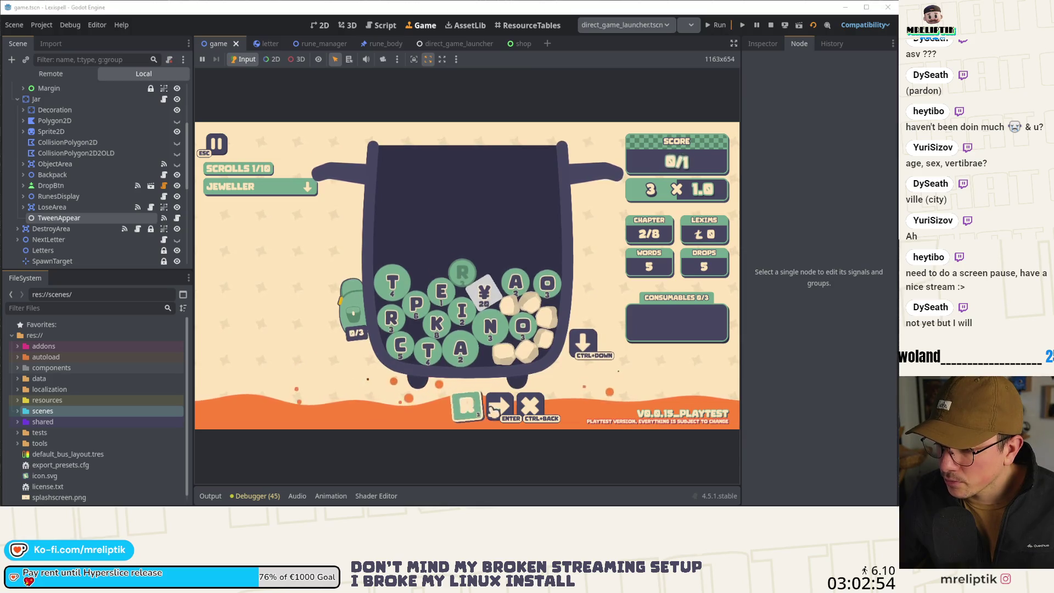
left_click(483, 294)
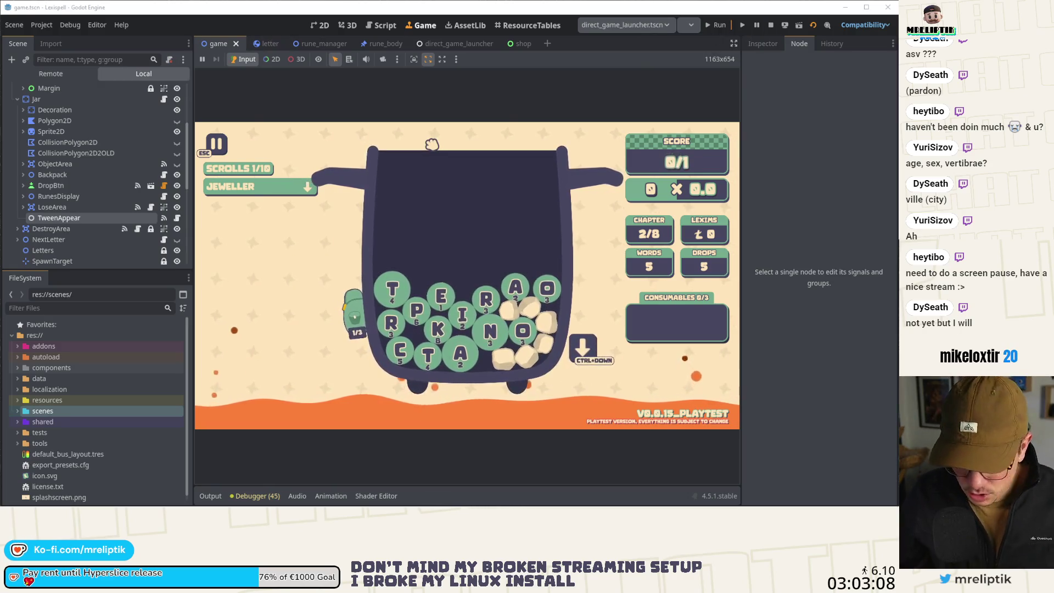
Take a screenshot of the game view, then pause the game with Esc.
key("super+shift+s")
mouse_move(200, 128)
left_mouse_down()
mouse_move(601, 437)
mouse_move(632, 431)
left_mouse_up()
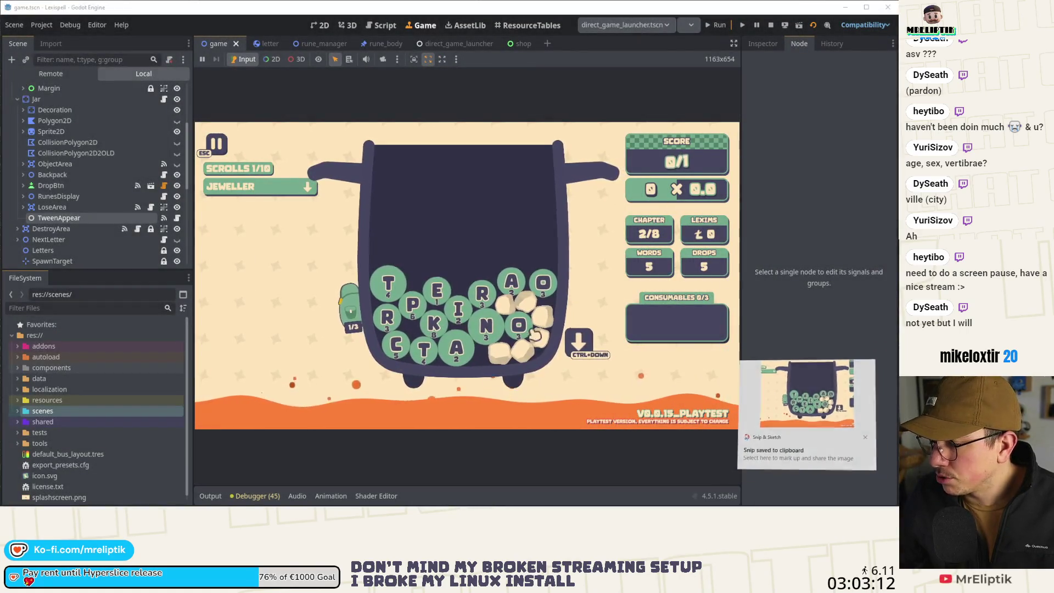
key("Escape")
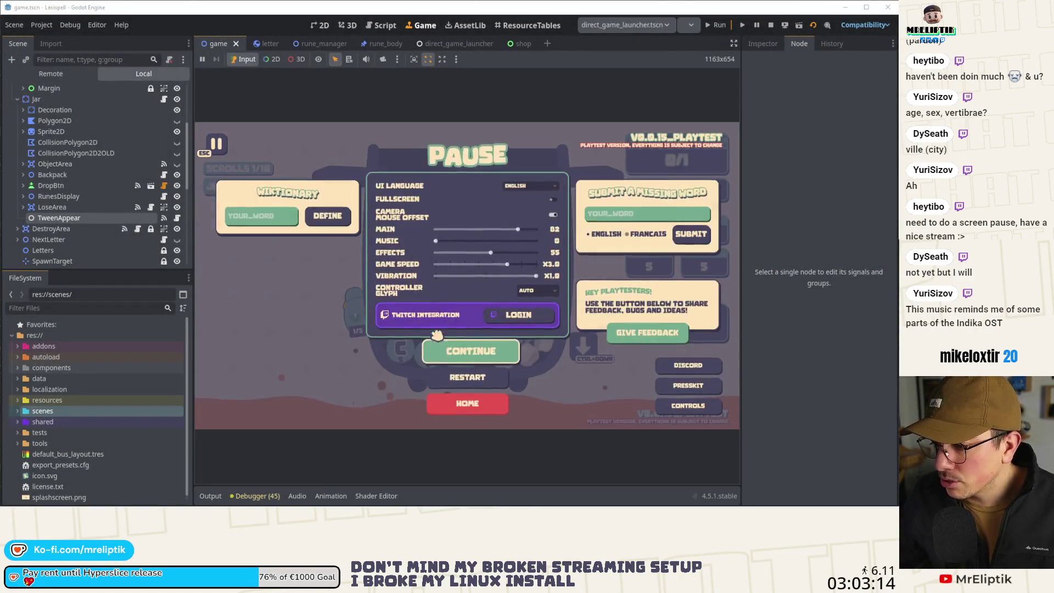
Return to the home screen and resume the saved run.
left_click(468, 403)
left_click(501, 299)
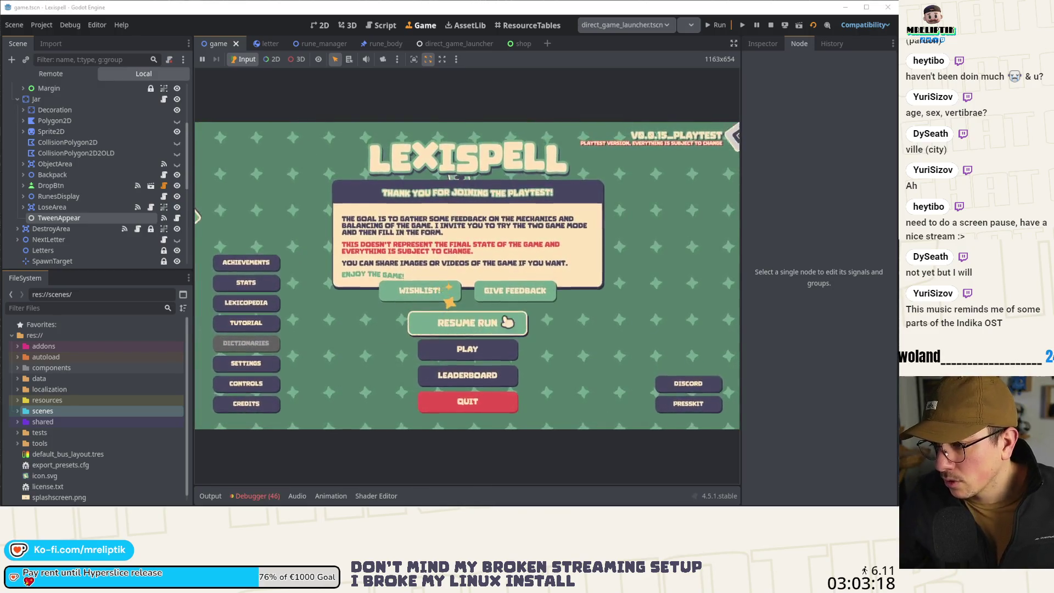
left_click(473, 351)
left_click(247, 401)
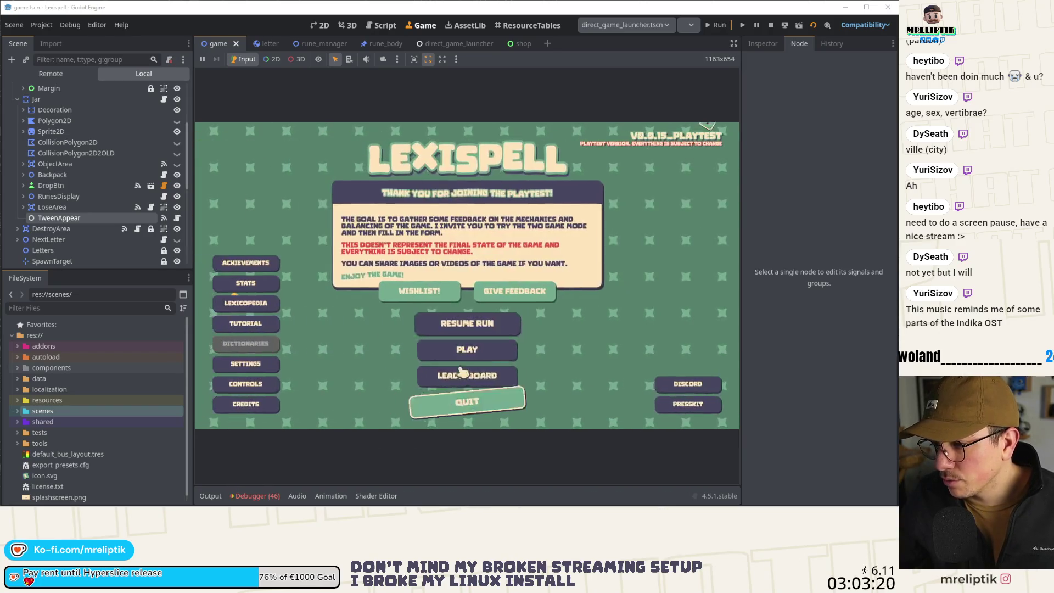
left_click(474, 328)
left_click(519, 325)
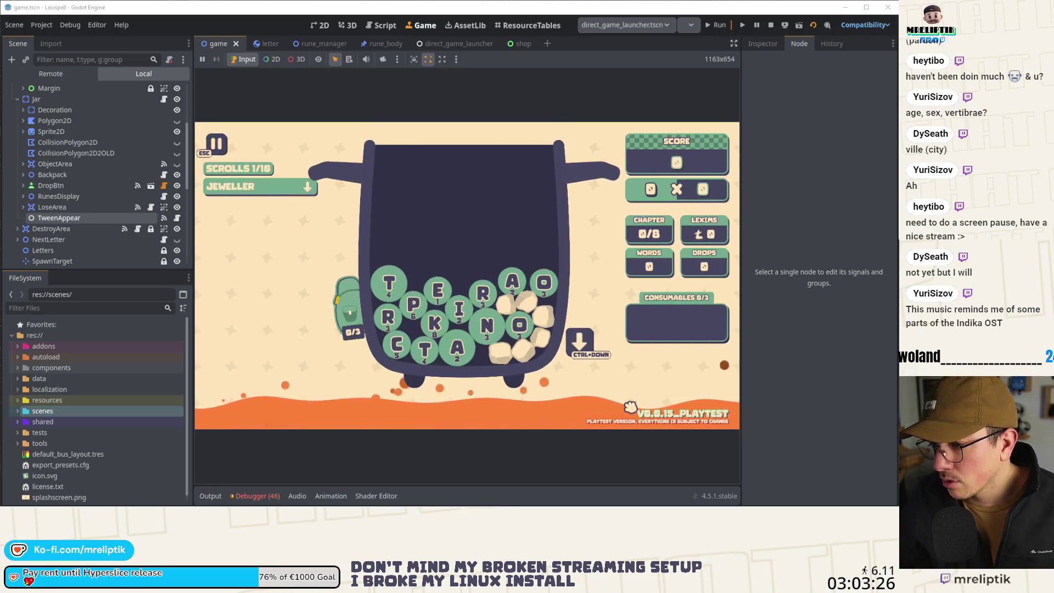
Open the backpack to confirm it shows 0/3, then switch to the direct_game_launcher scene.
left_click(350, 313)
left_click(352, 412)
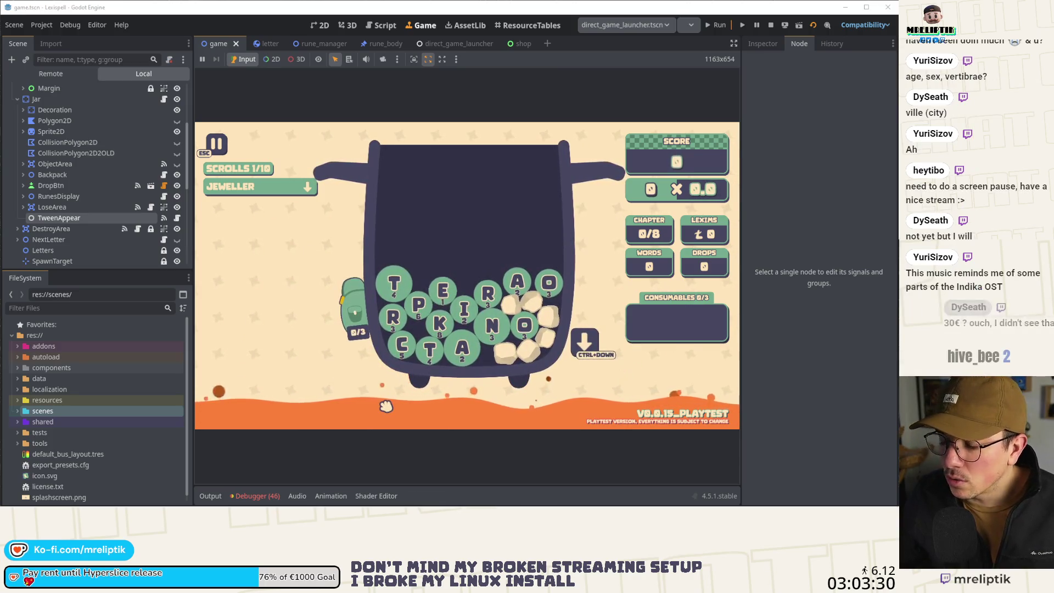
mouse_move(351, 322)
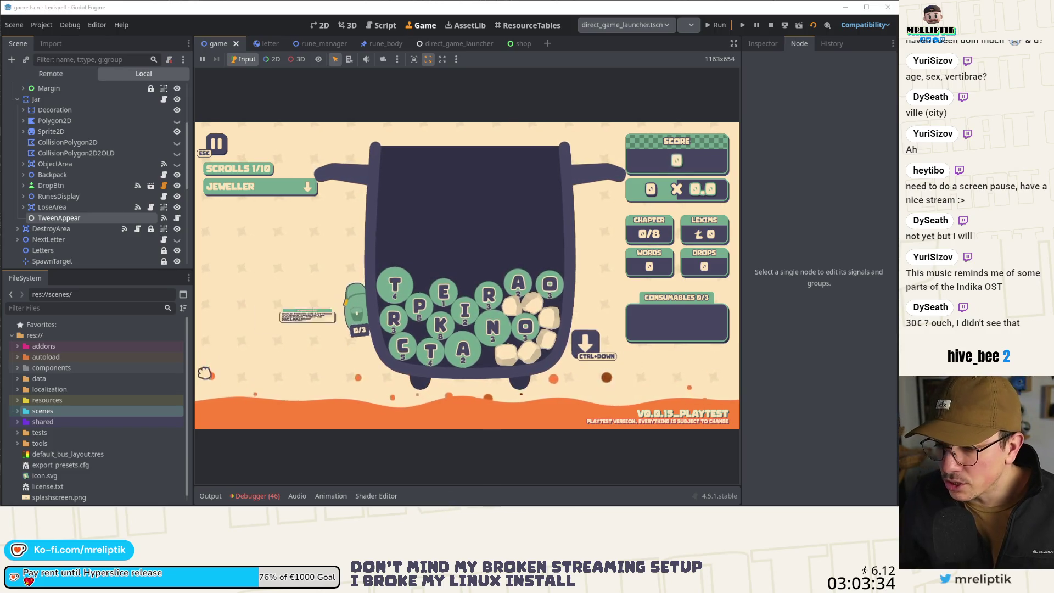
left_click(352, 312)
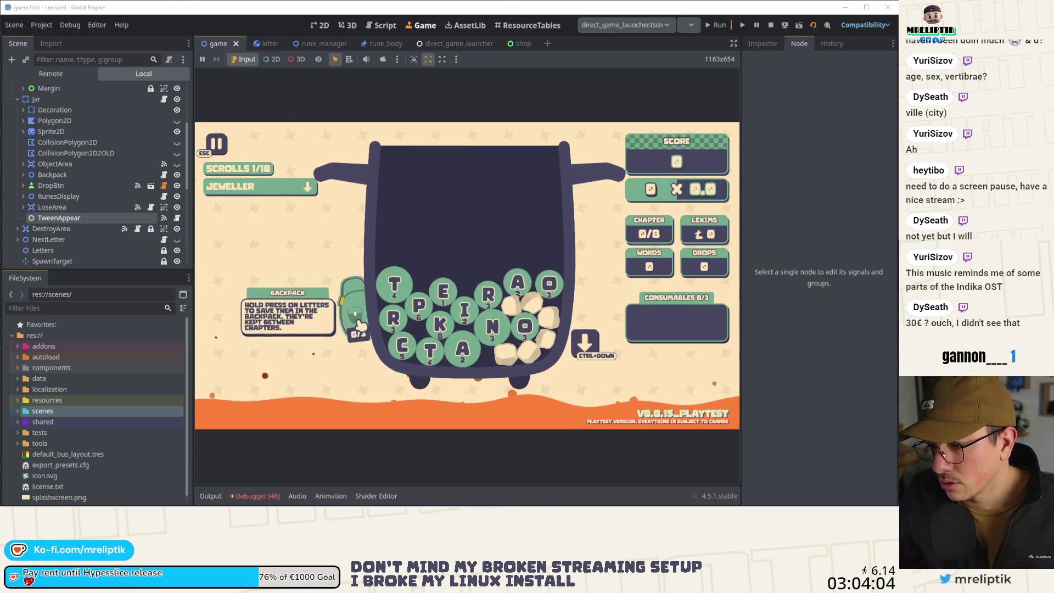
mouse_move(328, 264)
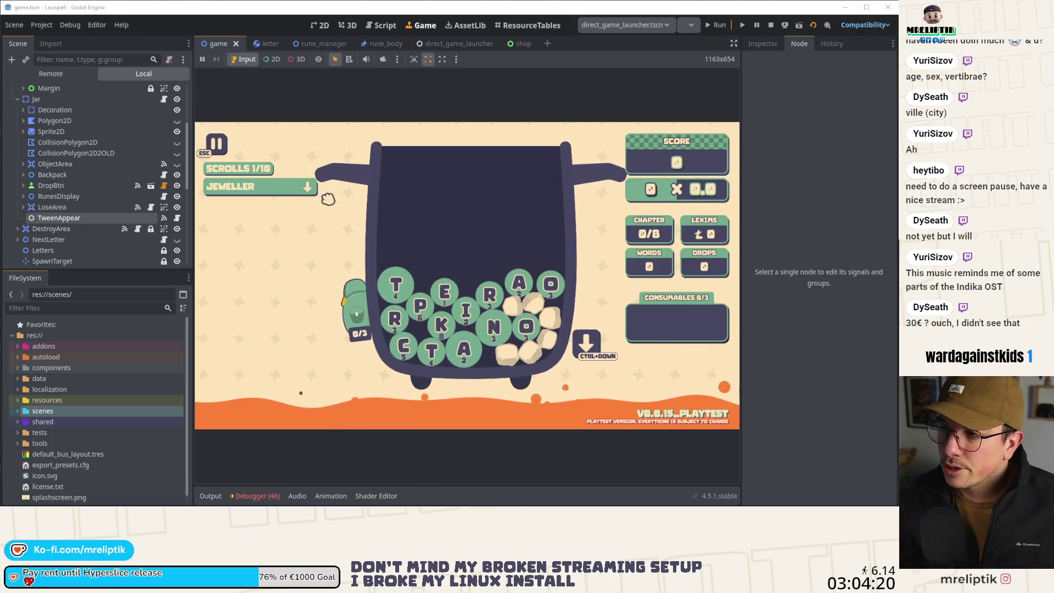
left_click(446, 43)
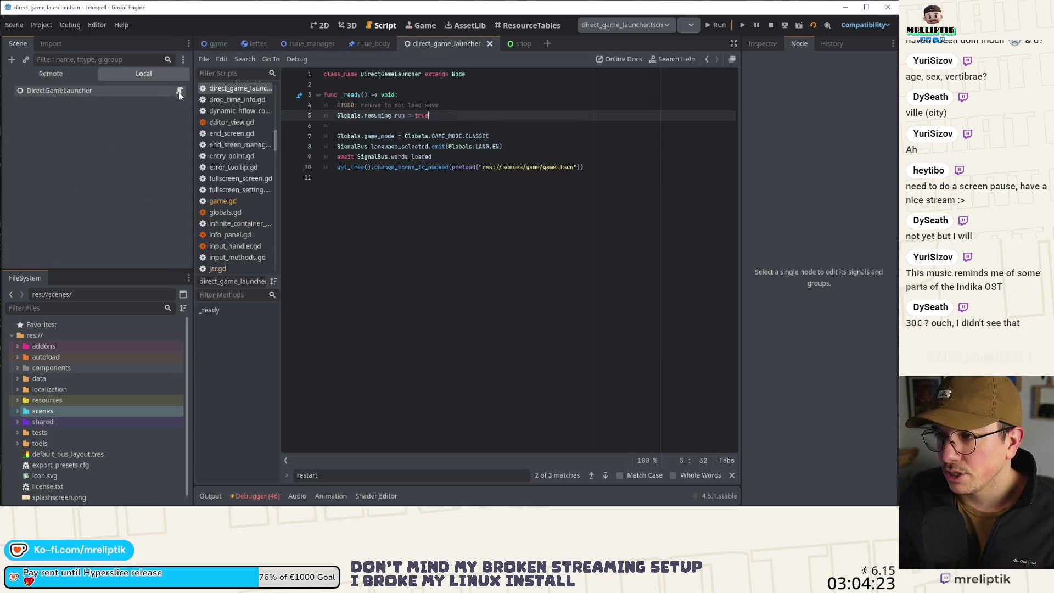
Close the shop script and open letter.gd to view get_serialized_data.
left_click(381, 25)
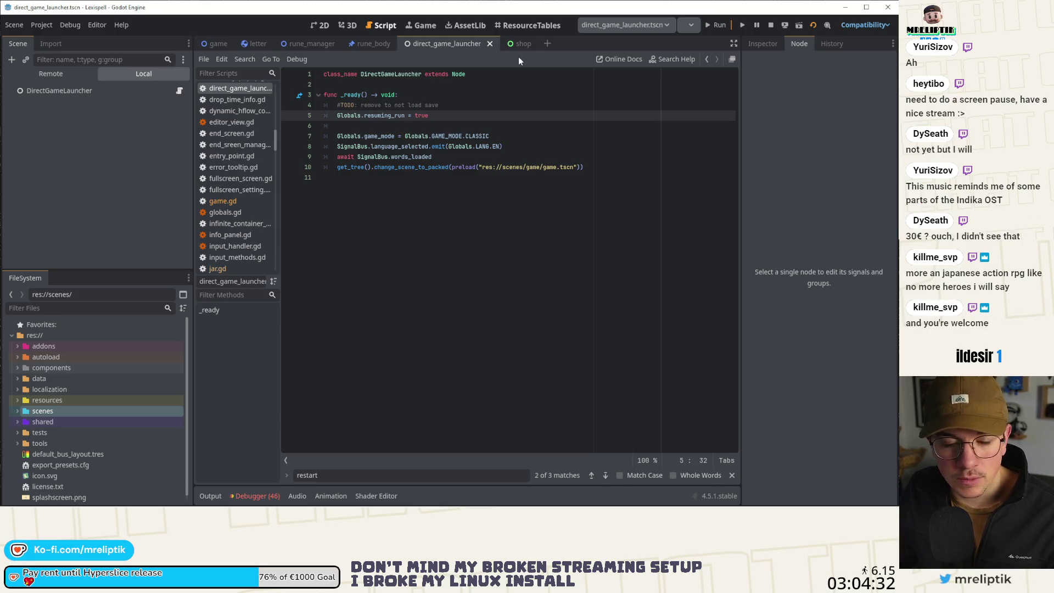
left_click(517, 45)
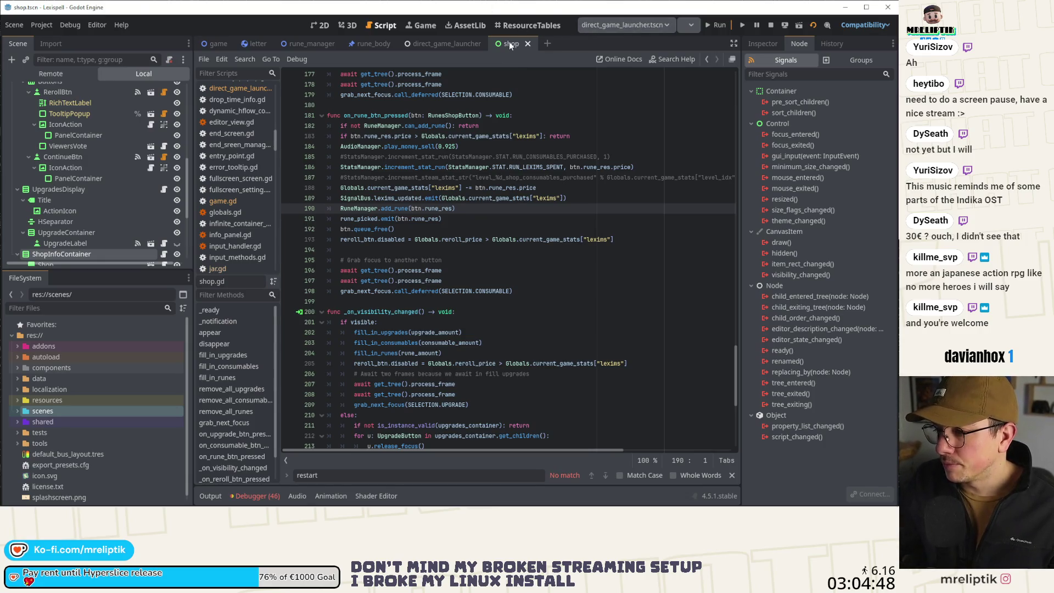
middle_click(510, 46)
left_click(201, 43)
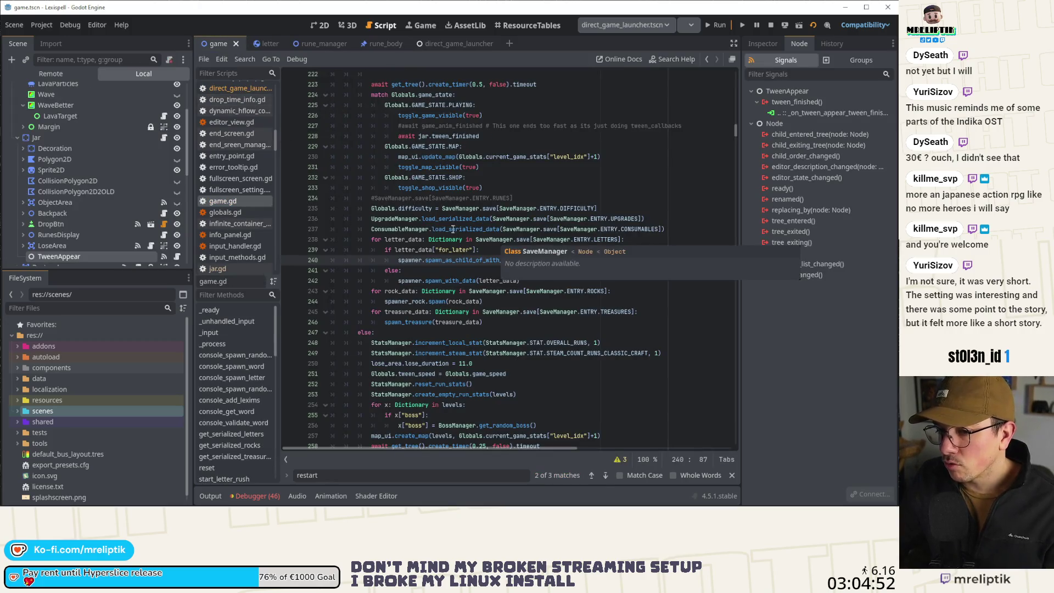
left_click(262, 44)
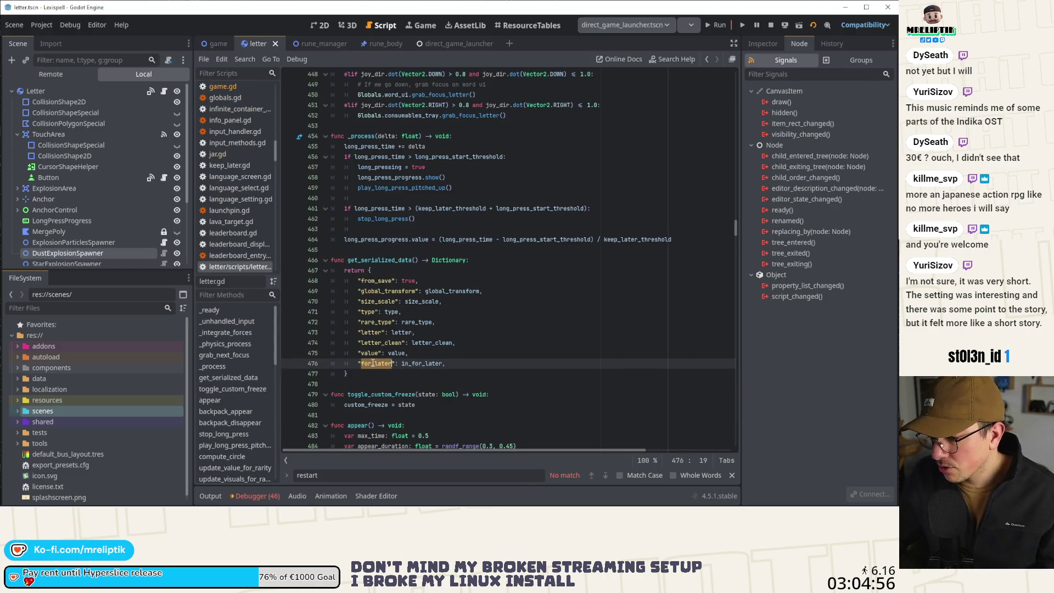
Search letter.gd for for_later and step through the matches to line 276.
key("ctrl+f")
left_click(593, 479)
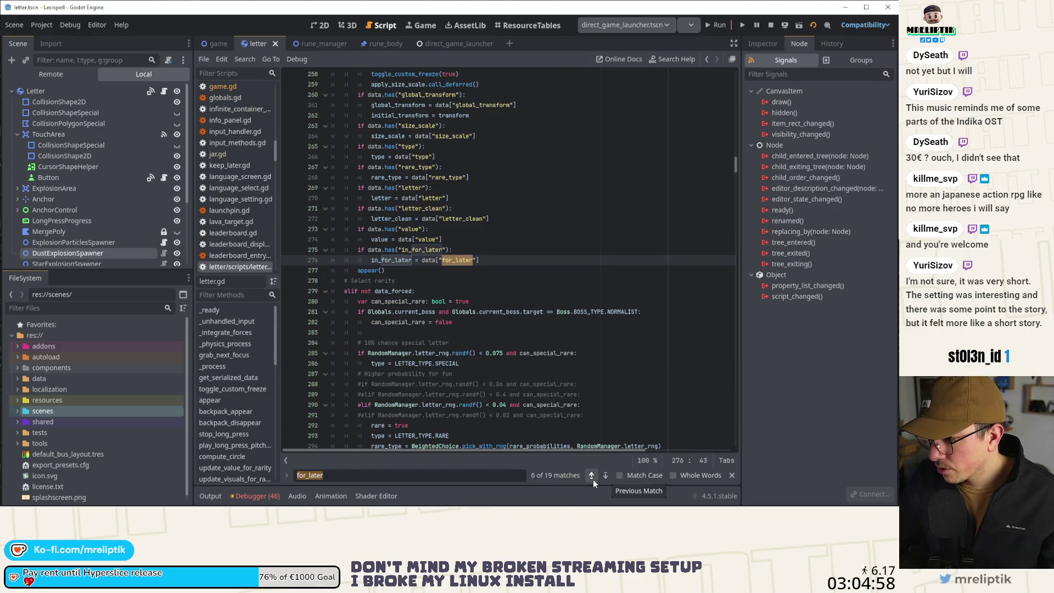
left_click(592, 477)
left_click(592, 476)
left_click(592, 476)
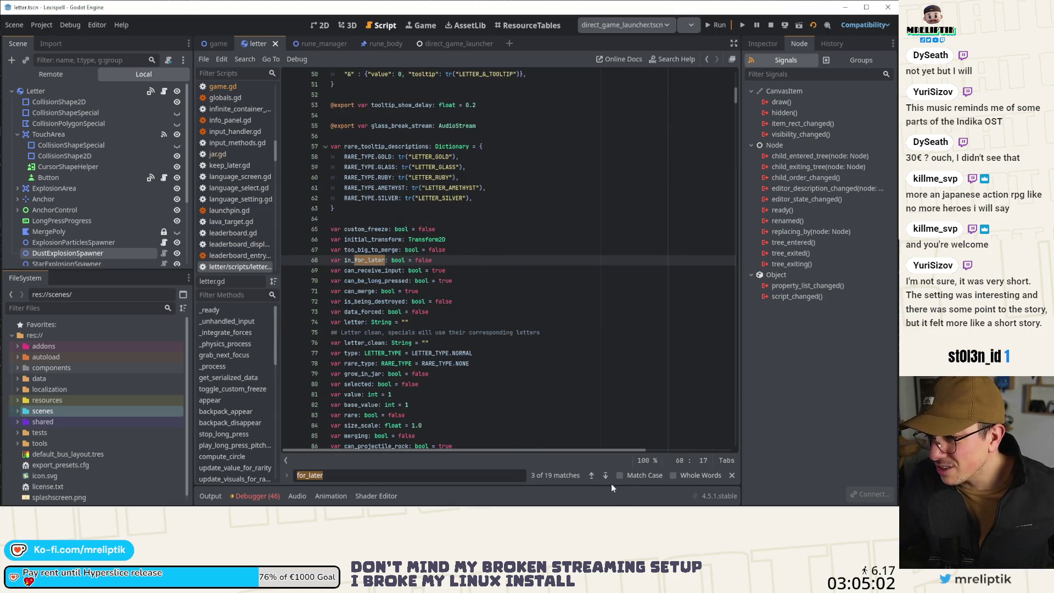
left_click(607, 478)
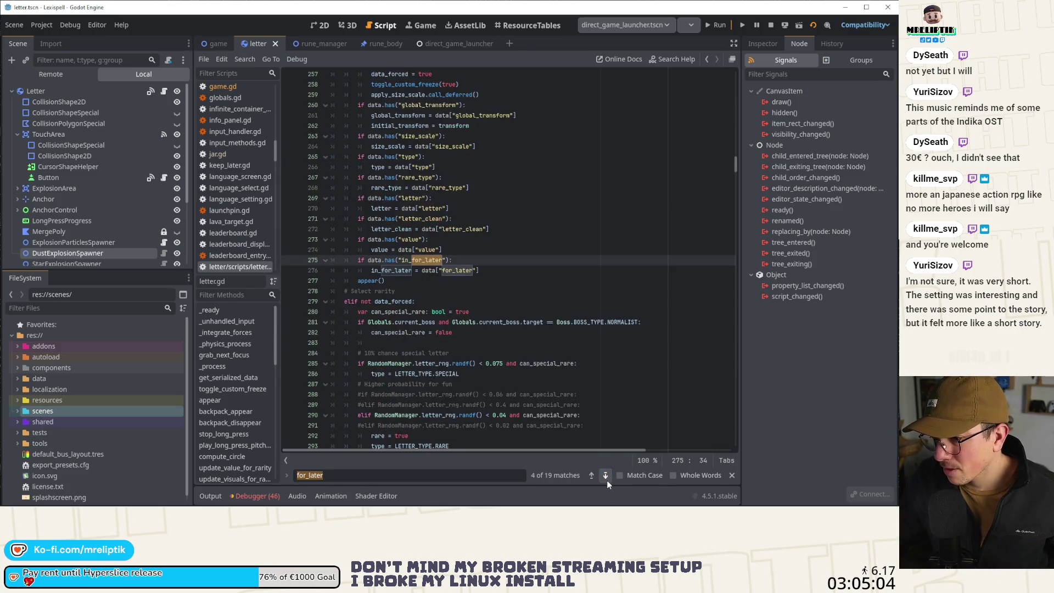
left_click(603, 483)
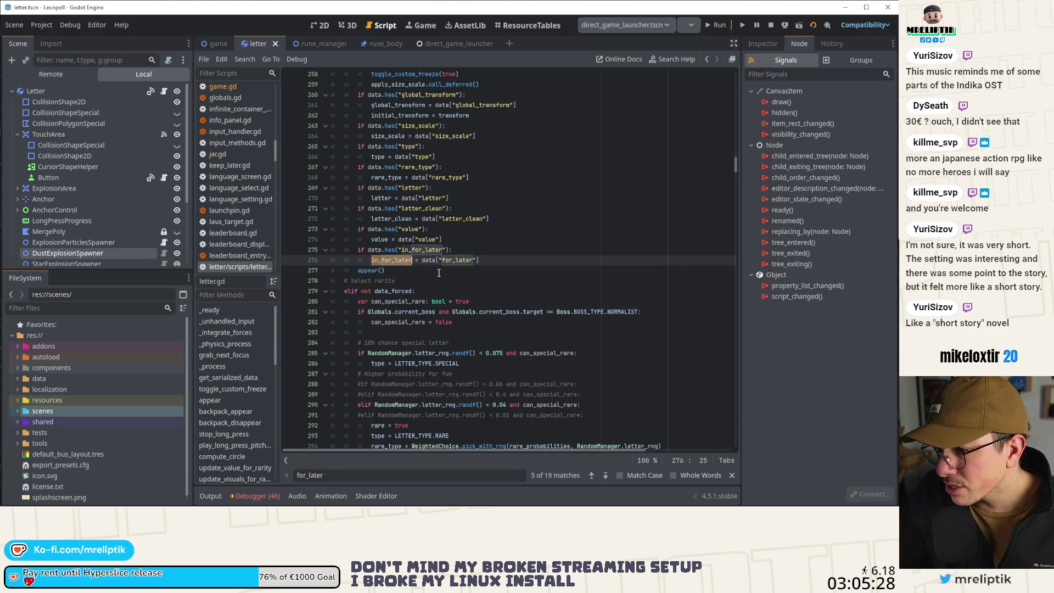
Review the for_later assignment on line 276 and jump to appear()'s definition with F12.
double_click(456, 261)
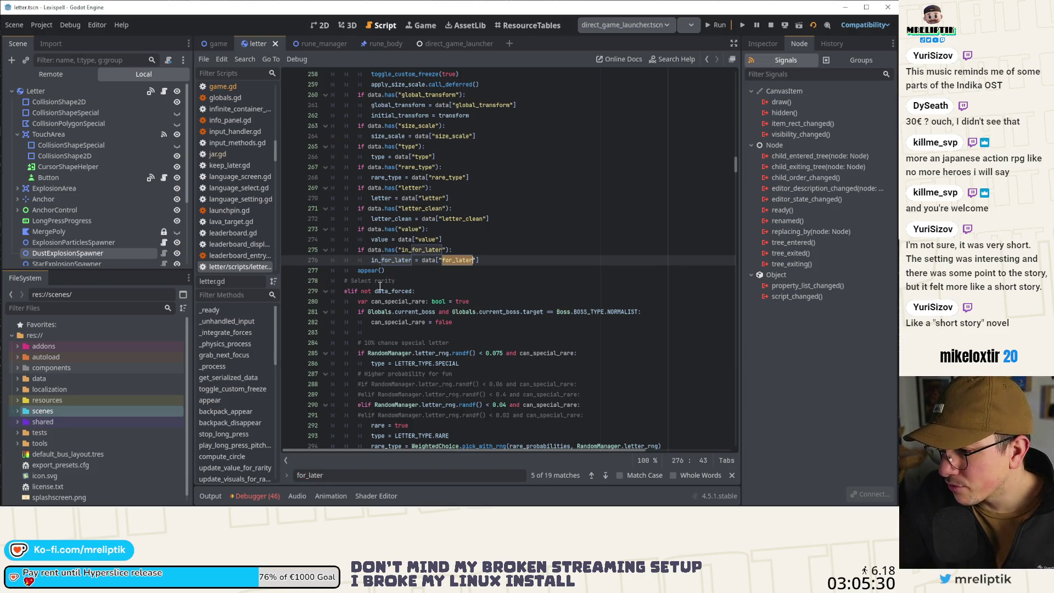
double_click(374, 270)
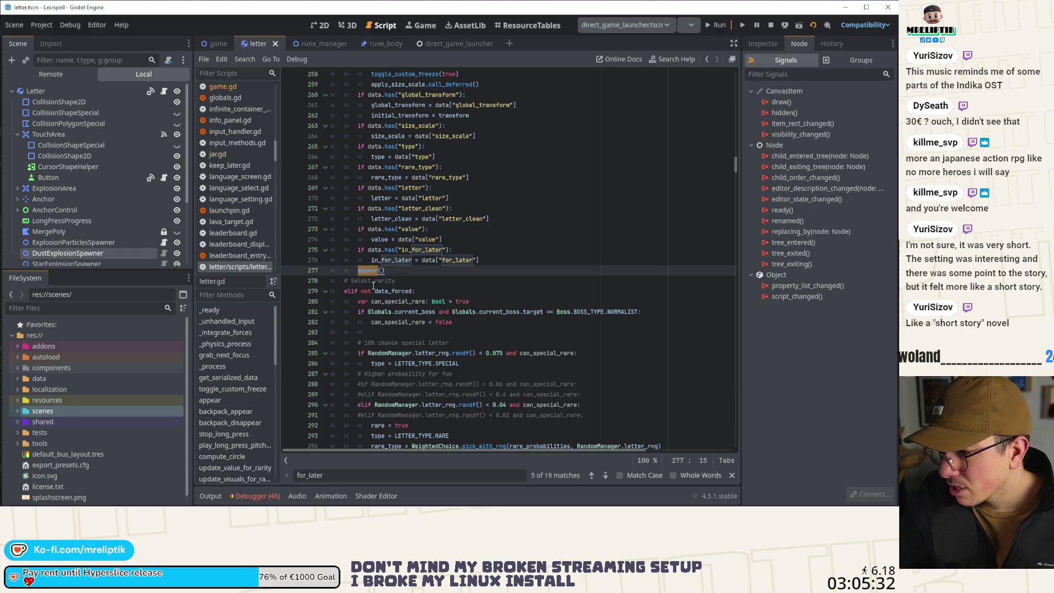
left_click_drag(479, 260, 406, 260)
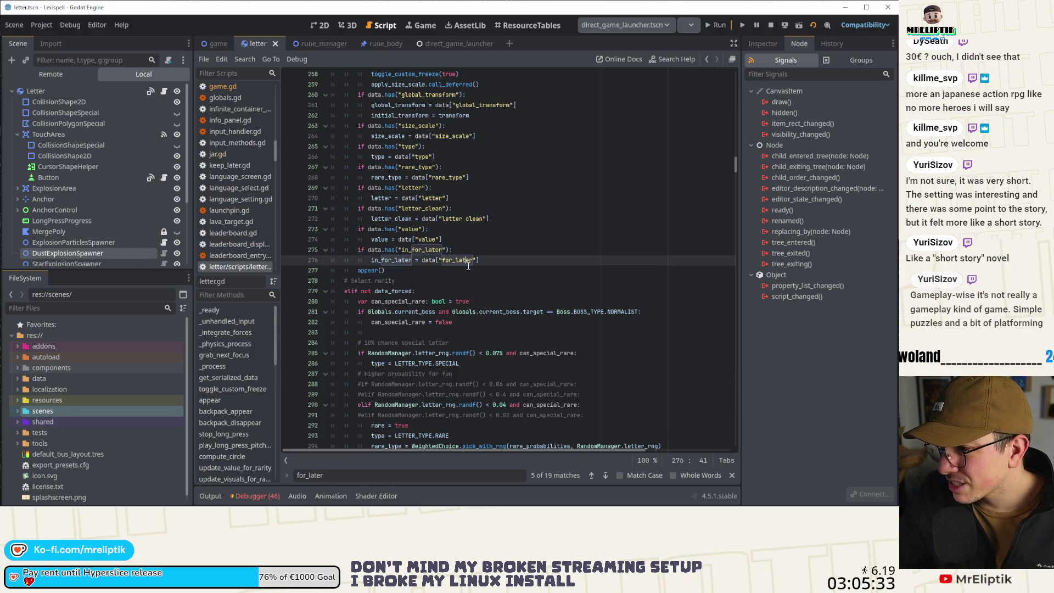
left_click(376, 270)
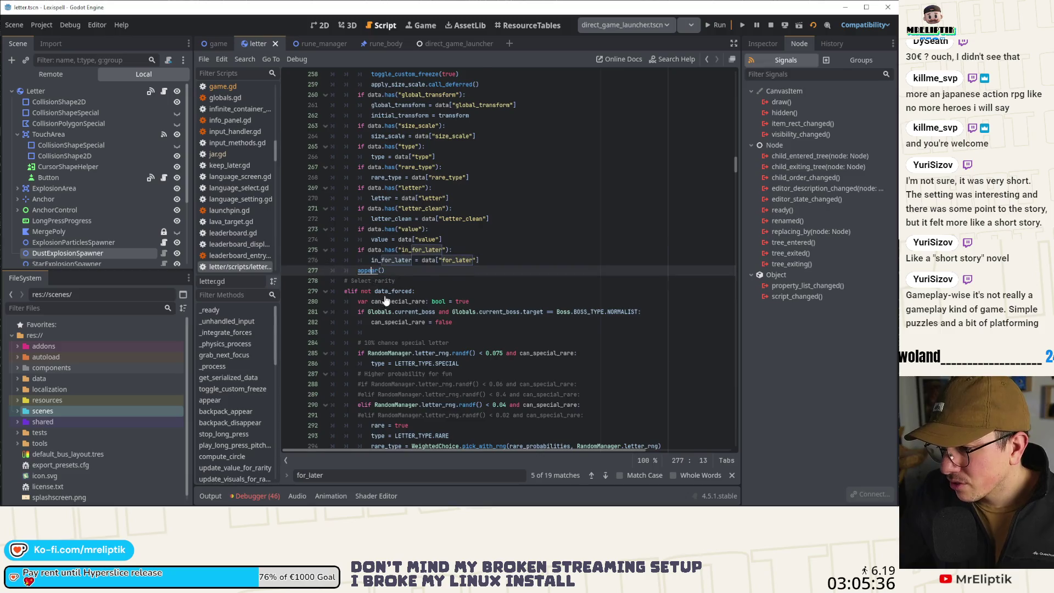
key("F12")
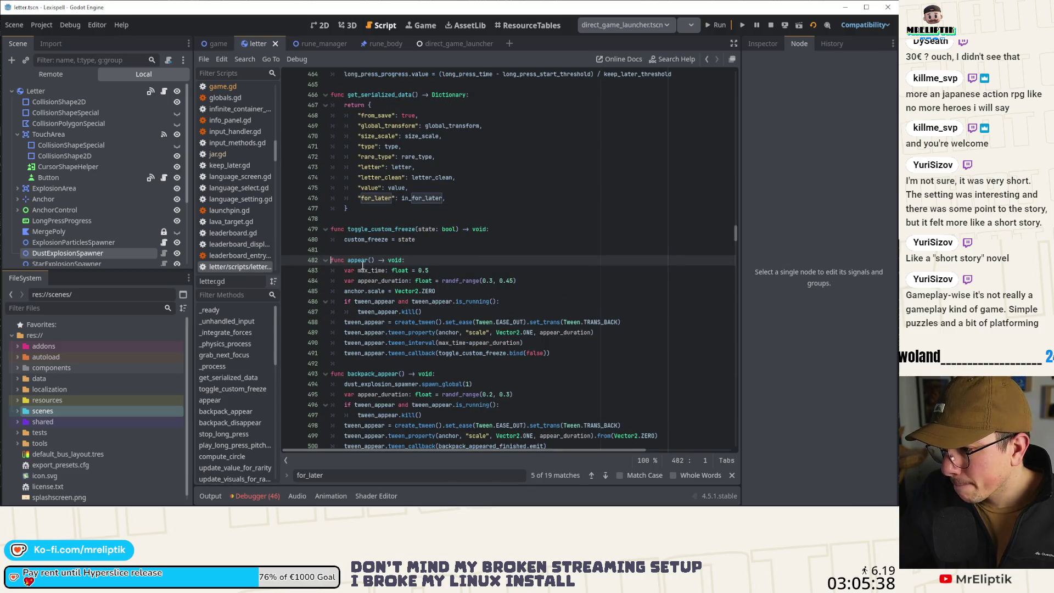
Add an 'if in_for_later:' line after the tween callback in appear().
double_click(472, 353)
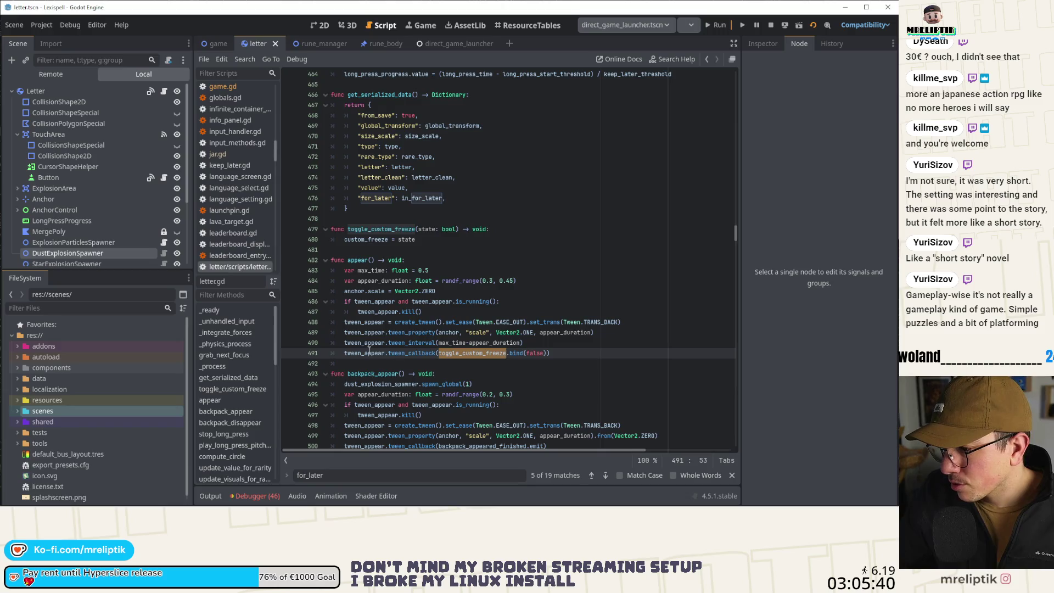
left_click(477, 359)
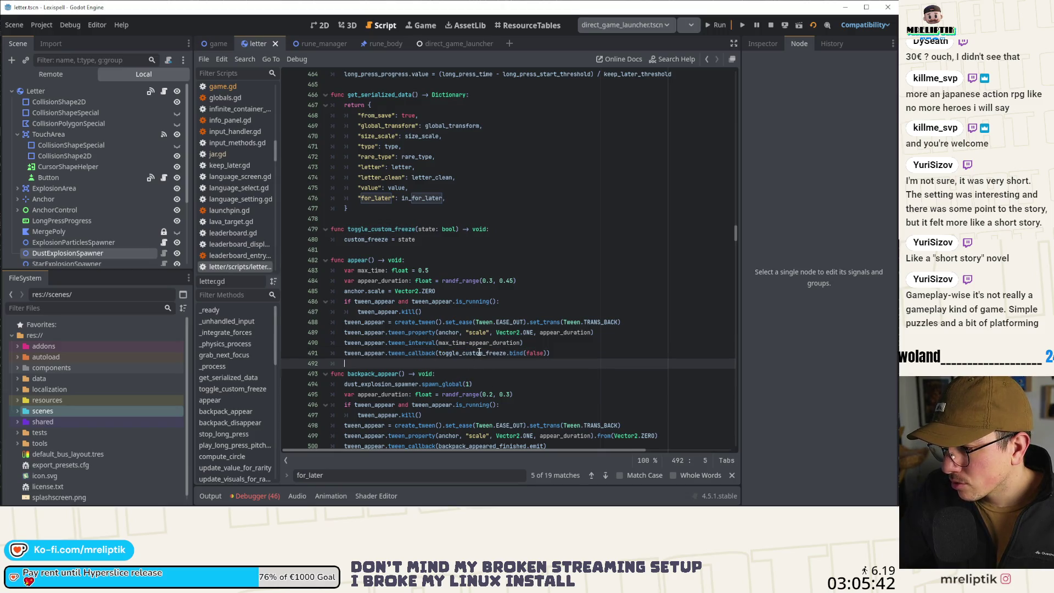
double_click(479, 352)
mouse_move(426, 357)
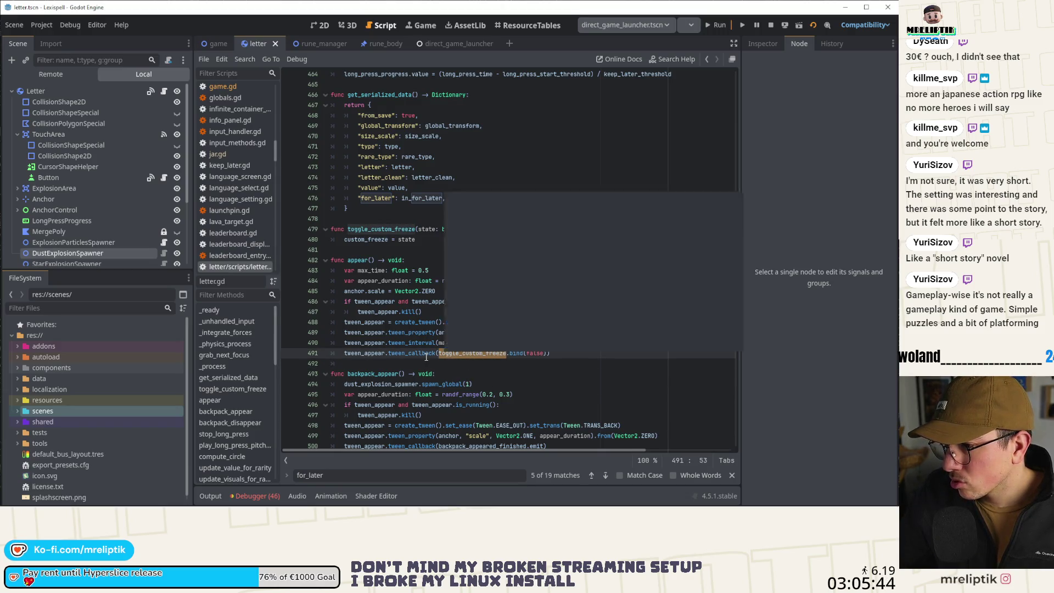
left_click(566, 357)
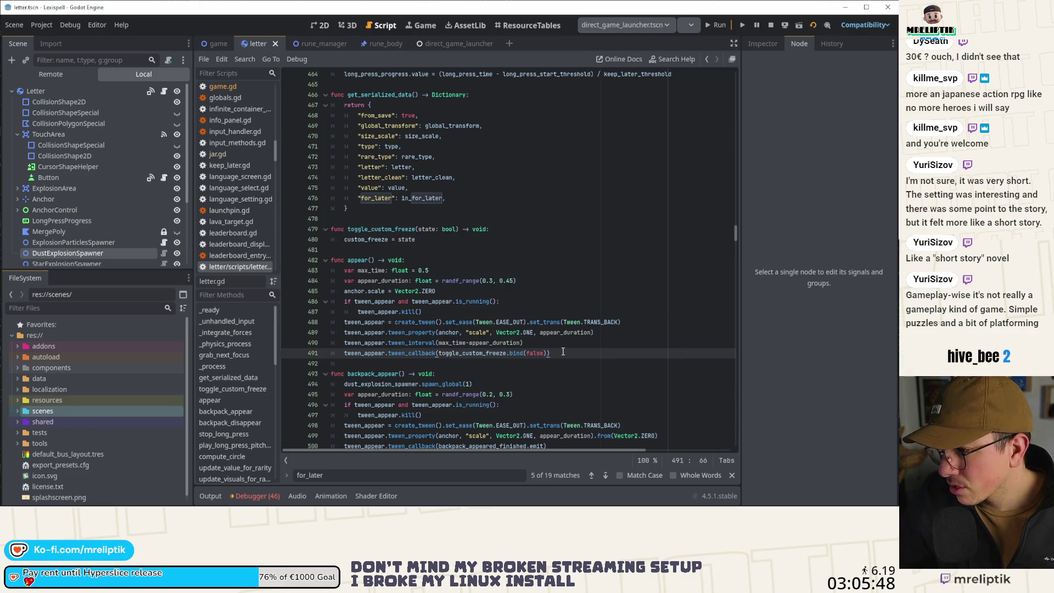
key("Up")
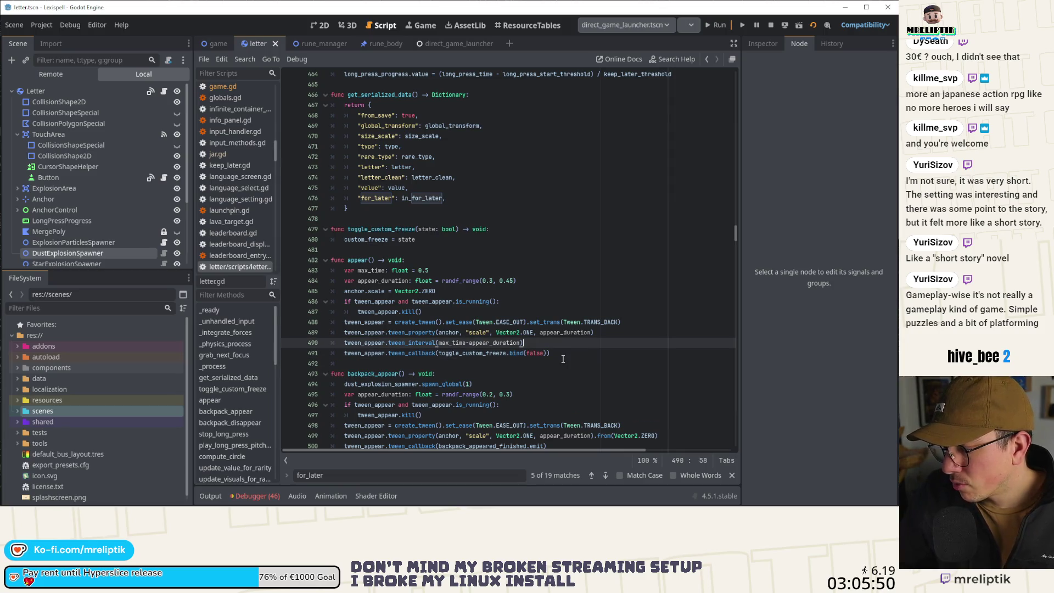
key("Return")
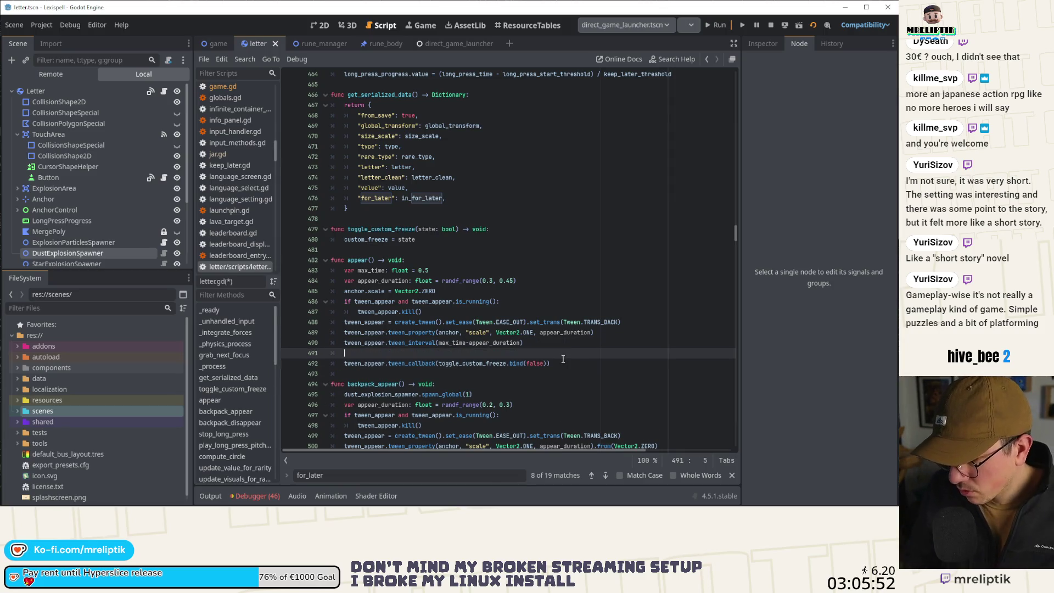
left_click(563, 359)
key("Return")
type("if in_for_later:")
key("Up")
key("Up")
key("ctrl+shift+k")
key("Down")
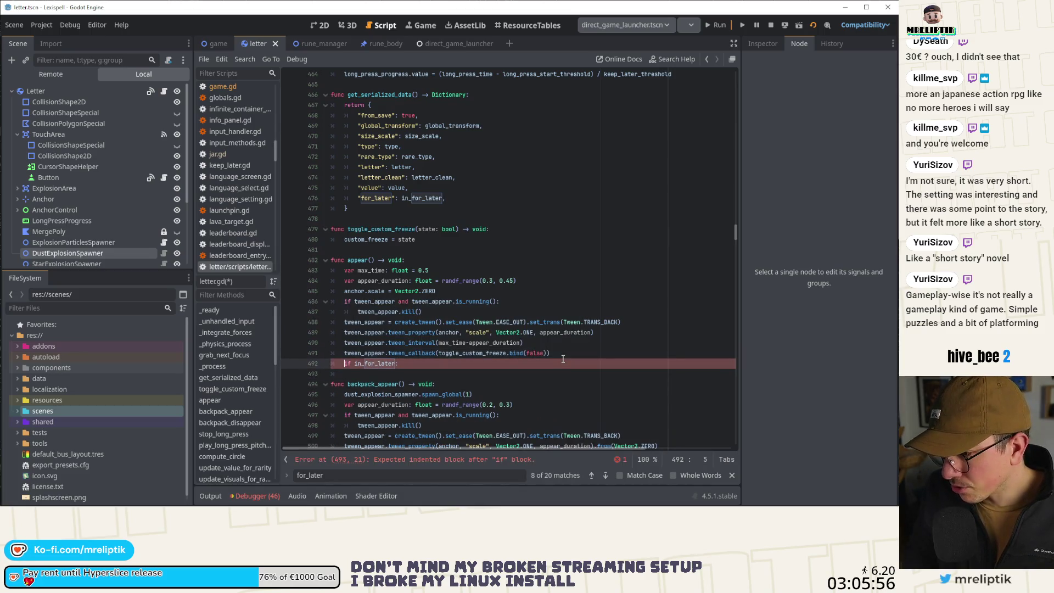
Under the condition, start a tween_appear.tween_callback(func(): lambda call.
key("Return")
type("twee")
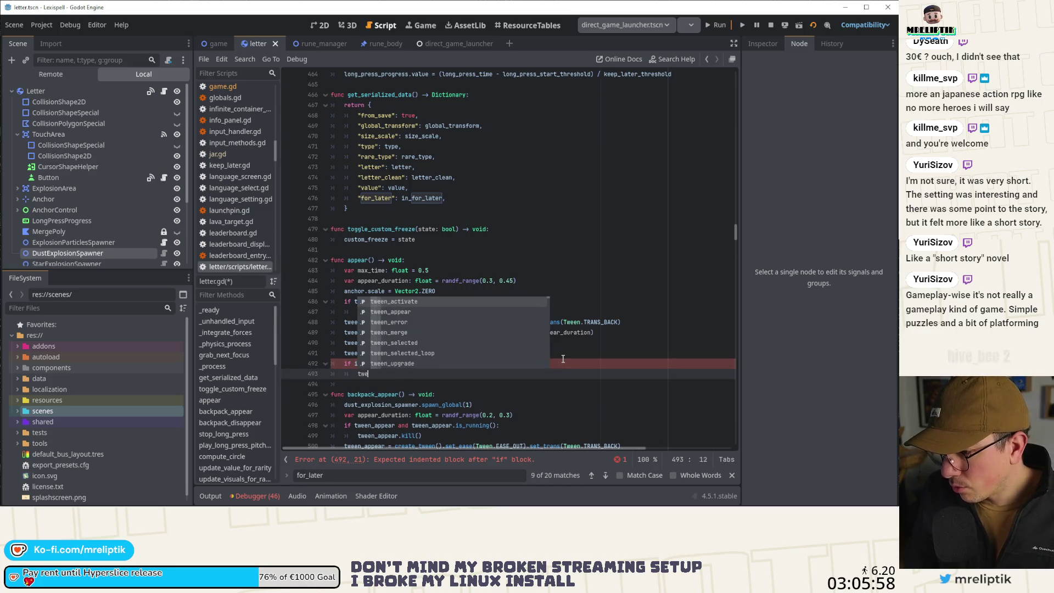
key("Return")
type(".tween_ca")
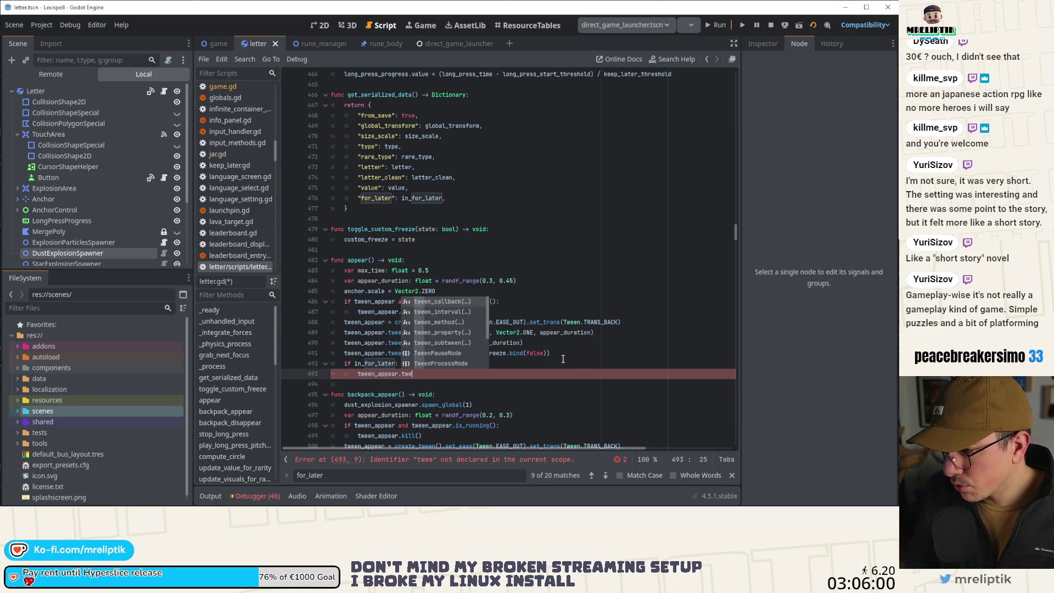
key("Return")
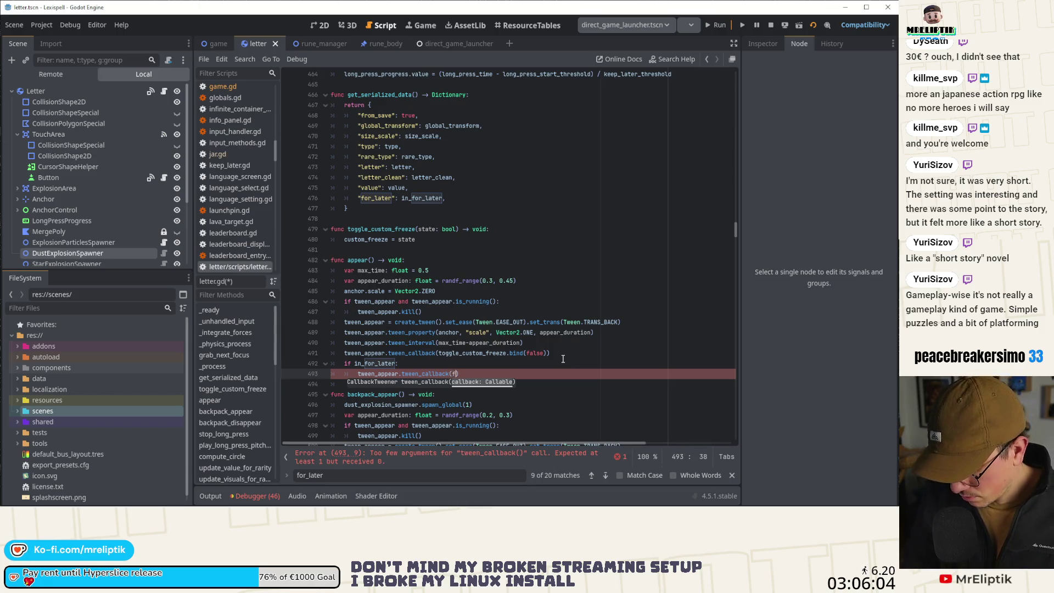
type("unc()")
type(" -> void")
key("BackSpace")
key("BackSpace")
key("BackSpace")
type(":")
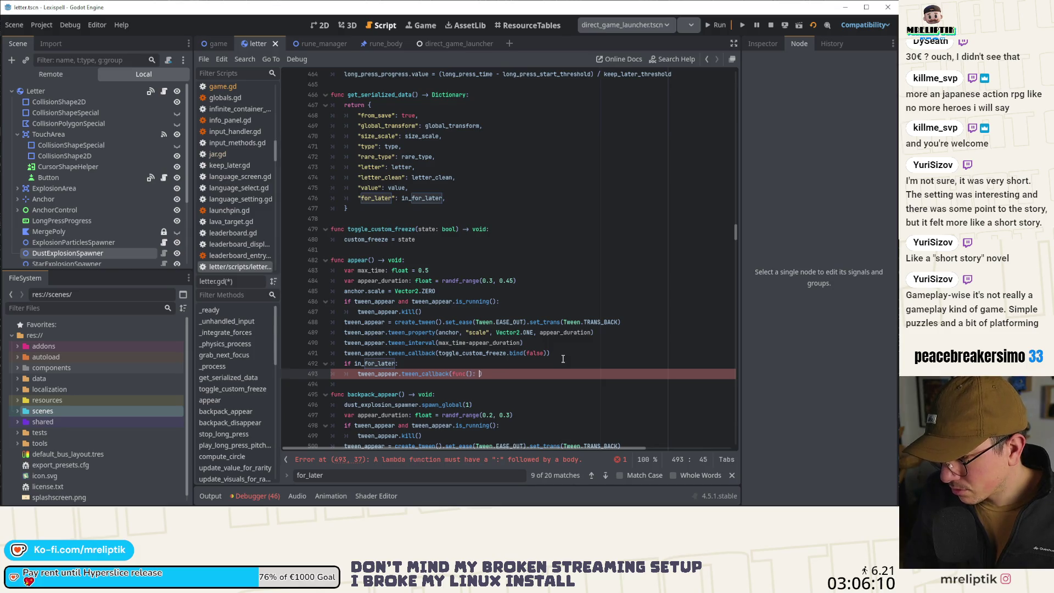
key("BackSpace")
key("Left")
key("Left")
key("Left")
key("Return")
Split the lambda over separate lines with a -> void return type and an empty body line.
key("End")
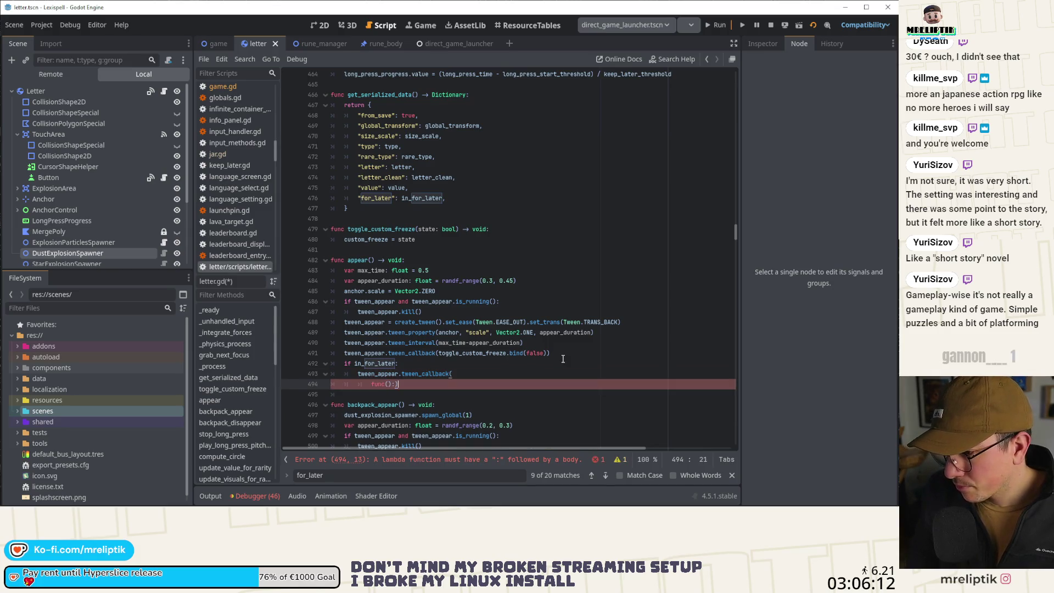
key("Left")
key("Return")
key("Up")
key("End")
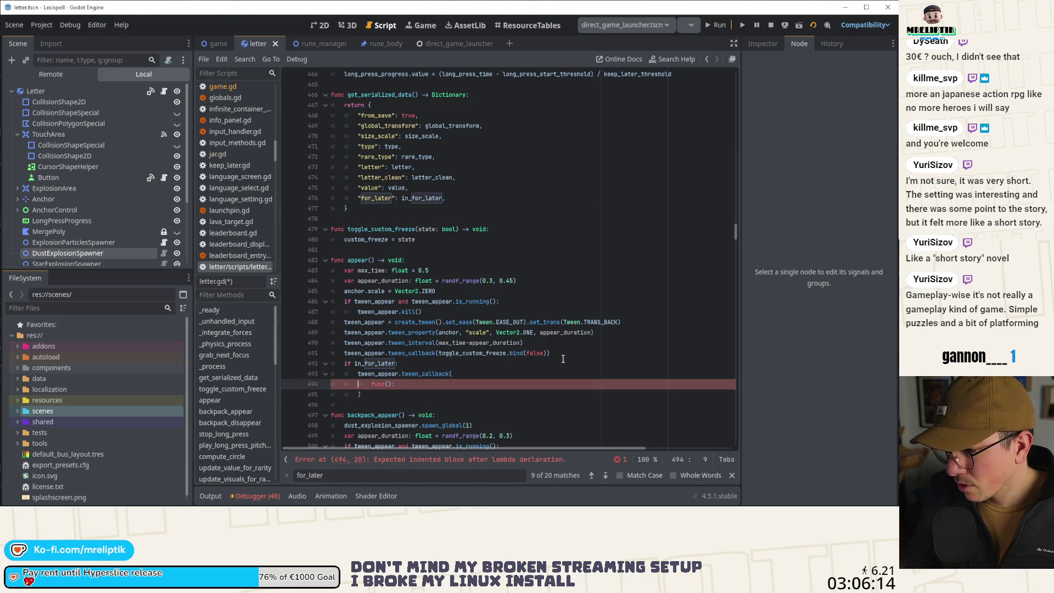
key("Return")
key("Up")
key("End")
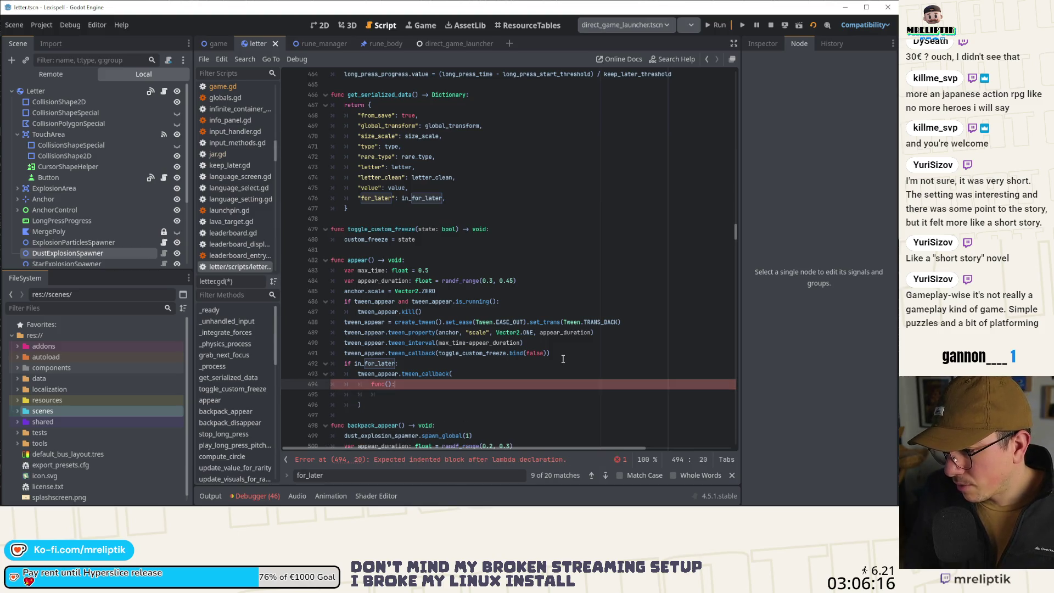
type("-> void")
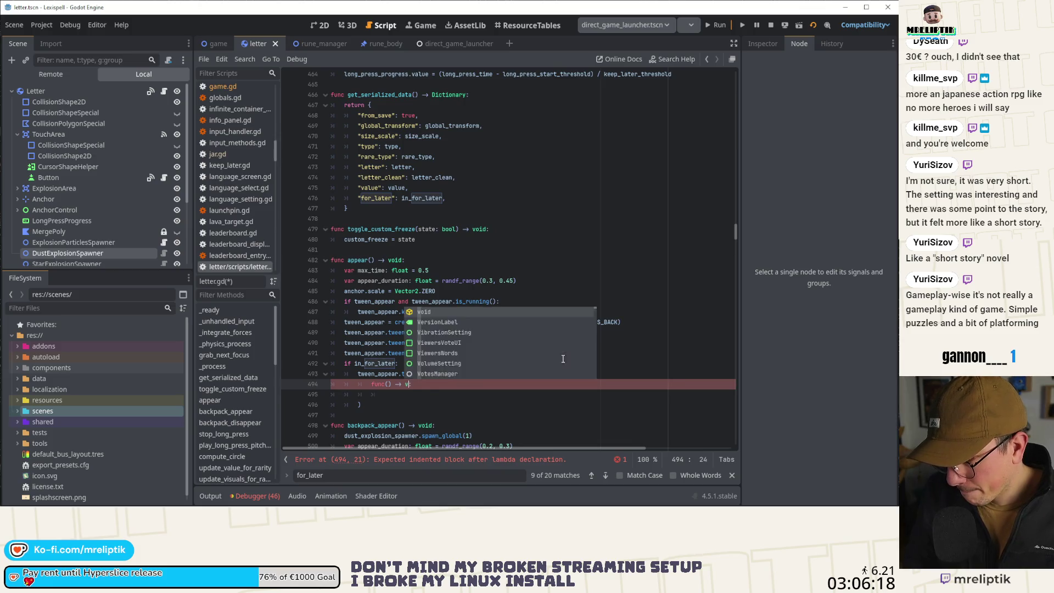
key("Escape")
key("Escape")
key("Down")
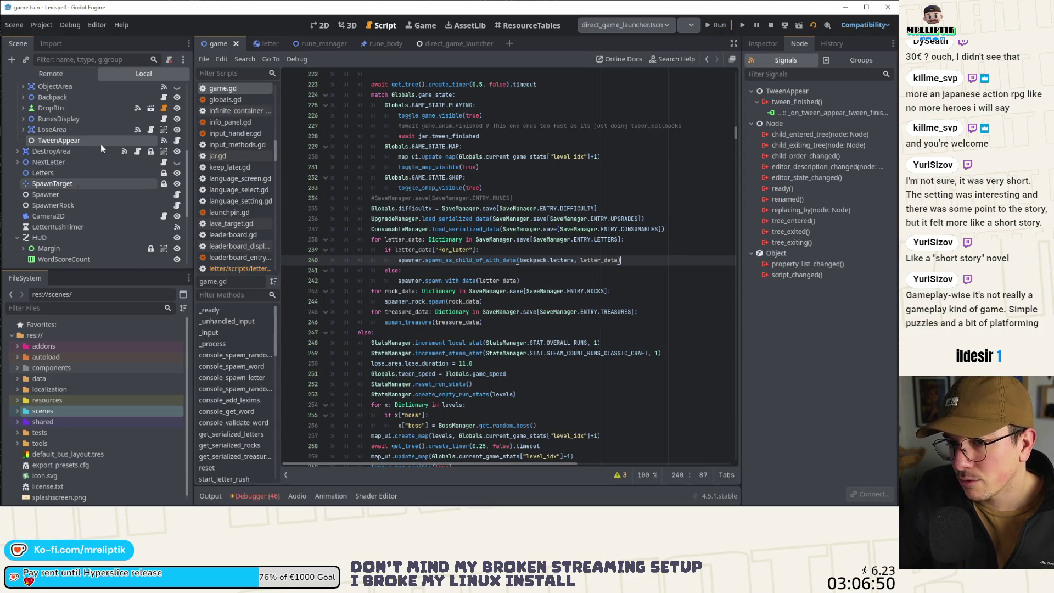
Browse the Scene tree, select TweenAppear, then open the Jar node's jar.gd script.
left_click(185, 137)
scroll(116, 157, "up", 5)
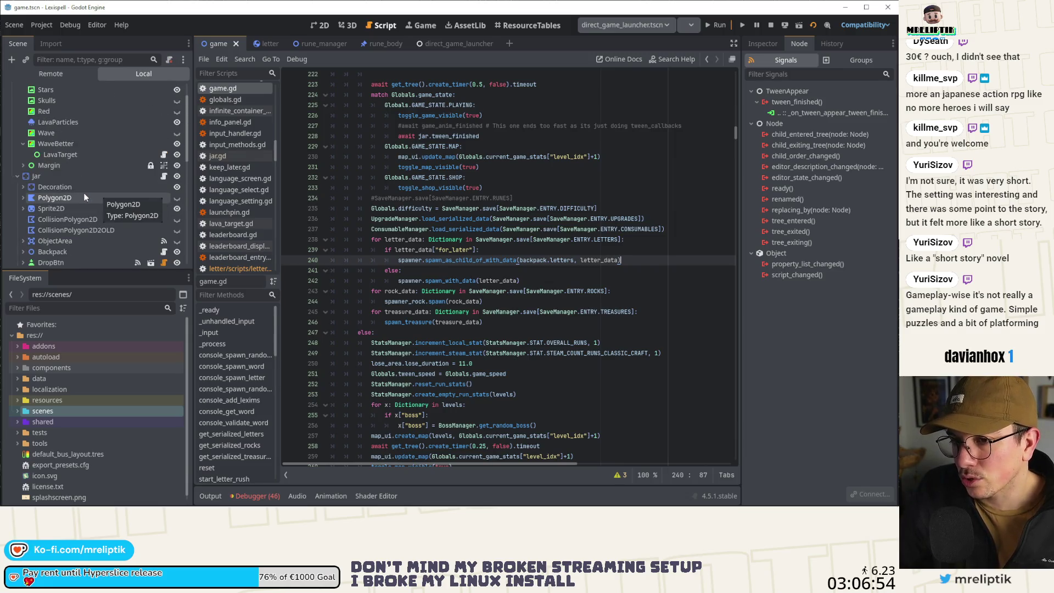
scroll(130, 190, "up", 1)
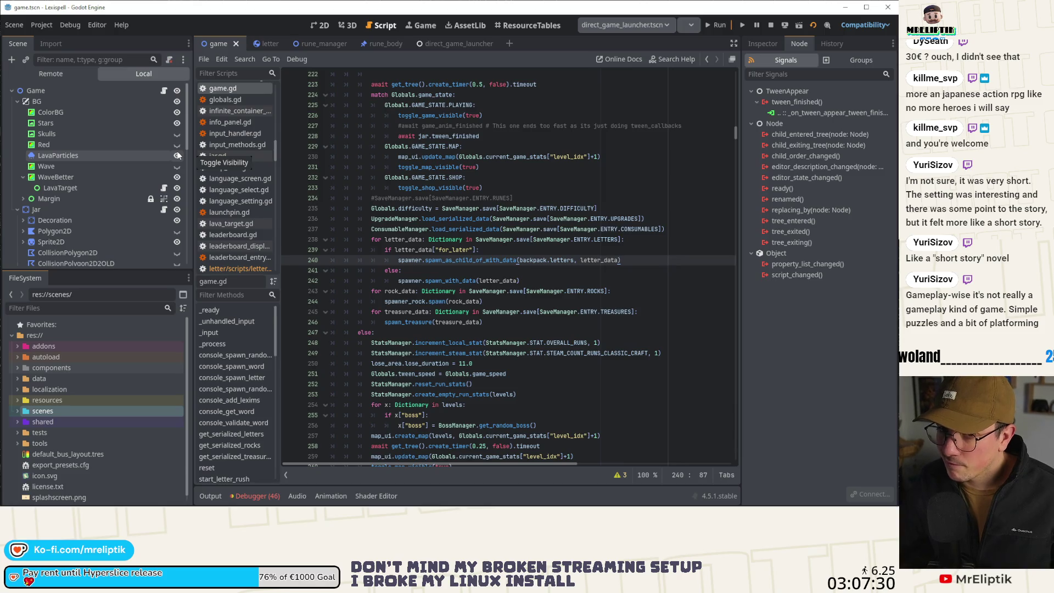
scroll(101, 182, "down", 5)
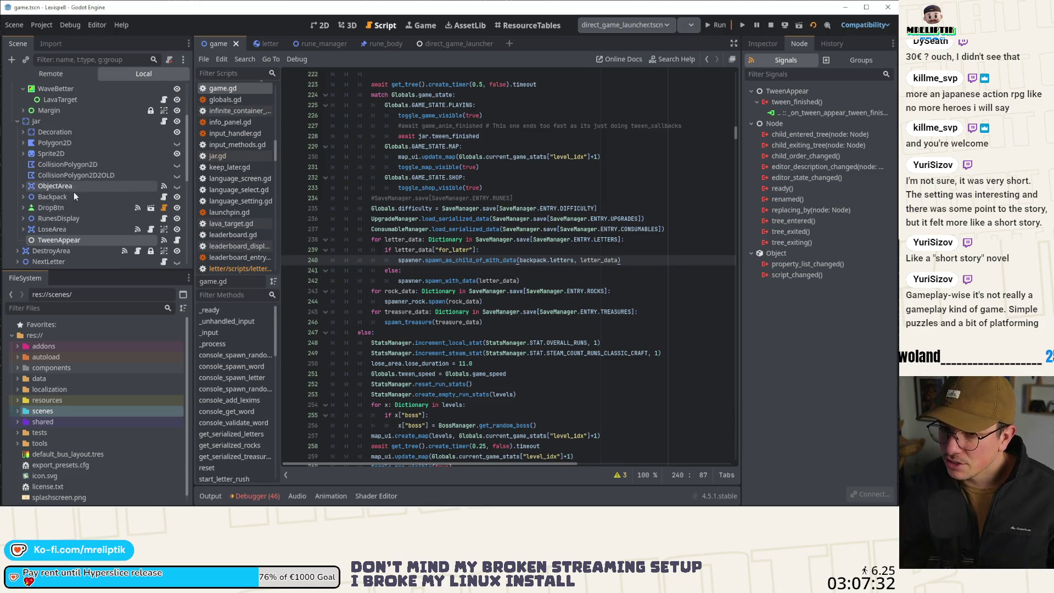
scroll(77, 197, "down", 4)
left_click(70, 177)
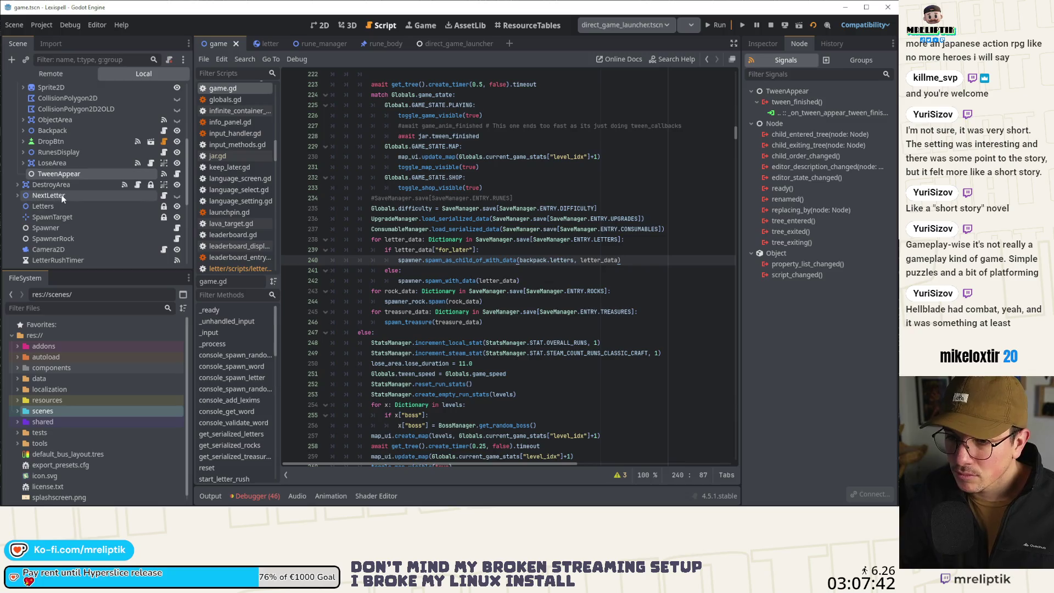
scroll(120, 123, "up", 3)
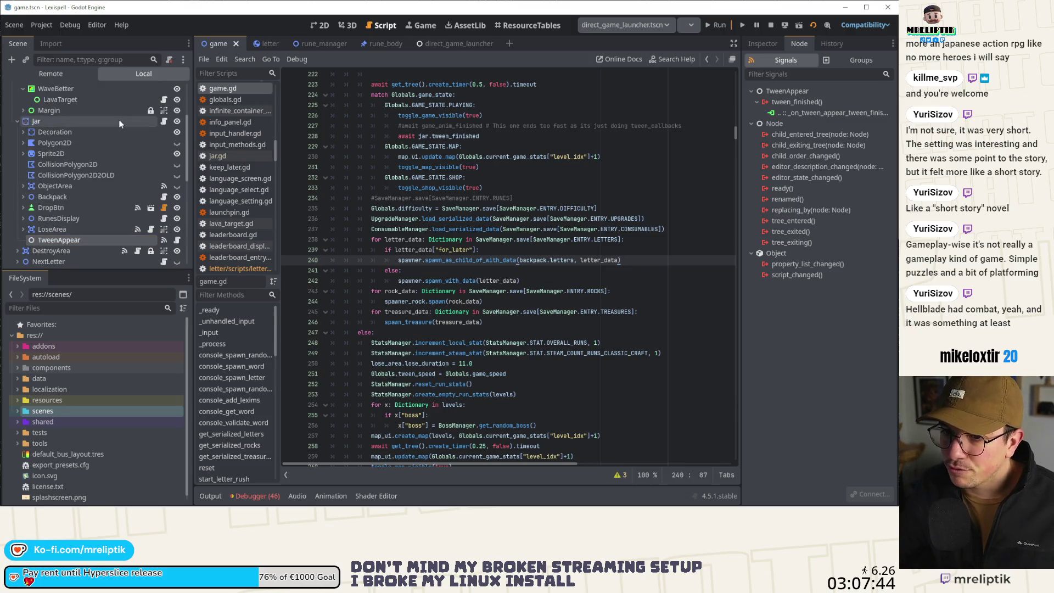
left_click(164, 121)
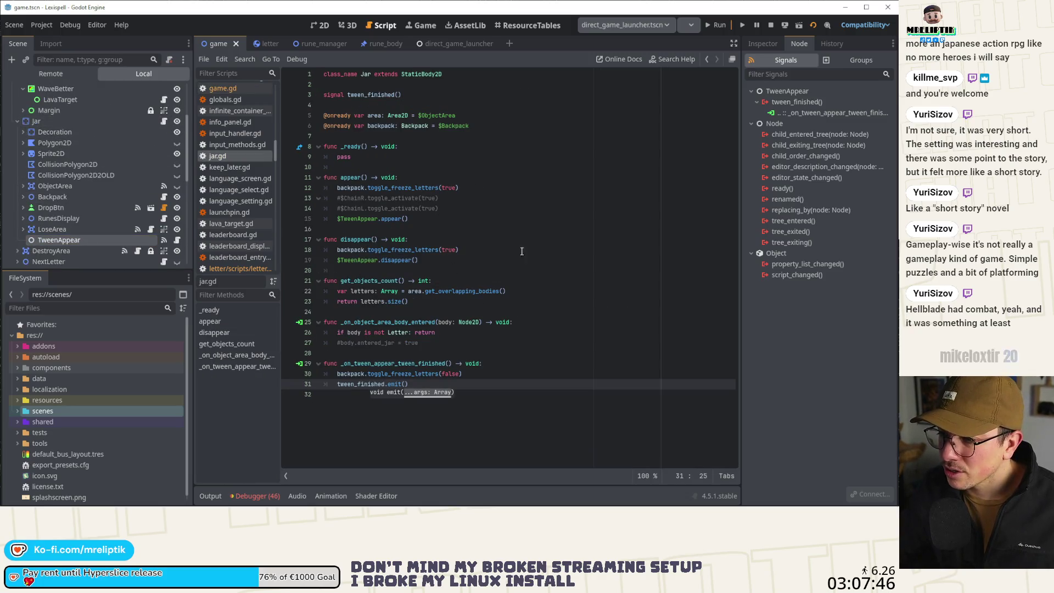
Open backpack.gd, scroll to lines 174–211, and place the caret after can_save_backpack.
left_click(164, 198)
scroll(410, 301, "up", 2)
scroll(412, 302, "up", 3)
scroll(542, 239, "up", 3)
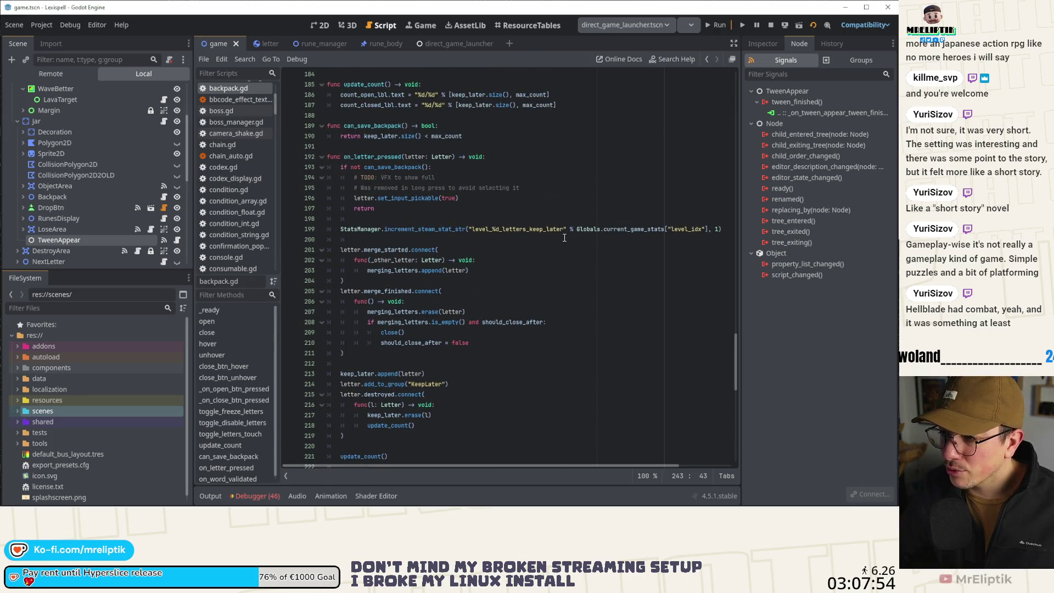
scroll(550, 263, "down", 2)
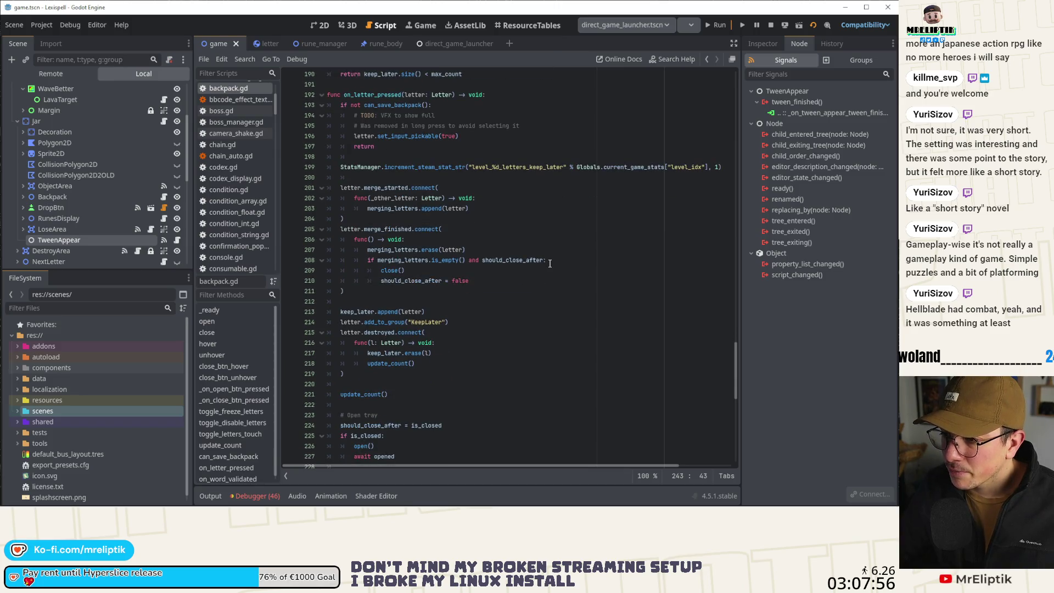
scroll(551, 263, "down", 3)
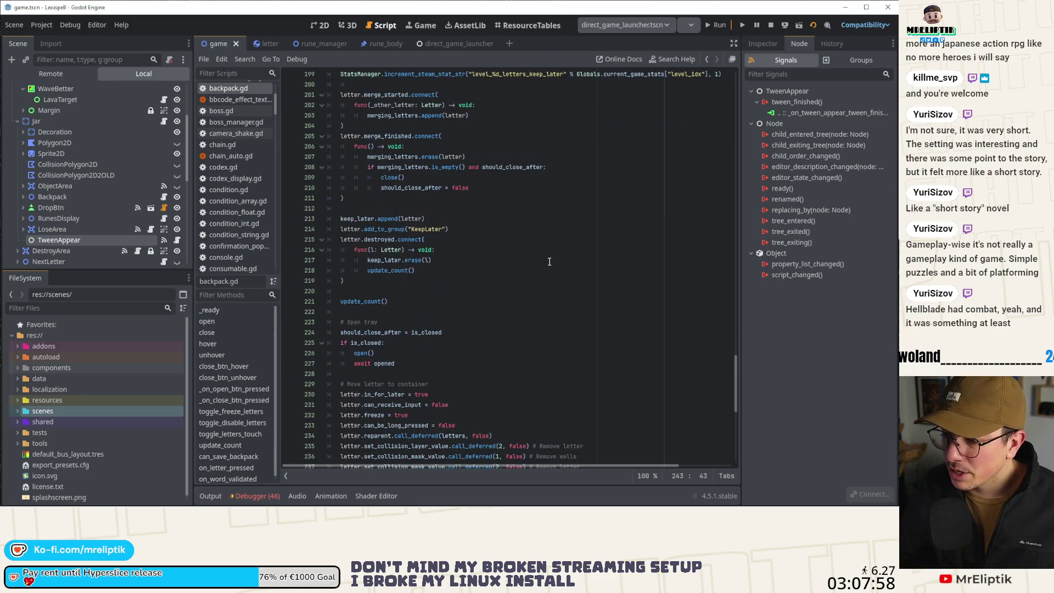
scroll(550, 264, "down", 9)
scroll(549, 262, "down", 3)
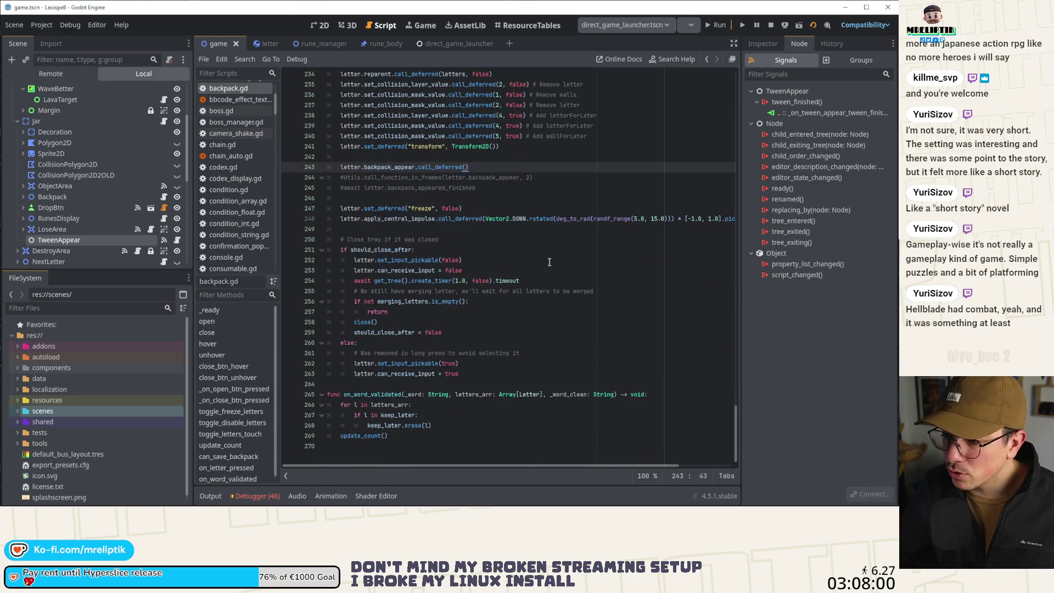
scroll(550, 260, "up", 18)
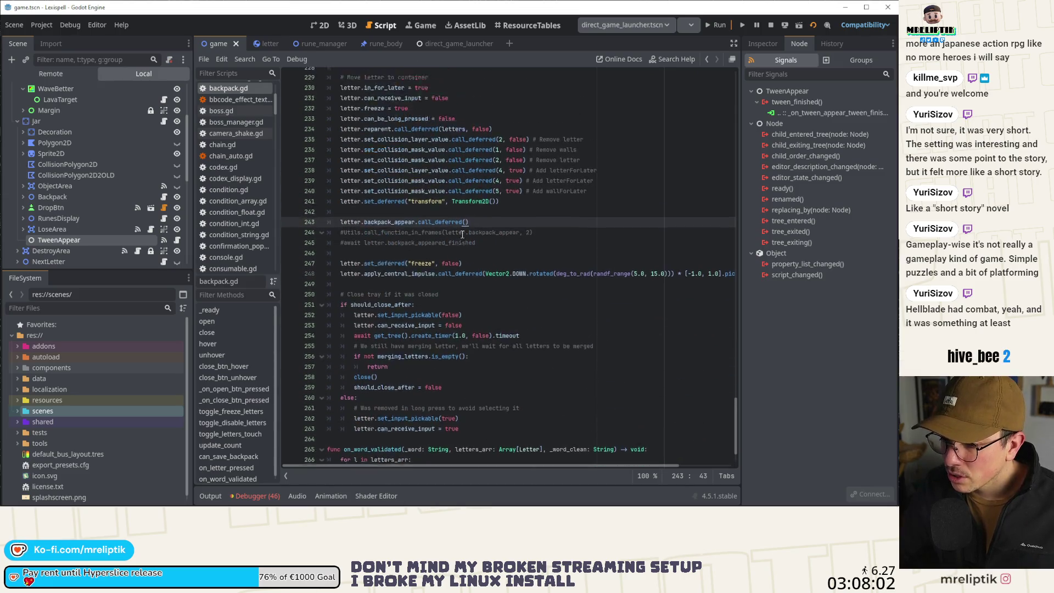
scroll(441, 221, "up", 2)
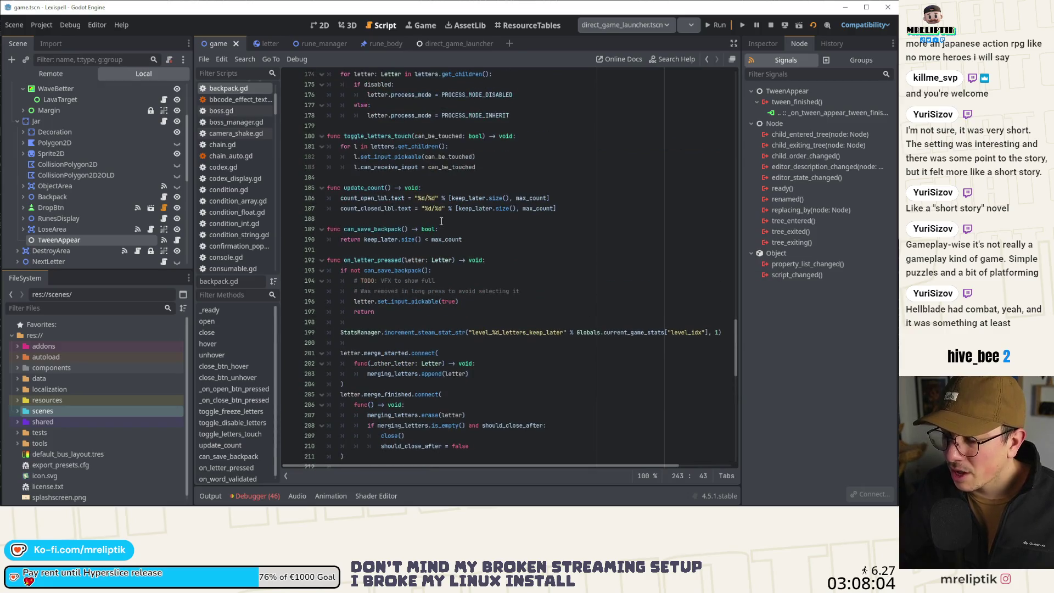
left_click(467, 249)
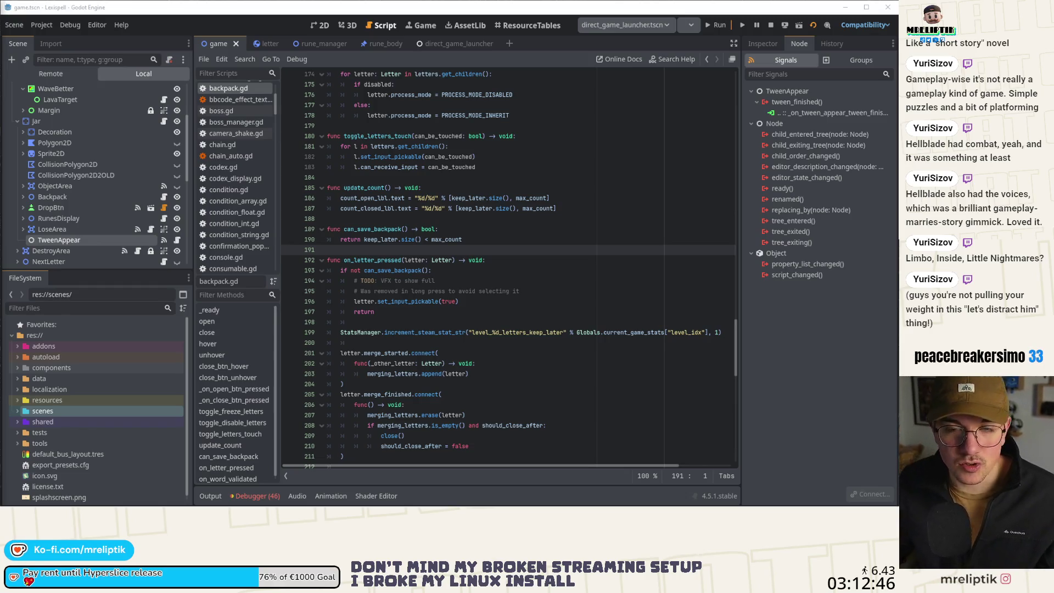
Switch to the browser showing Google results for 'The Midnight Walk'.
key("alt+Tab")
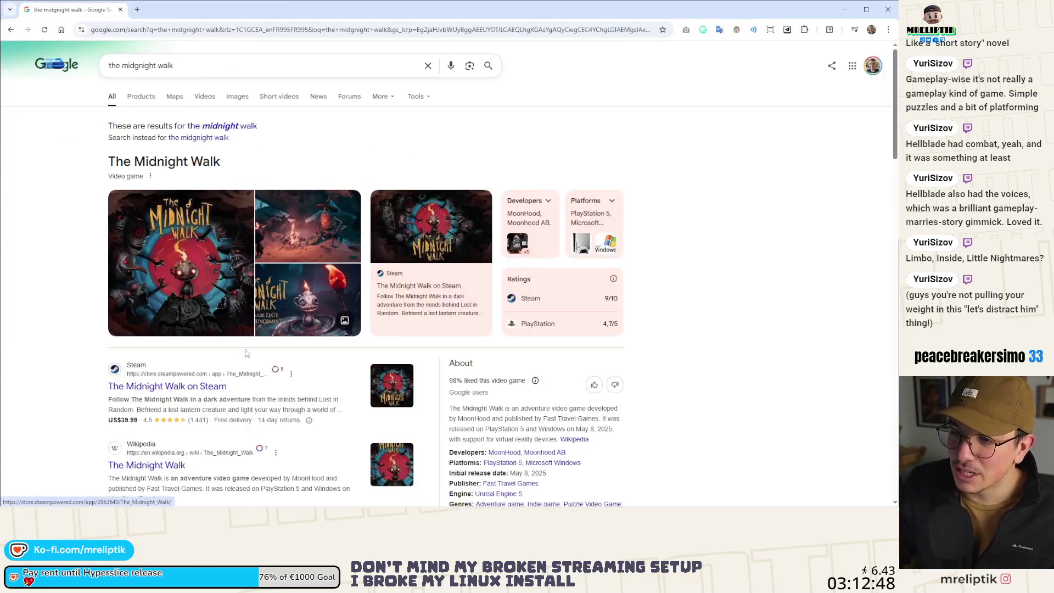
Open The Midnight Walk's Steam store page, look over its purchase details, and return to Godot.
left_click(192, 385)
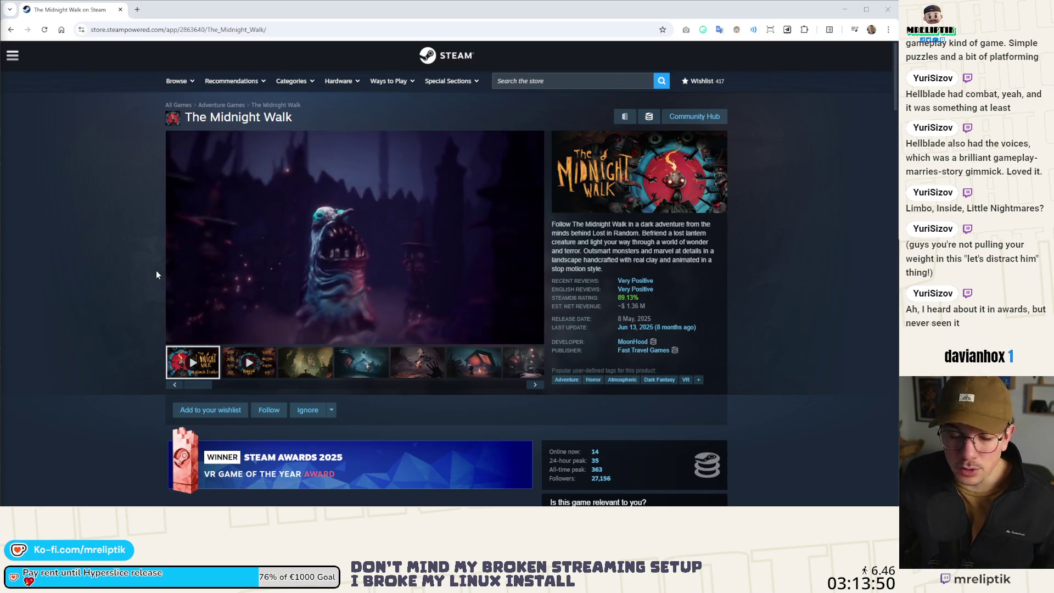
scroll(127, 291, "down", 5)
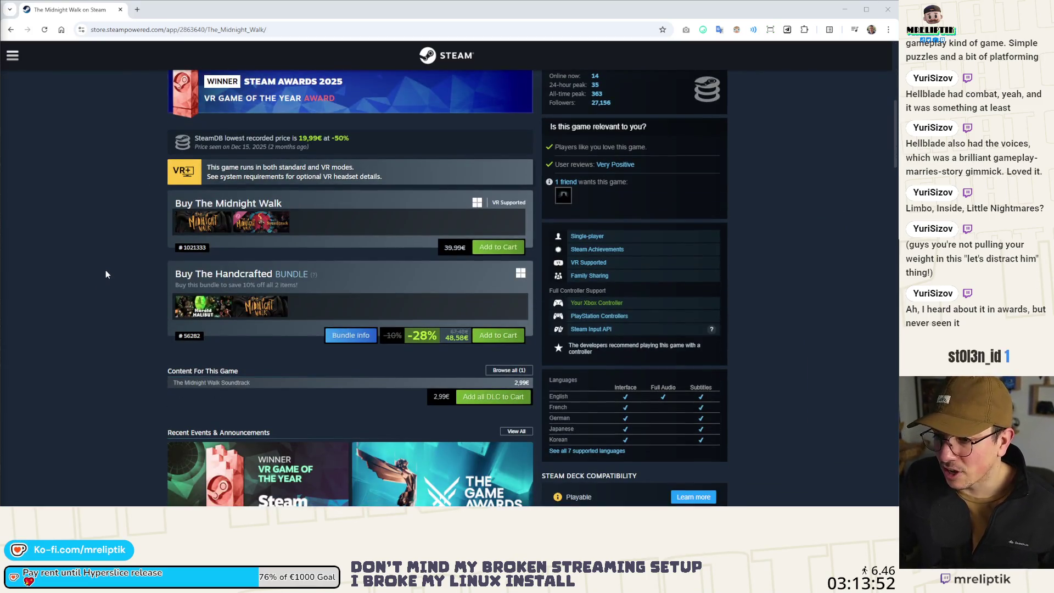
scroll(91, 250, "down", 5)
scroll(301, 285, "up", 6)
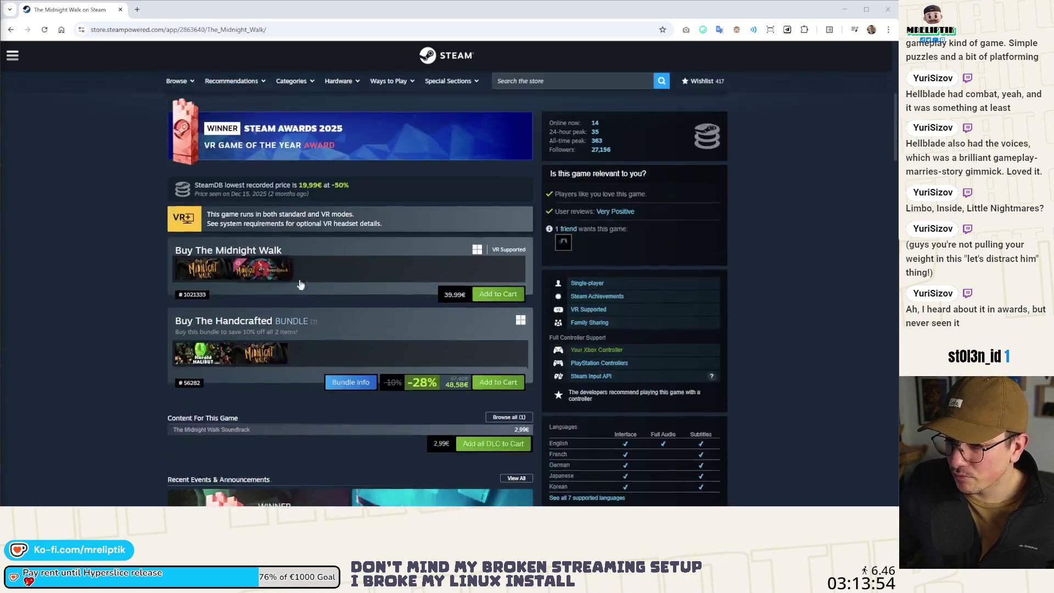
scroll(300, 284, "up", 5)
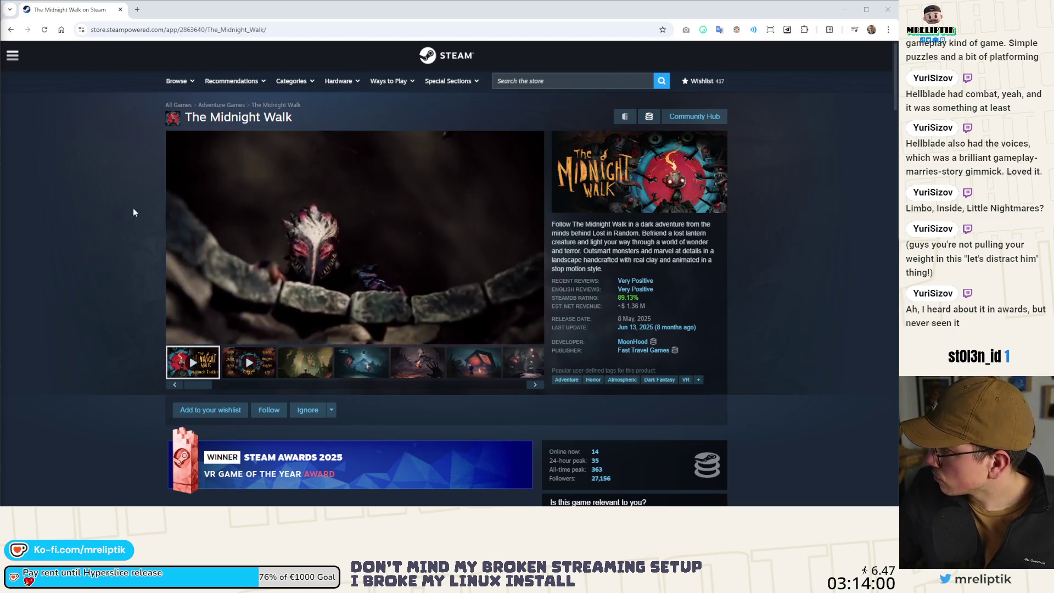
key("alt+Tab")
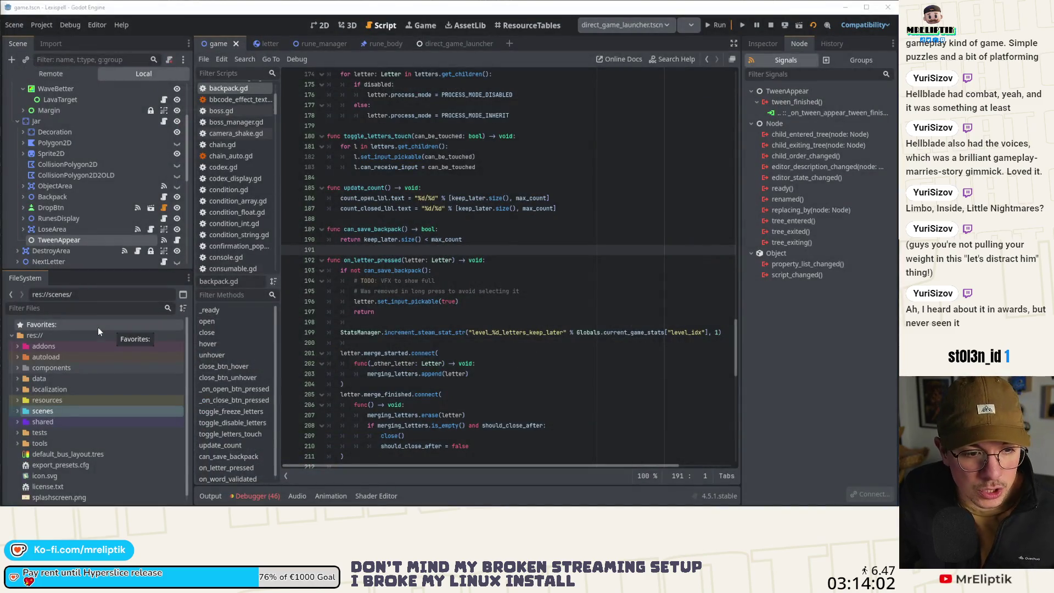
In backpack.gd, add a new add_letter_from_save(letter: Letter) -> void function header above on_letter_pressed.
left_click(439, 280)
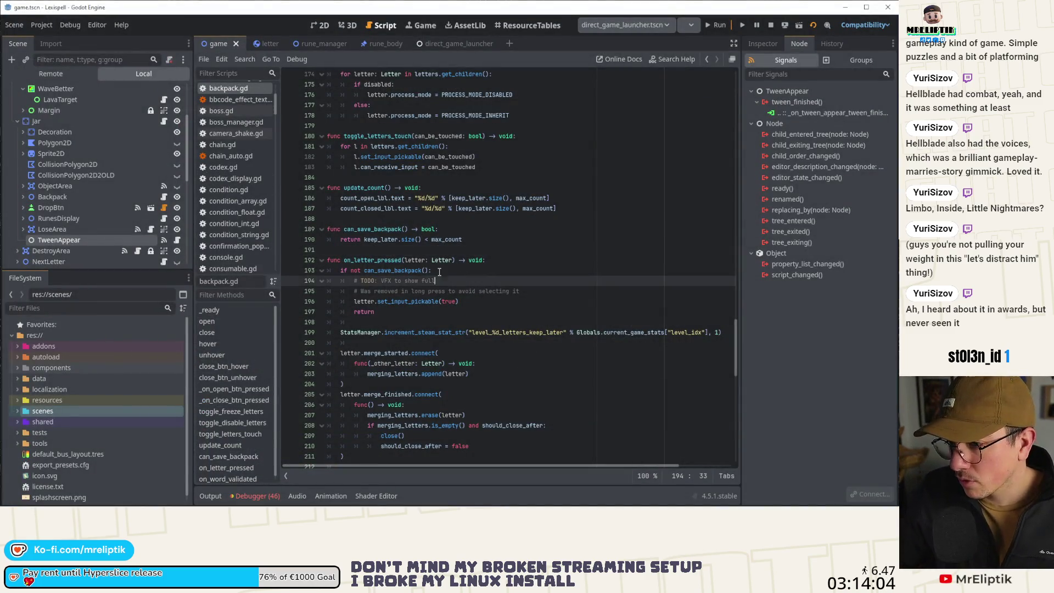
left_click(405, 249)
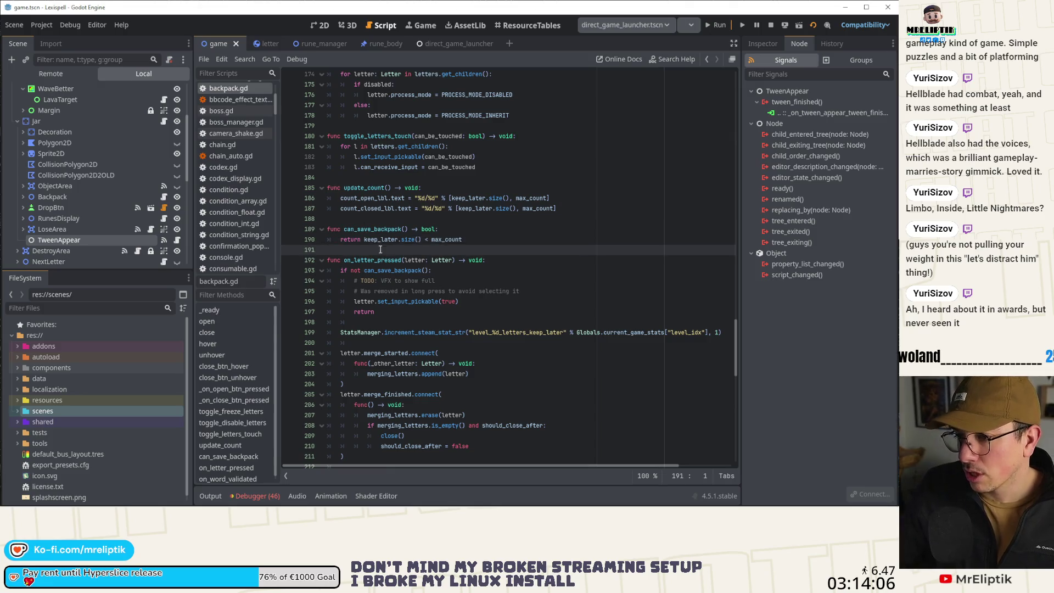
key("Return")
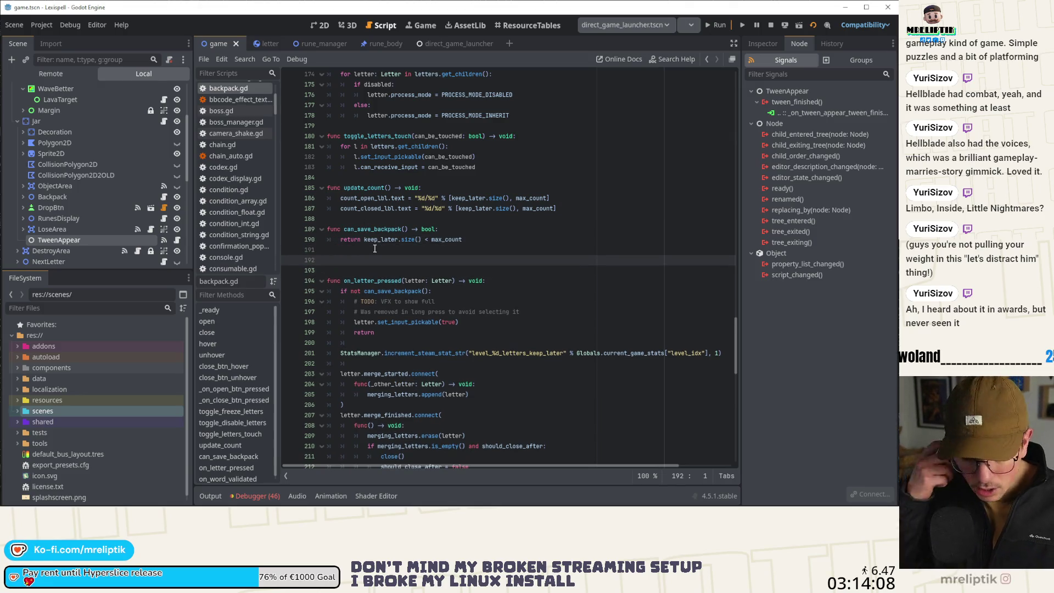
type("fcun")
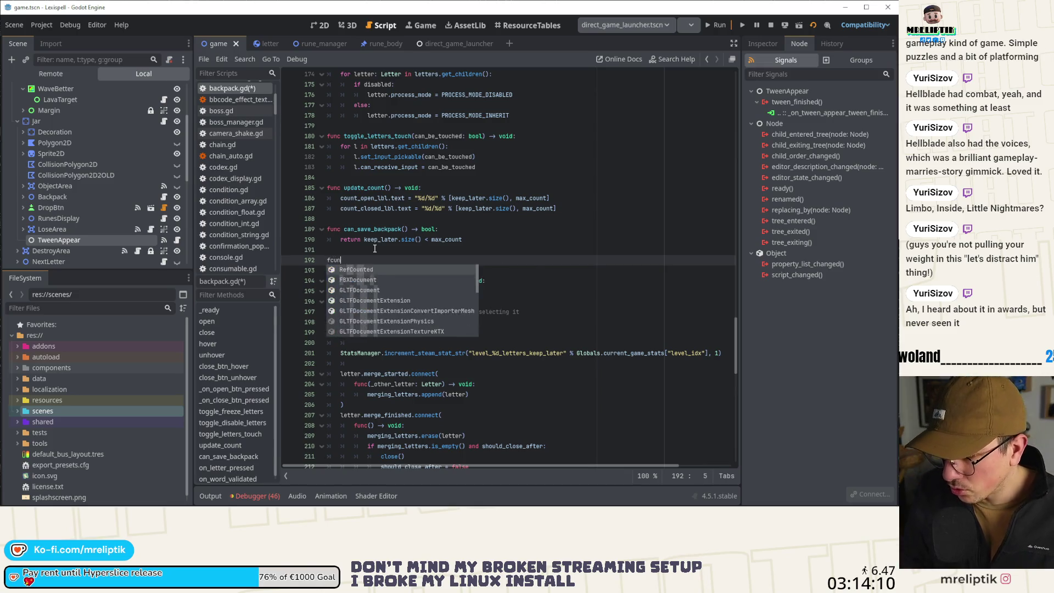
key("BackSpace")
key("BackSpace")
key("BackSpace")
type("unc add_lke")
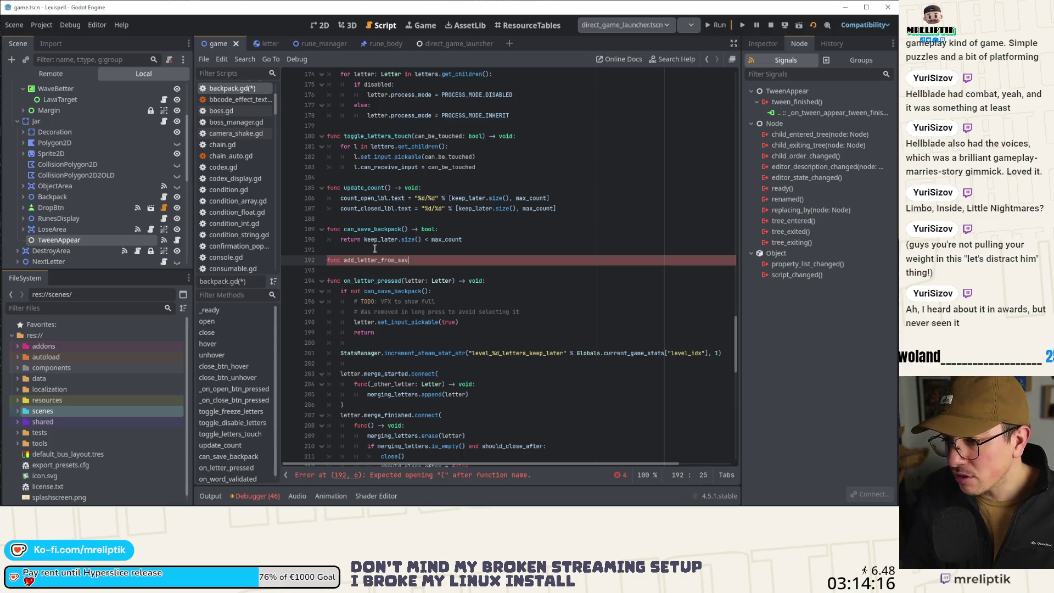
type("le")
type(": Letter)")
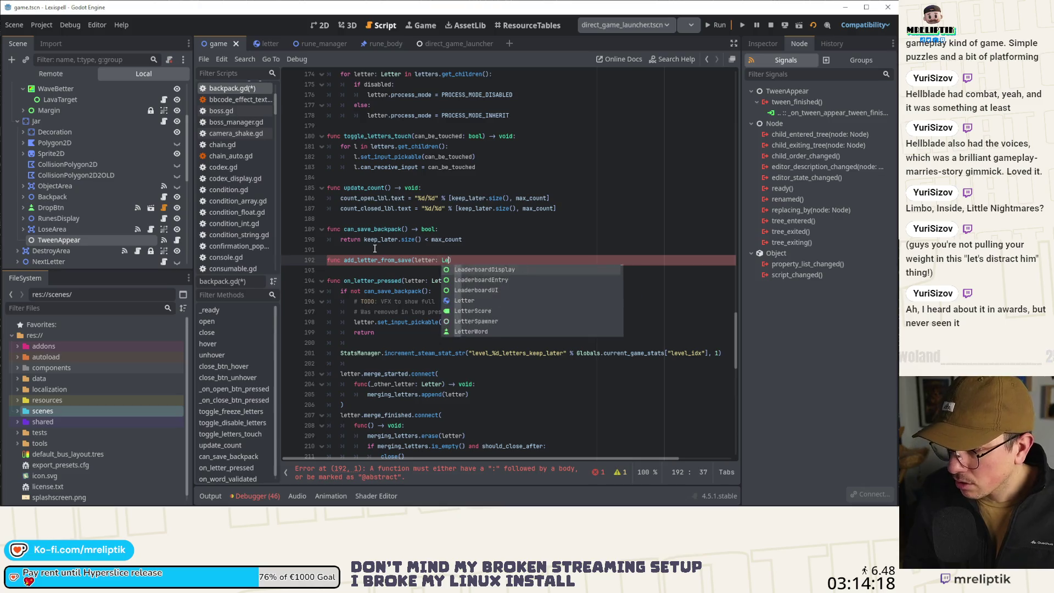
type("-> void:")
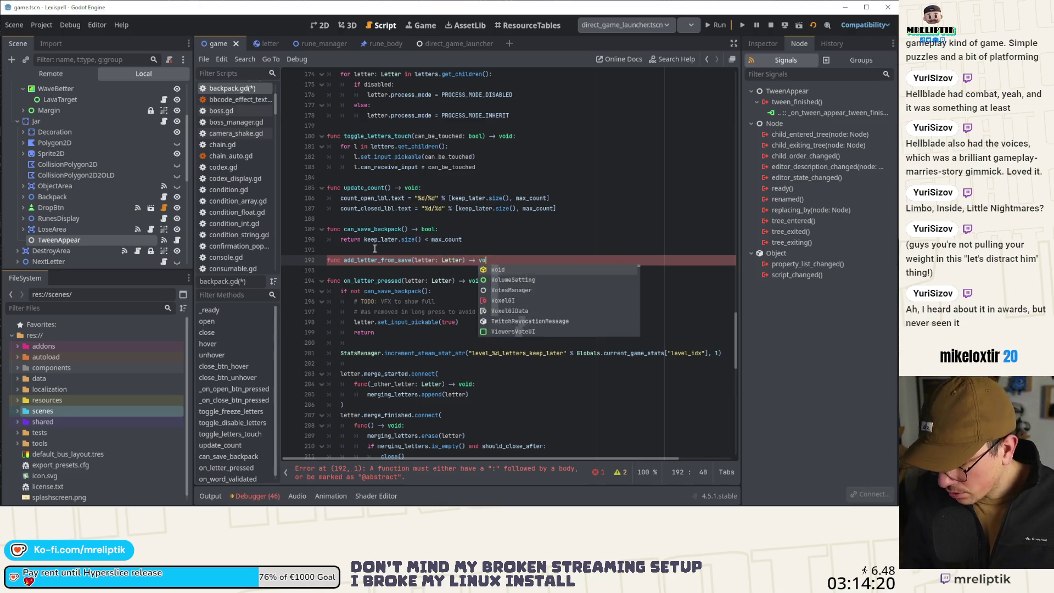
key("Return")
Copy on_letter_pressed's letter-storing body into add_letter_from_save.
scroll(333, 195, "down", 4)
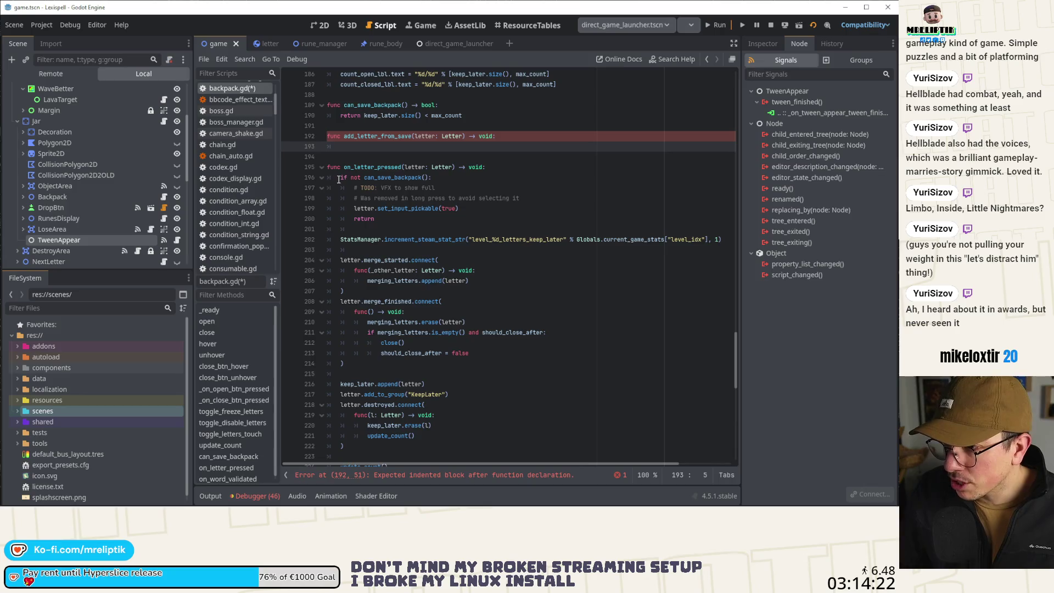
mouse_move(339, 178)
left_mouse_down()
mouse_move(385, 458)
mouse_move(418, 461)
mouse_move(452, 385)
mouse_move(462, 406)
left_mouse_up()
scroll(353, 288, "up", 20)
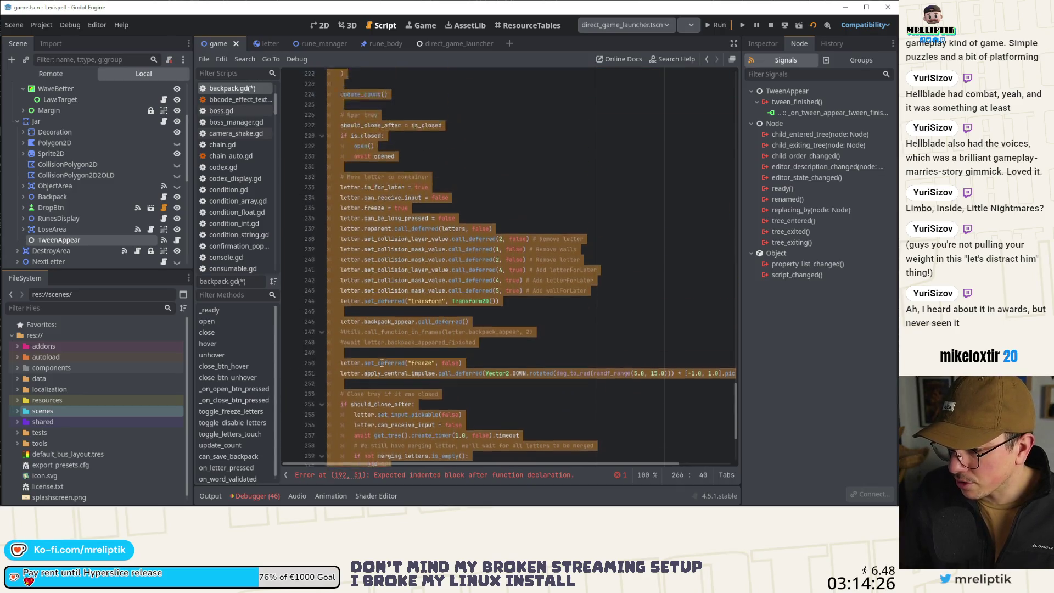
key("ctrl+c")
left_click(354, 270)
key("ctrl+v")
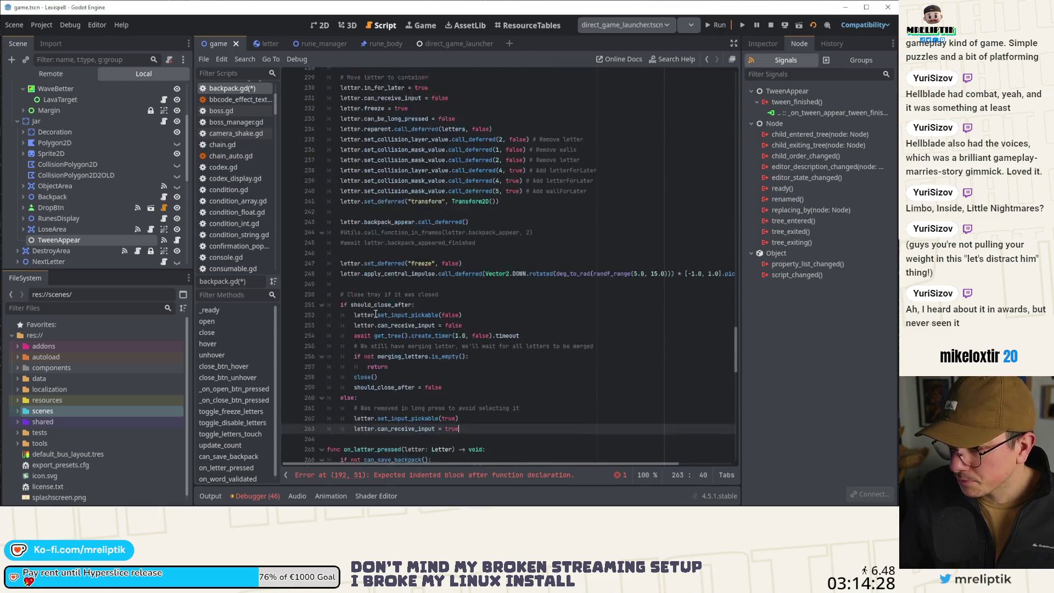
Delete the can_save_backpack capacity guard and stat-increment line from the copied body, then save.
scroll(382, 318, "up", 15)
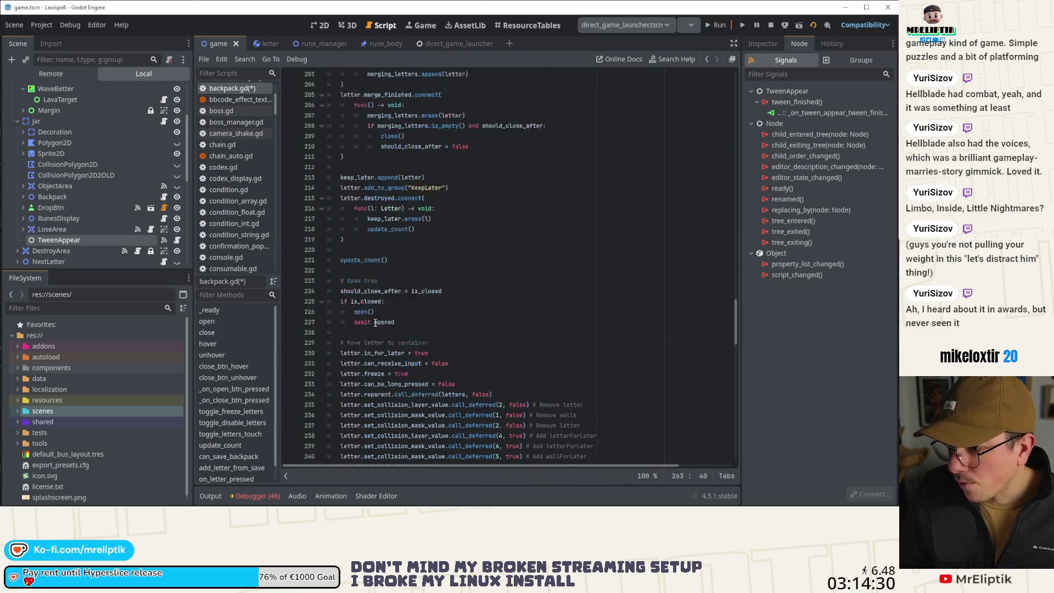
scroll(350, 268, "up", 3)
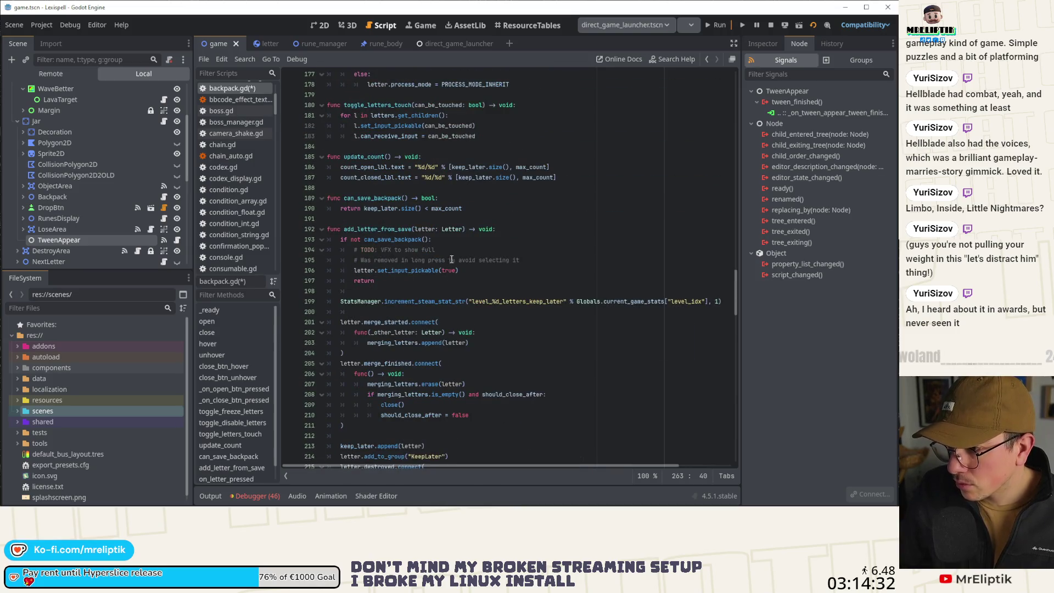
left_click(400, 251)
key("Up")
key("ctrl+shift+k")
key("ctrl+shift+k")
key("ctrl+shift+k")
key("ctrl+s")
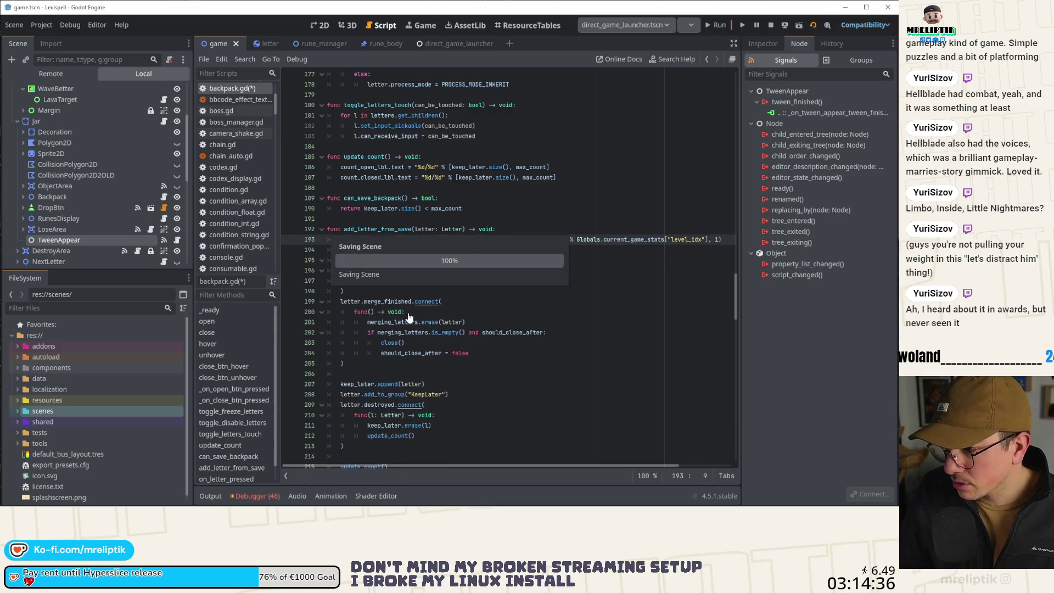
key("ctrl+shift+k")
key("ctrl+shift+k")
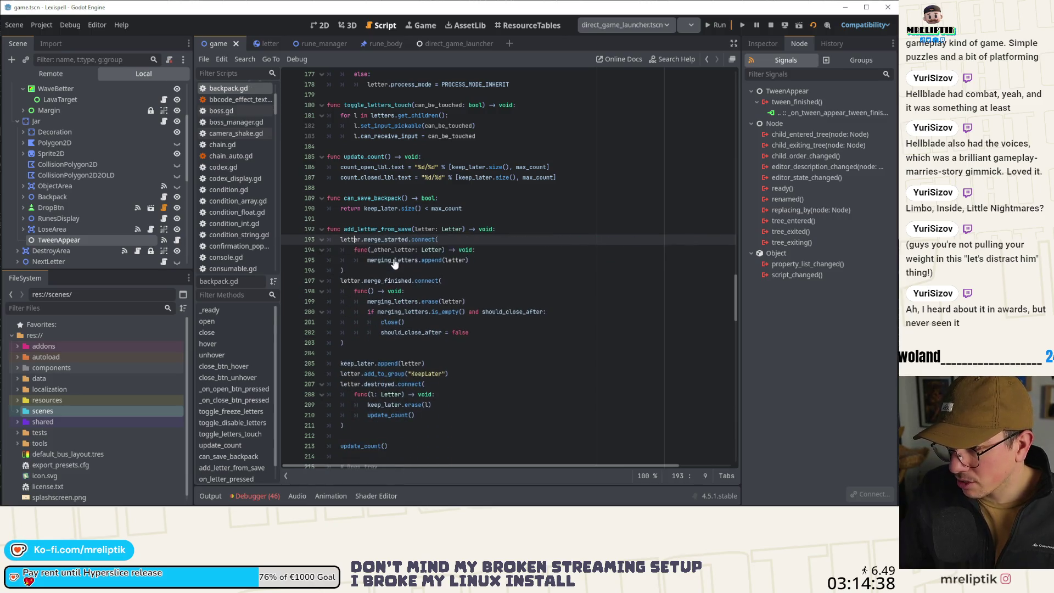
key("ctrl+s")
double_click(367, 229)
scroll(149, 97, "up", 4)
In game.gd, store the spawn_as_child_of_with_data result in var instance: Letter.
left_click(164, 91)
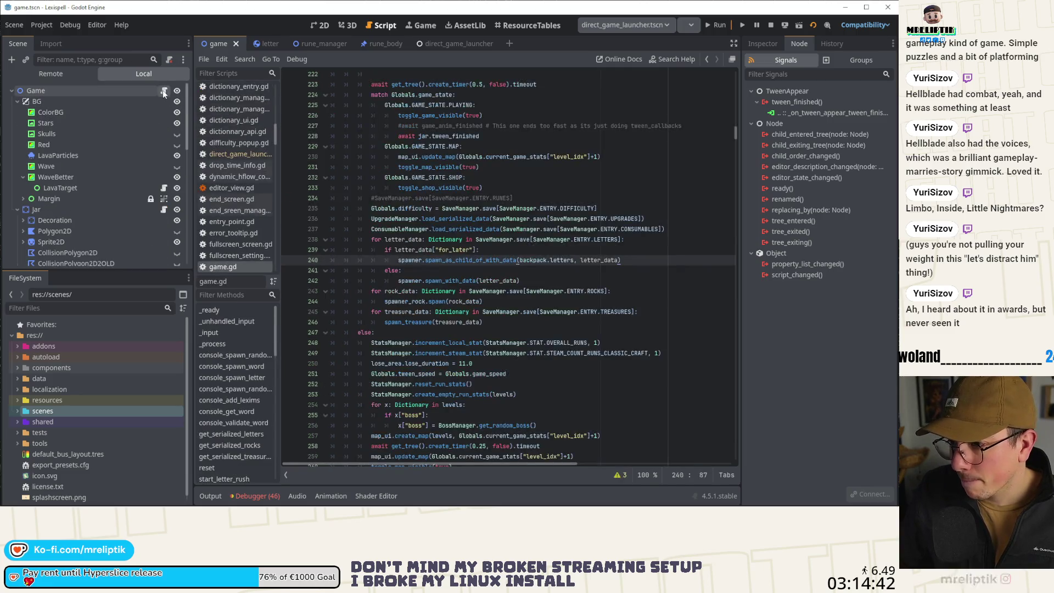
left_click(455, 281)
key("Up")
key("Up")
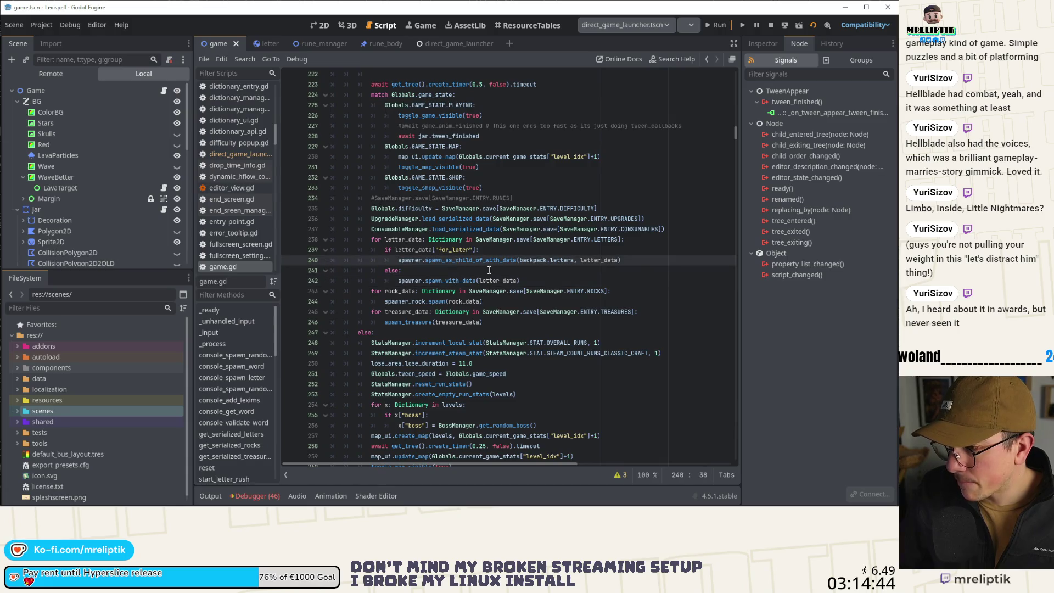
double_click(412, 261)
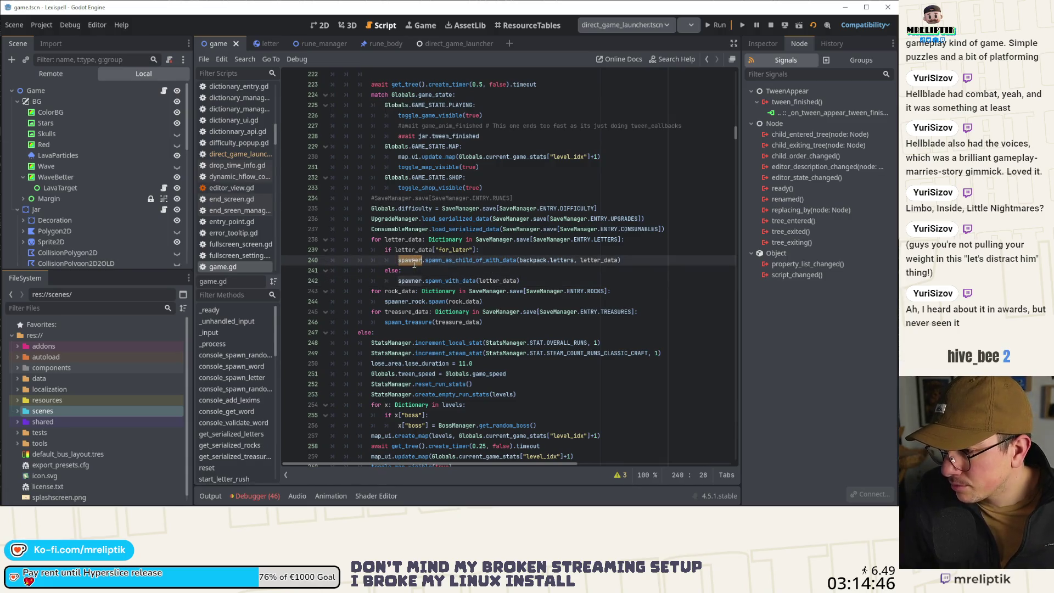
left_click(396, 259)
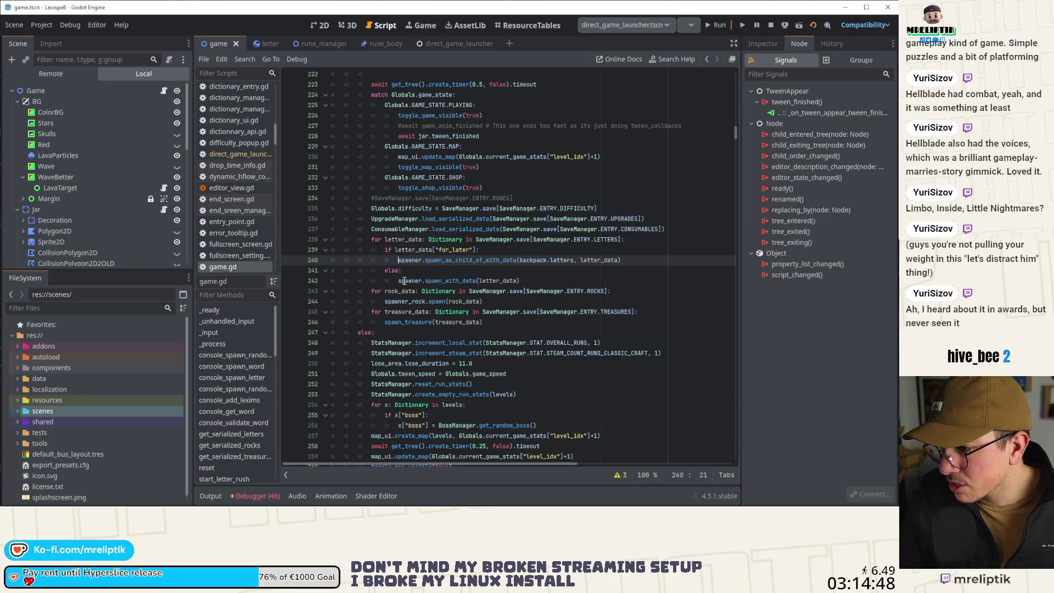
type("var instance")
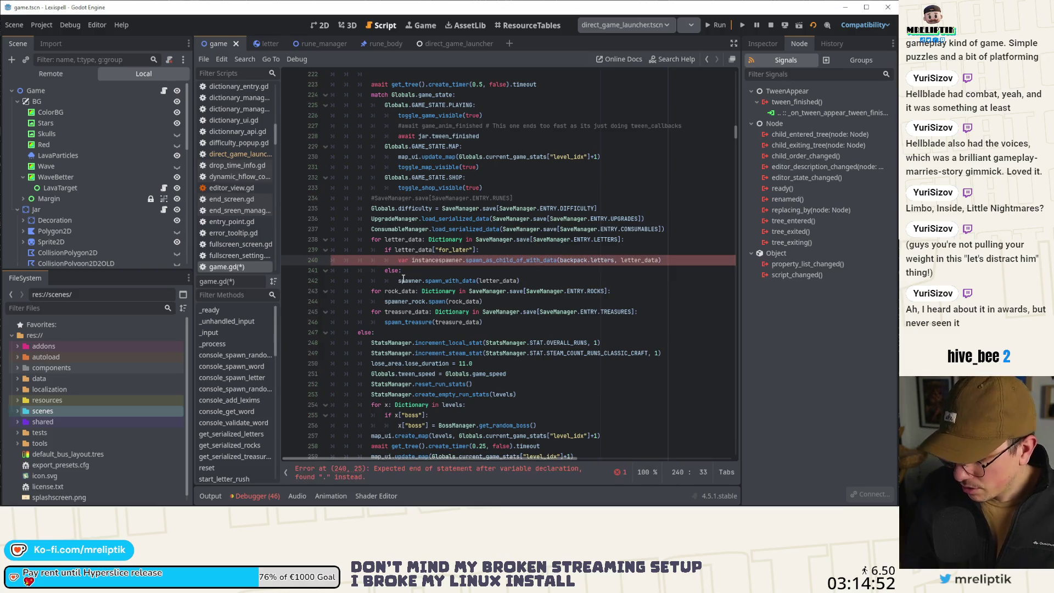
type(": Letter =")
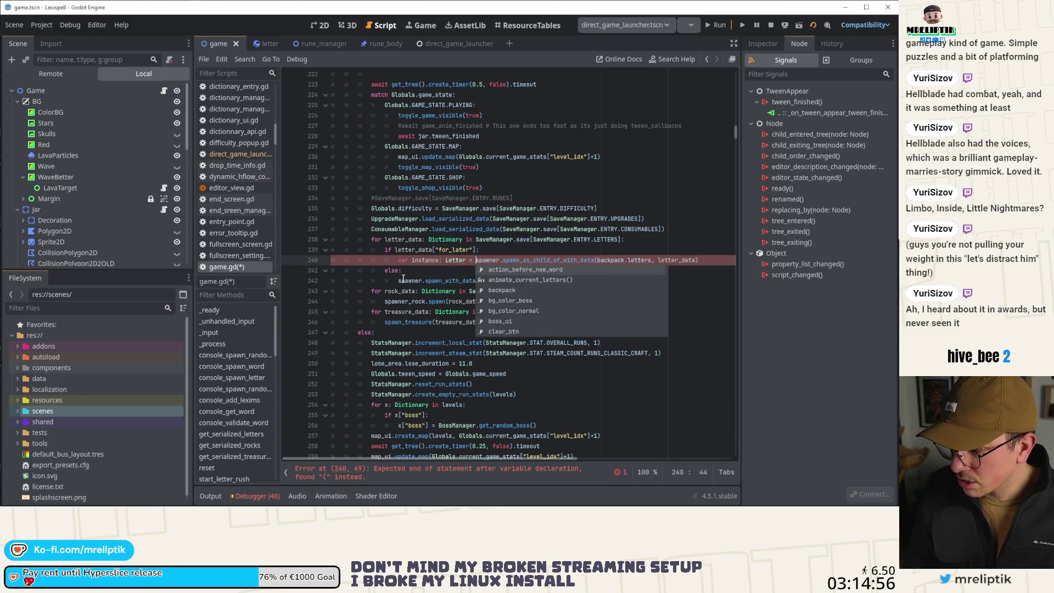
key("End")
Add backpack.add_letter_from_save.call_deferred(instance) below the spawn call and save game.gd.
key("Return")
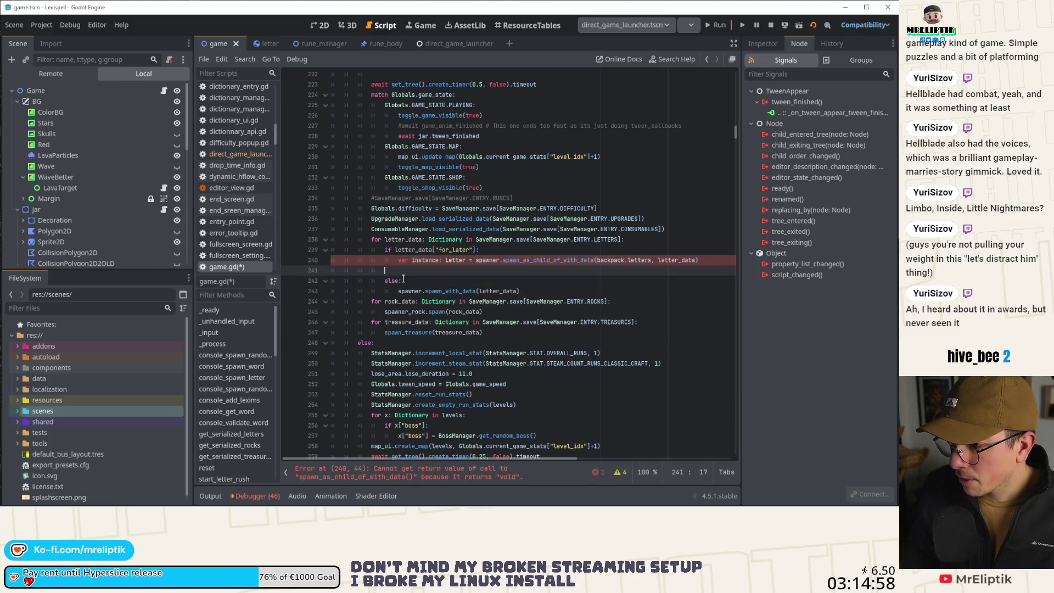
key("Home")
type("backpack")
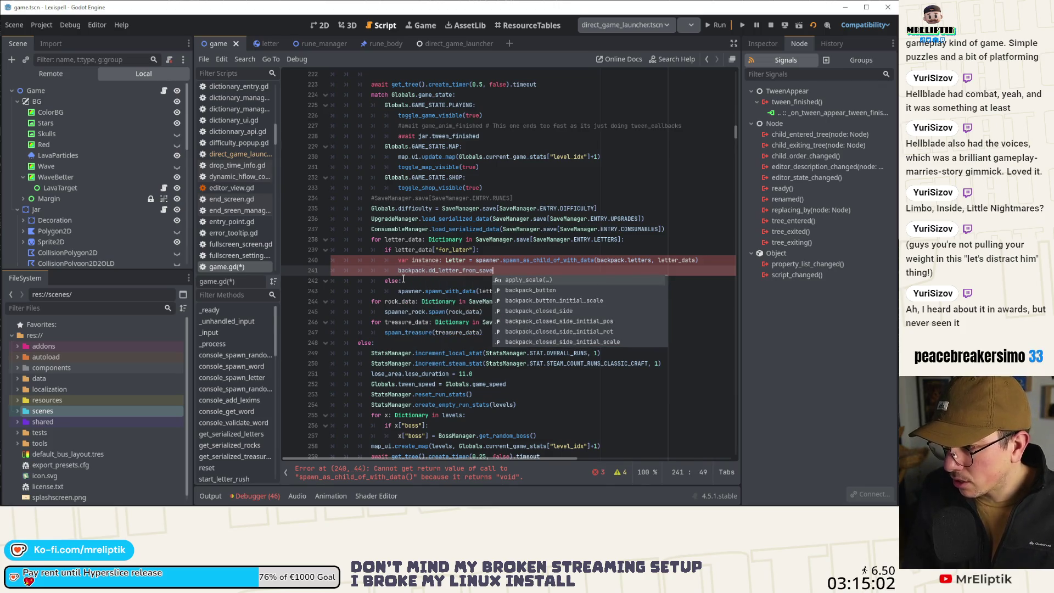
key("End")
type("(i")
type("nstance")
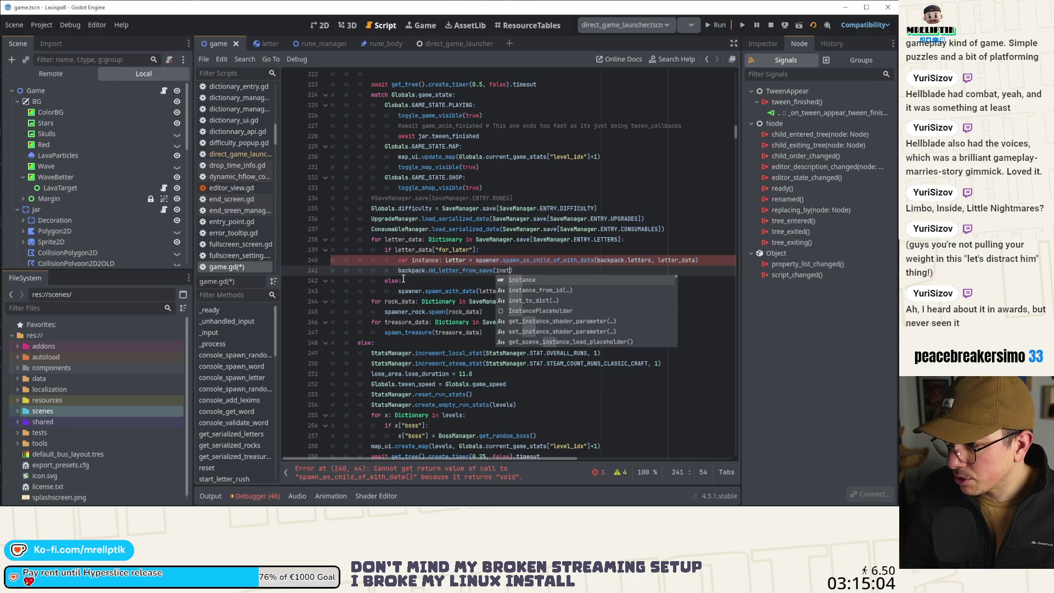
key("ctrl+Left")
key("ctrl+Left")
key("ctrl+Left")
key("Right")
type("a")
key("ctrl+Right")
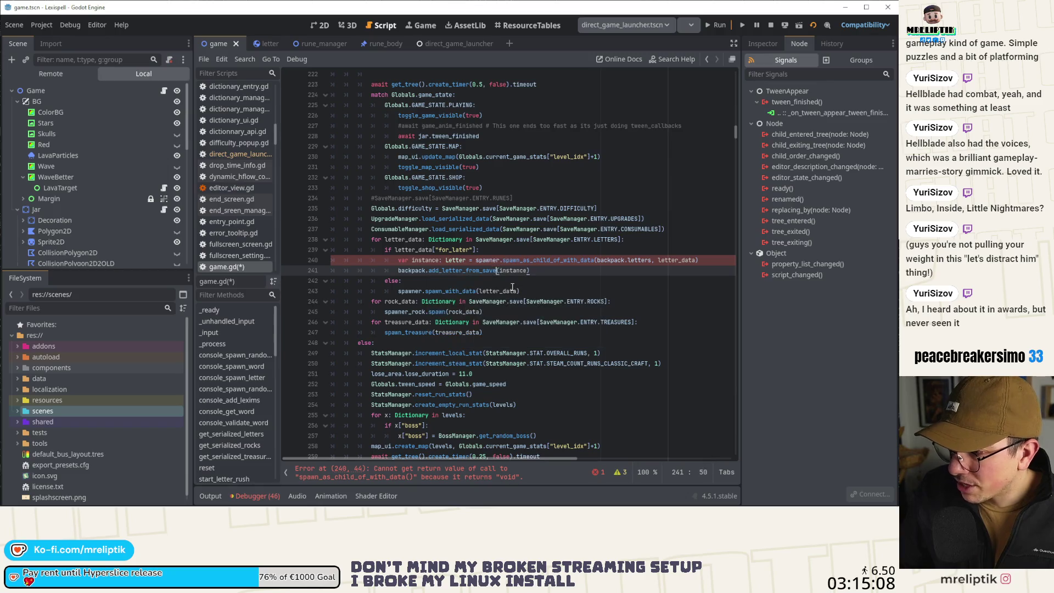
type(".call_def")
key("Return")
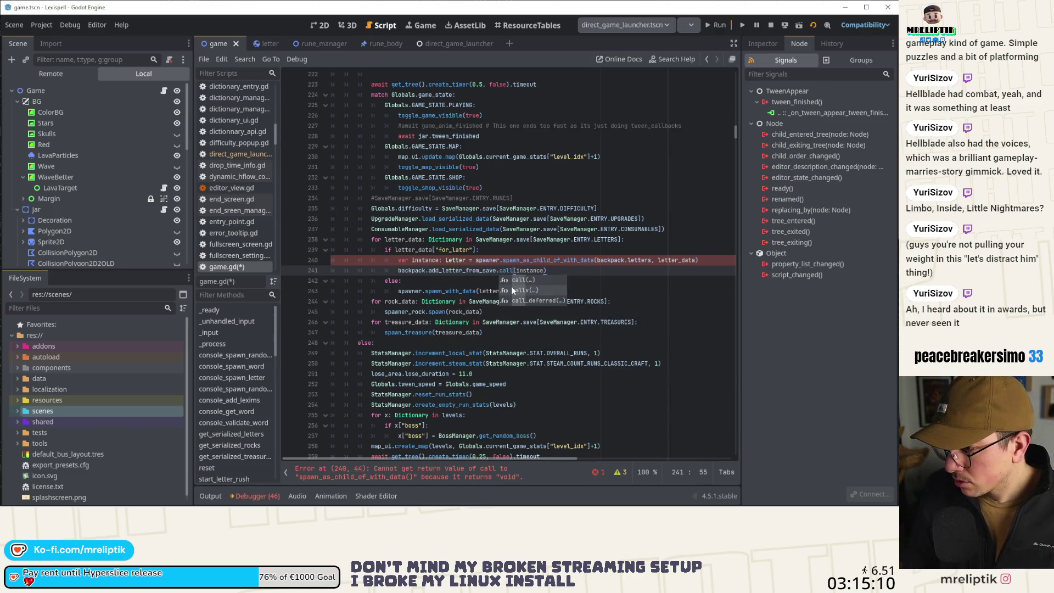
key("ctrl+s")
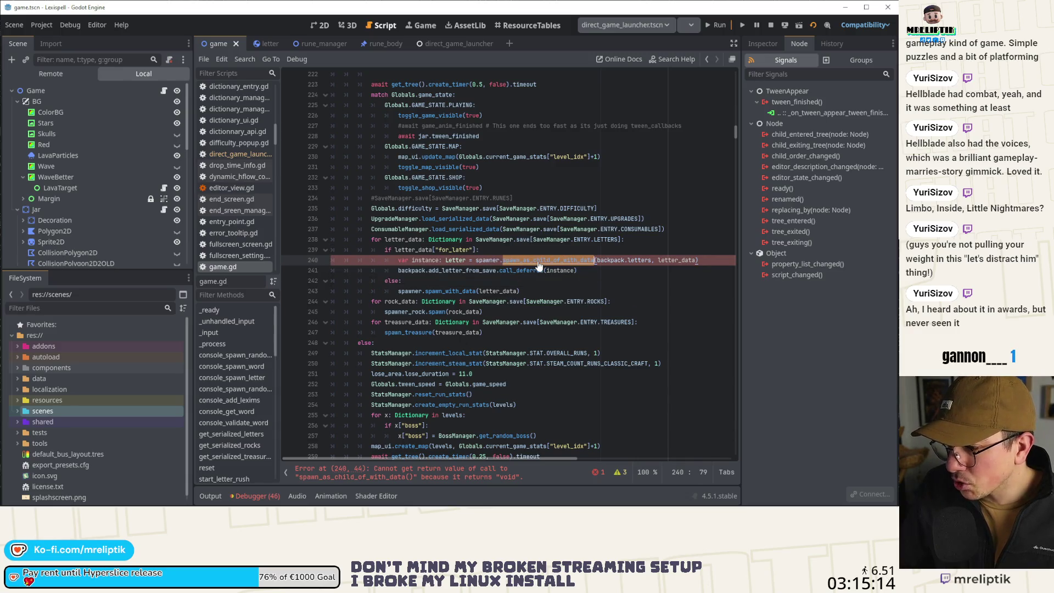
left_click(539, 260, "ctrl")
Change spawn_as_child_of_with_data's return type from void to Letter, end it with return instance, and save.
double_click(560, 356)
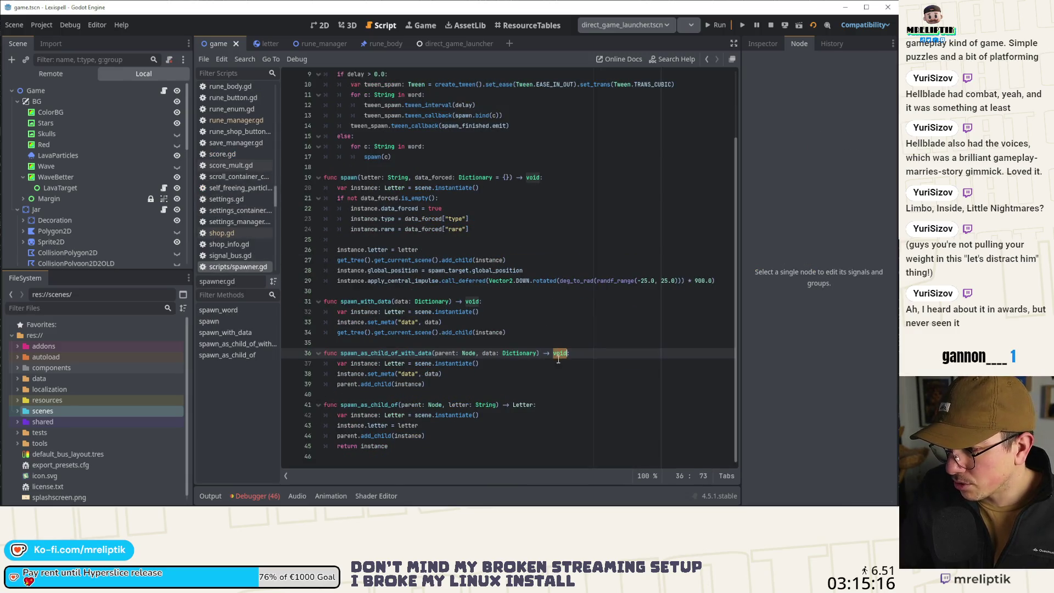
type("Letter:")
key("Down")
key("Down")
key("Down")
key("Return")
type("return instance")
key("ctrl+s")
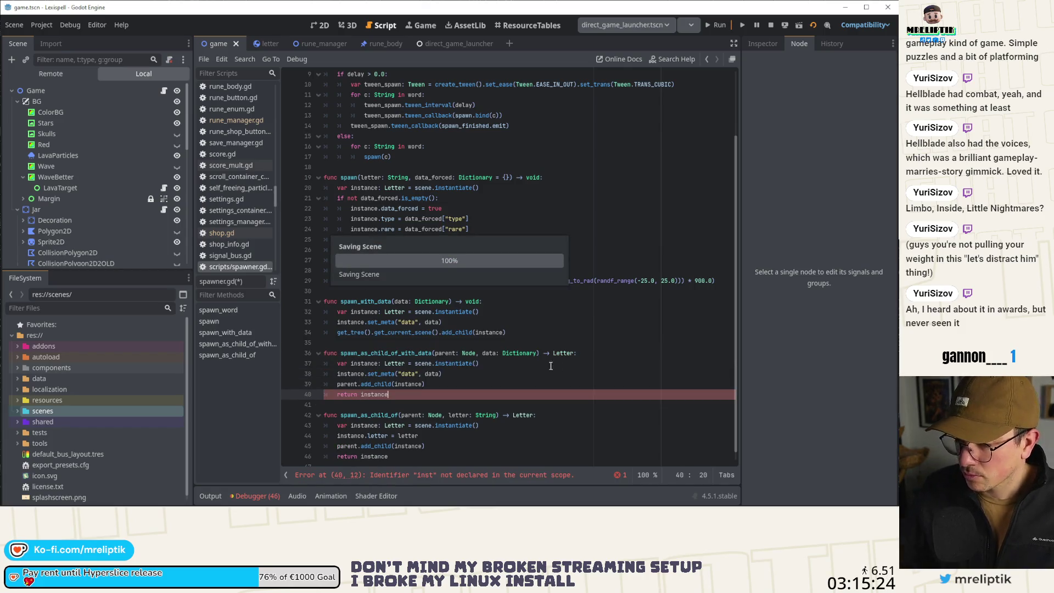
In letter.gd, delete the in_for_later tween_callback freeze block inside appear() and save.
left_click(257, 46)
scroll(422, 312, "up", 3)
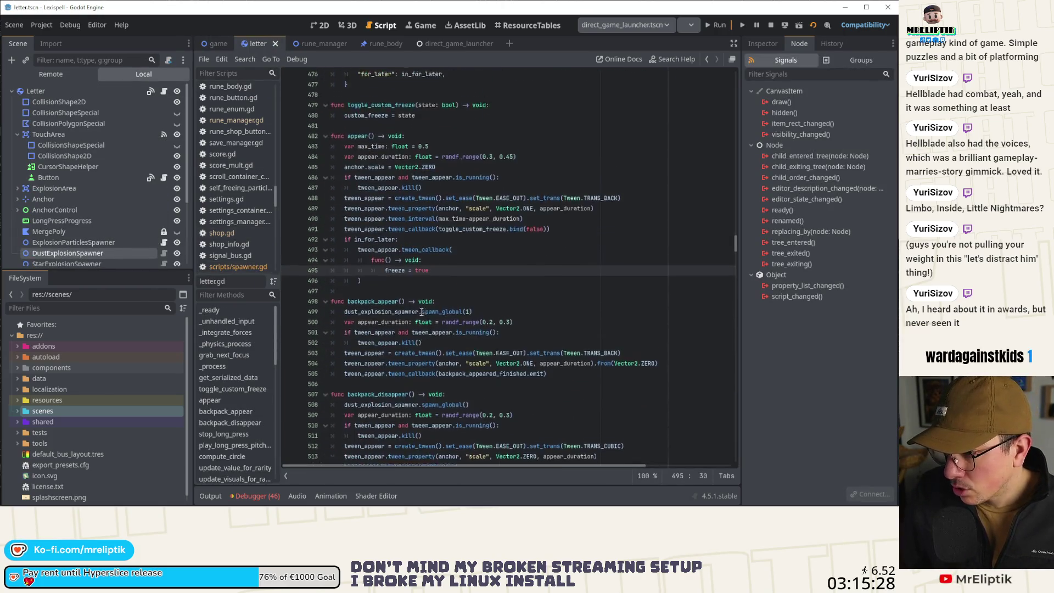
scroll(422, 311, "up", 3)
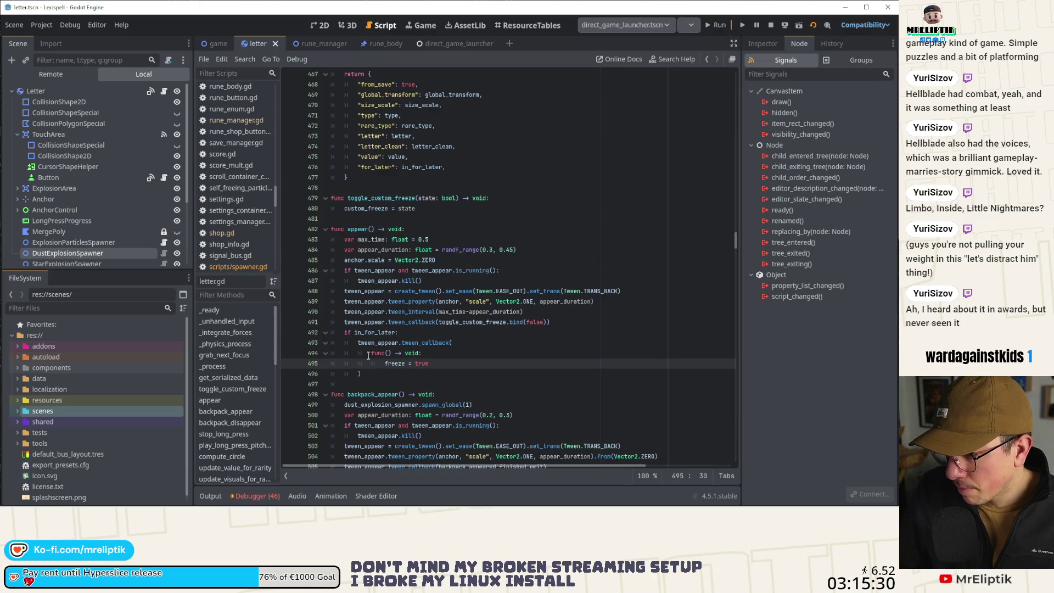
double_click(371, 332)
left_click(401, 364)
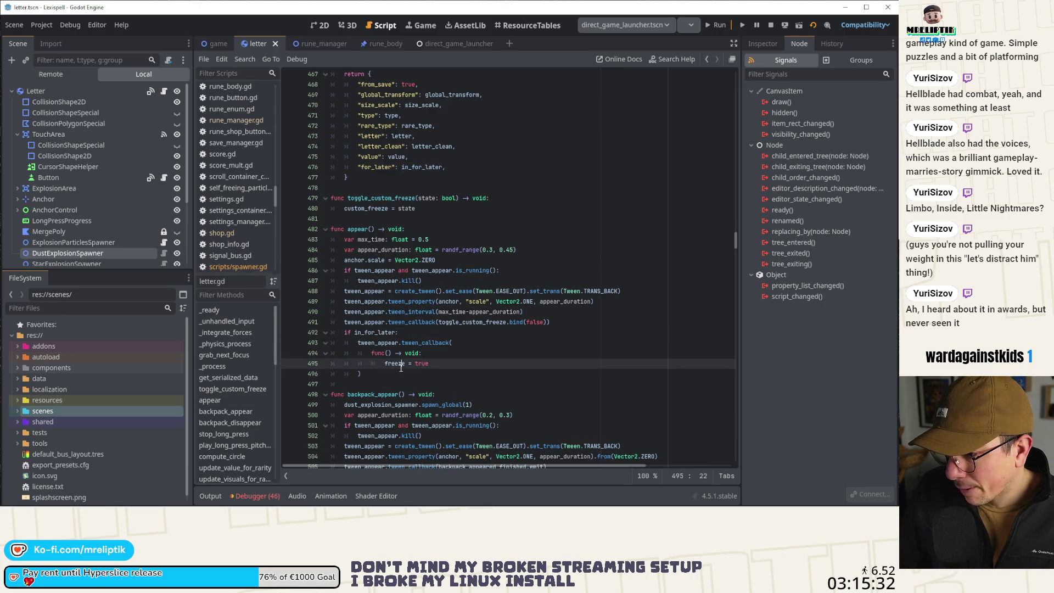
left_click(405, 363)
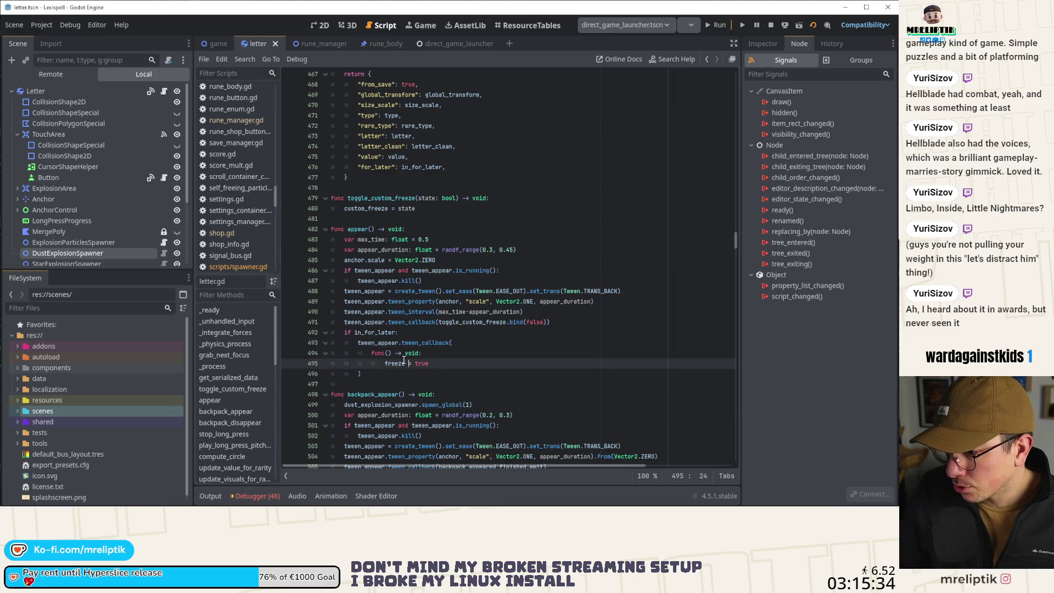
left_click_drag(385, 363, 301, 329)
left_click_drag(385, 363, 310, 341)
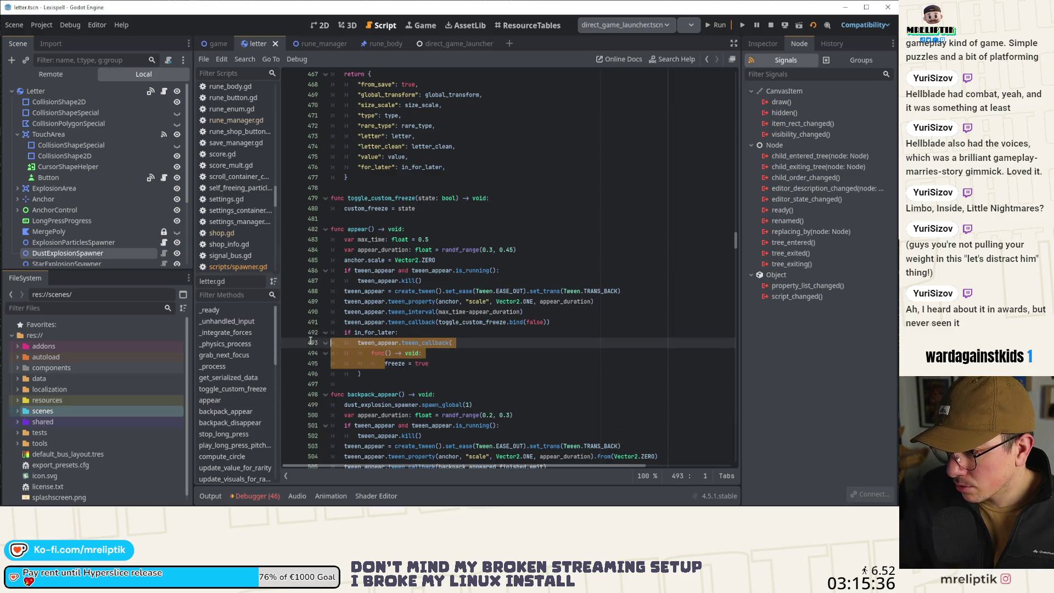
key("BackSpace")
key("ctrl+shift+k")
key("ctrl+shift+k")
key("ctrl+shift+k")
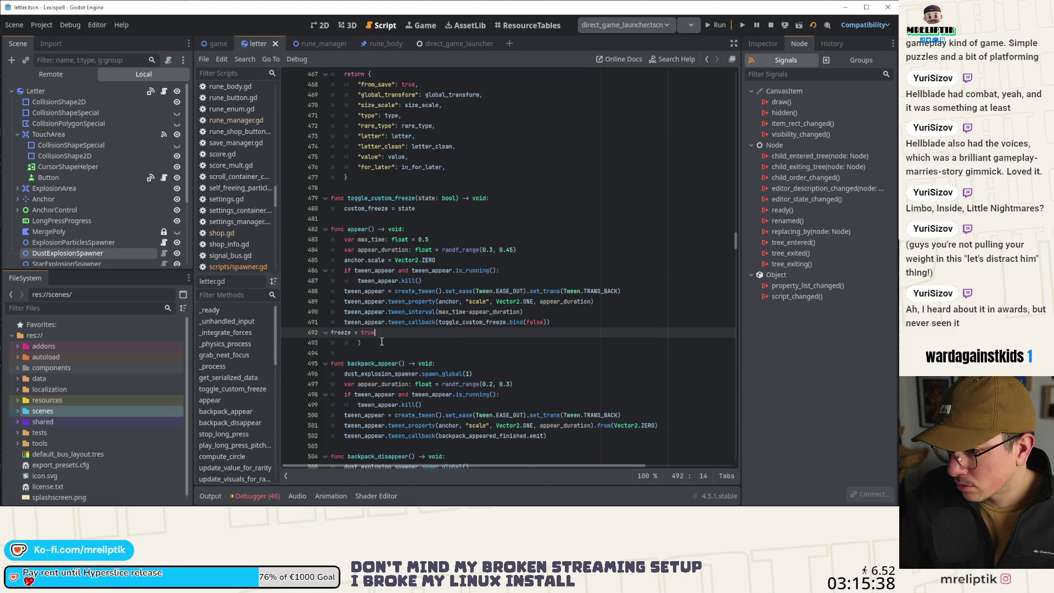
key("ctrl+s")
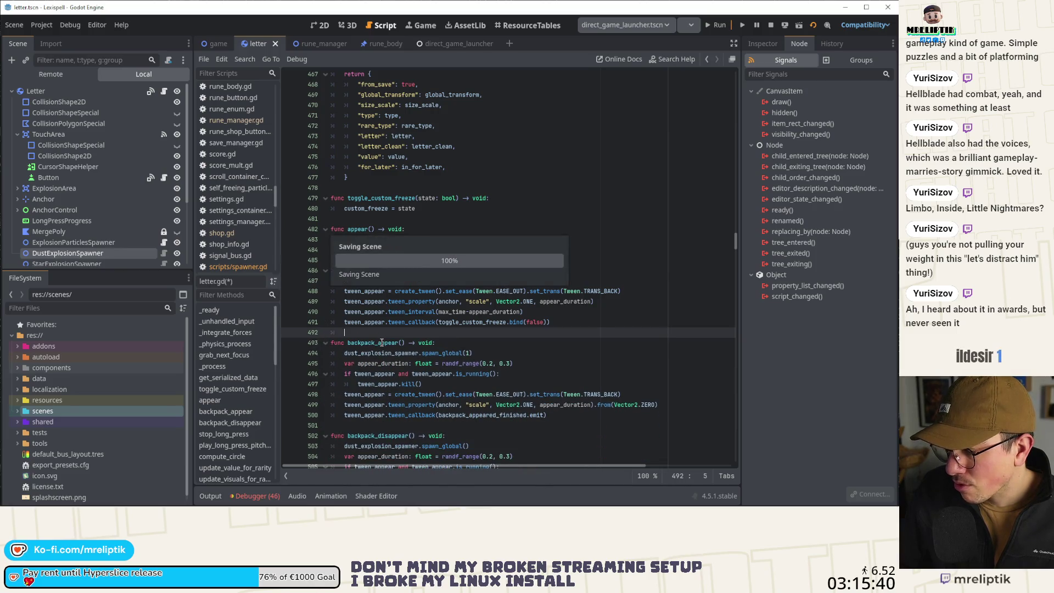
Wrap the save-loading appear() call in an 'if not in_for_later:' block and save.
double_click(357, 229)
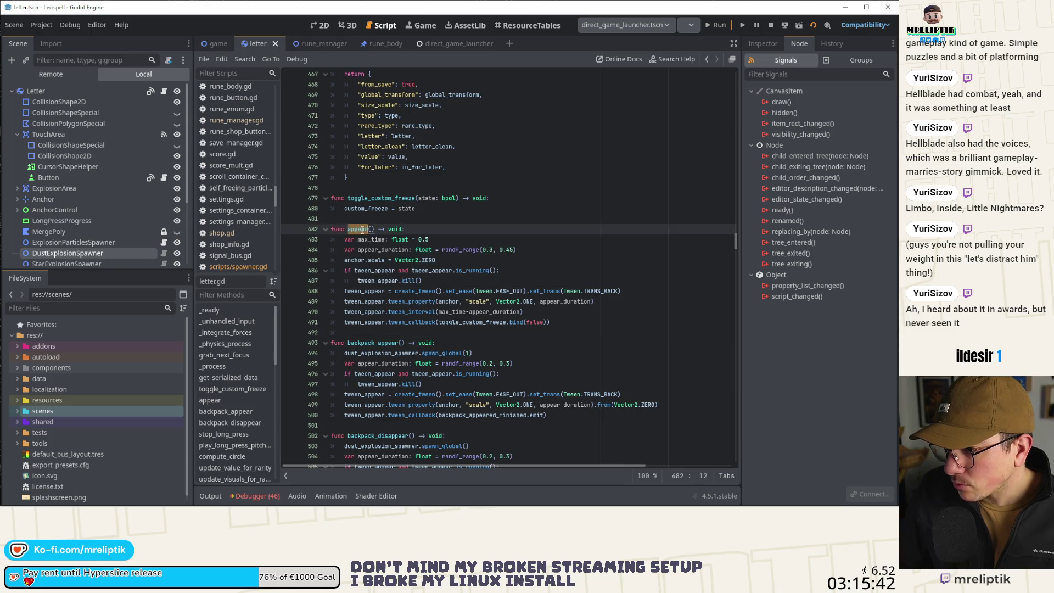
key("ctrl+f")
left_click(592, 475)
left_click(592, 476)
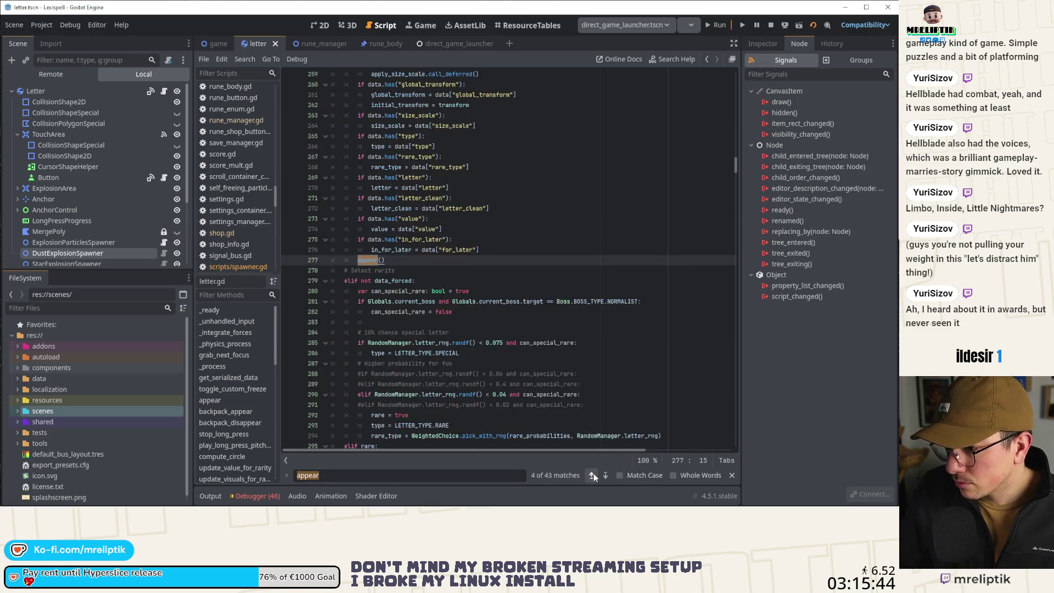
left_click(486, 250)
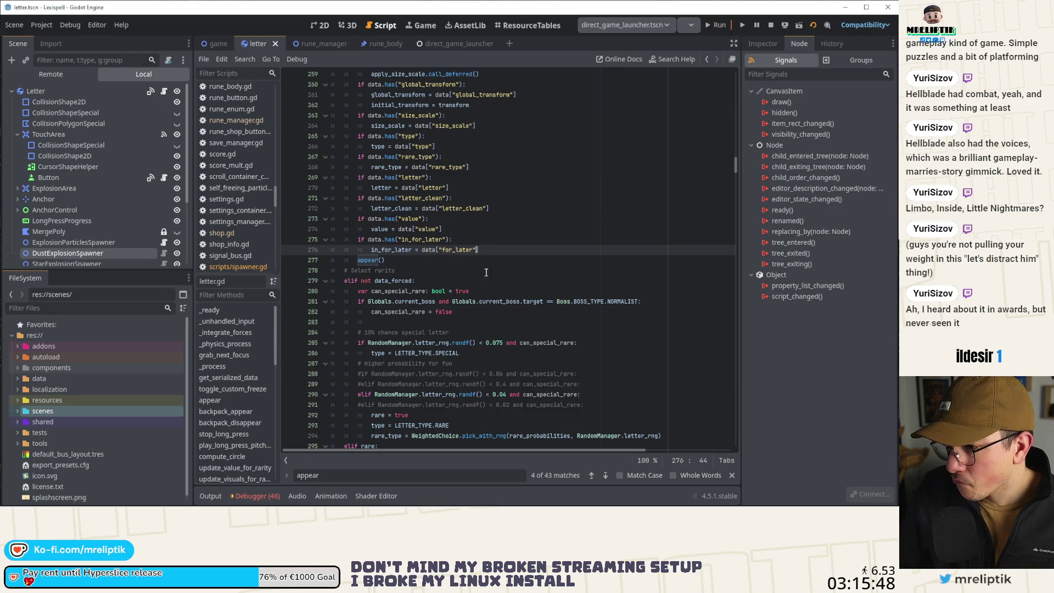
type("]")
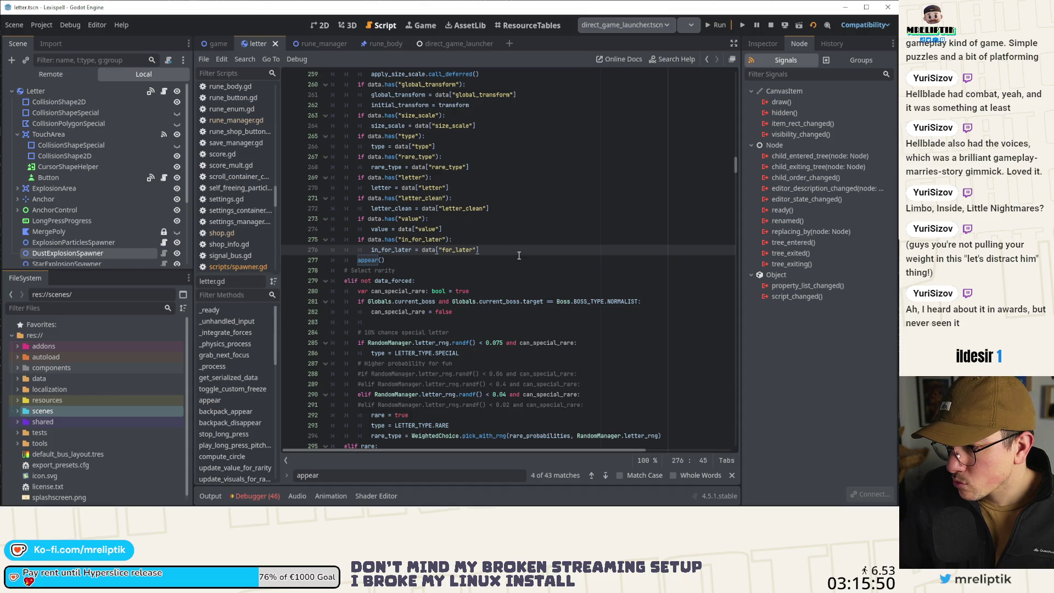
key("Return")
key("Return")
type("if not _i")
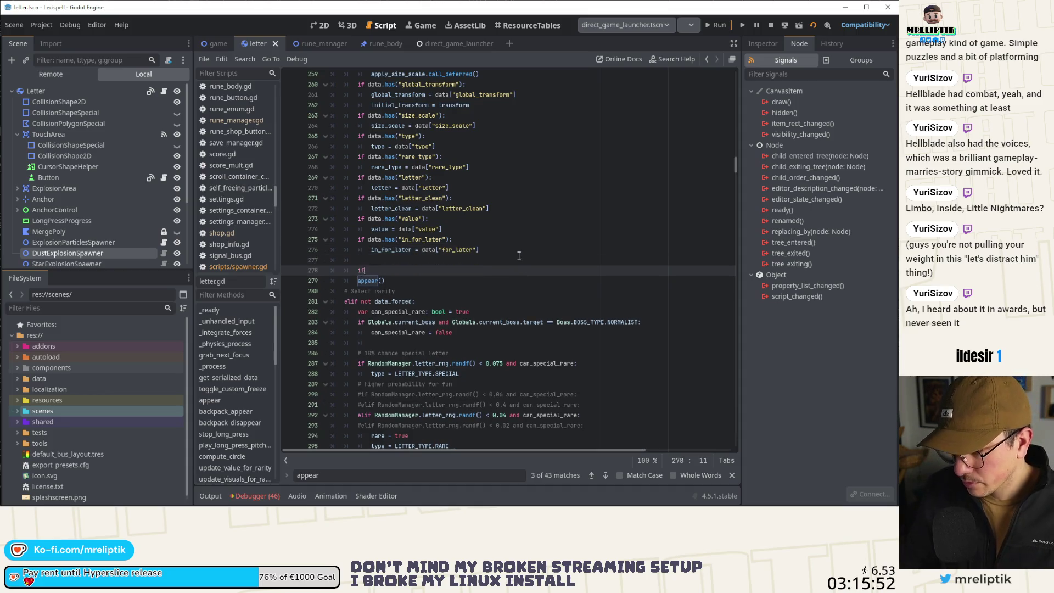
key("BackSpace")
key("BackSpace")
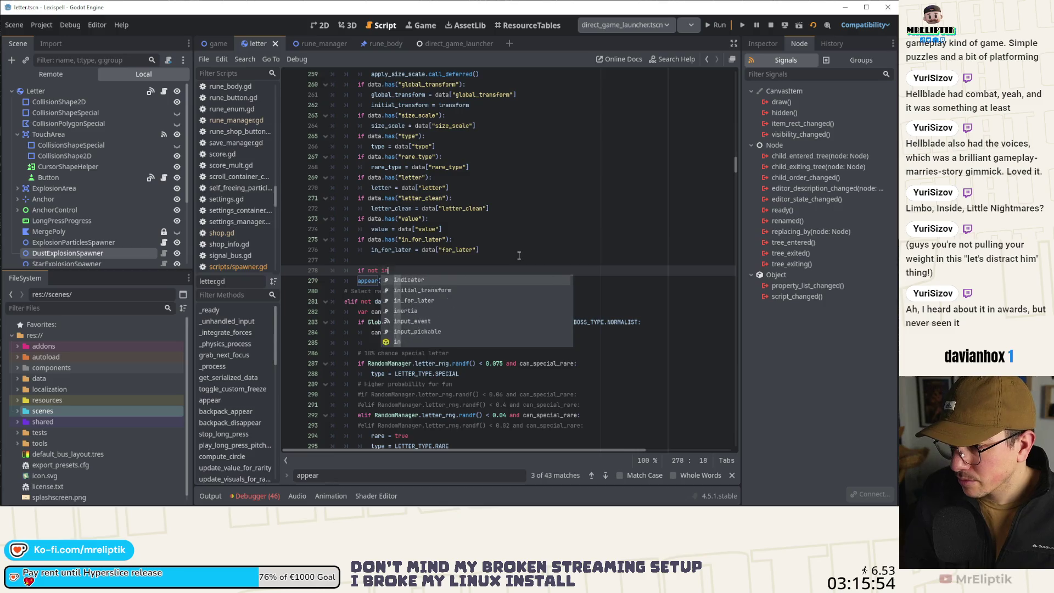
type("in_f")
key("Return")
type(":m")
key("BackSpace")
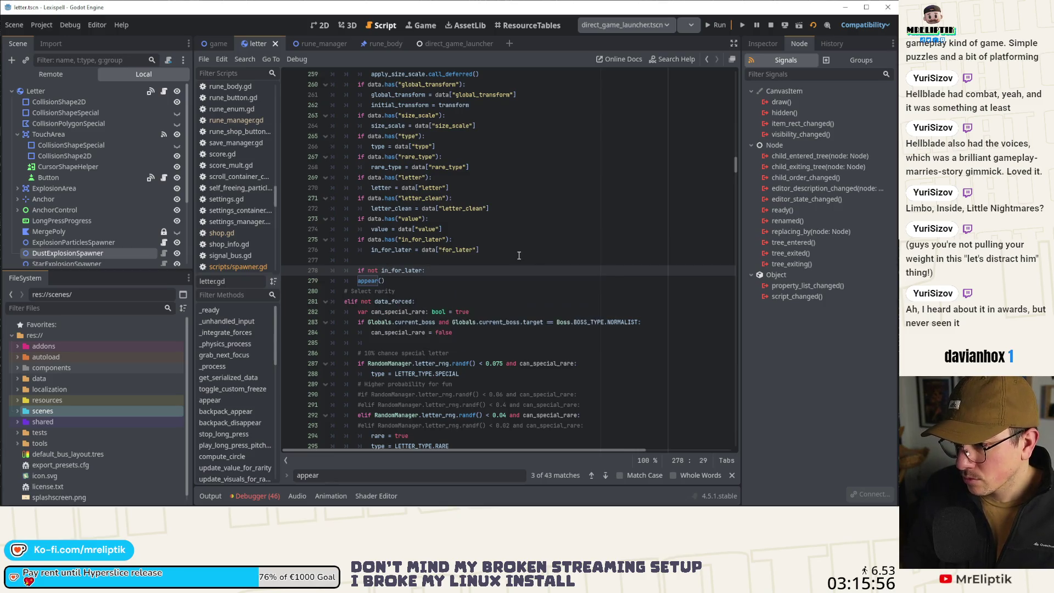
key("Down")
key("Home")
key("Tab")
key("ctrl+s")
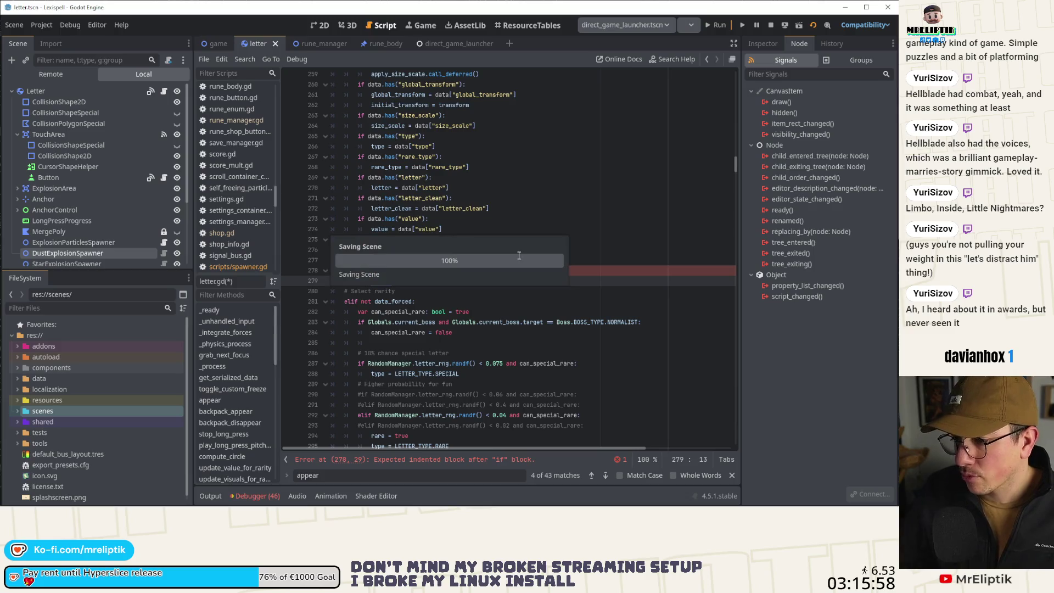
scroll(423, 176, "up", 10)
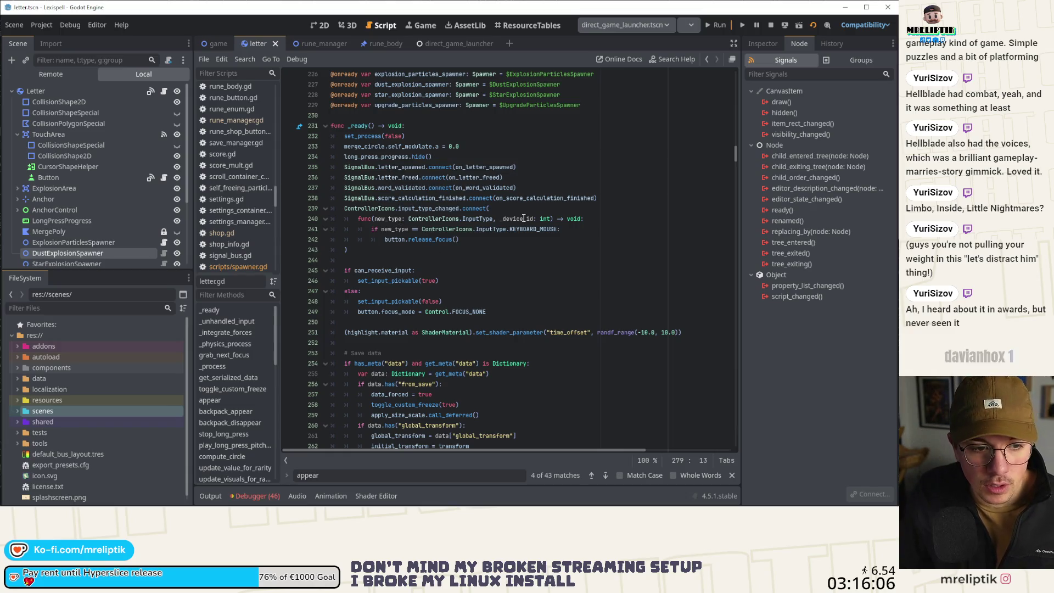
Stop the running game and open backpack.gd through the Backpack node's script icon in the Scene tree.
mouse_move(225, 87)
left_mouse_down()
mouse_move(218, 43)
mouse_move(146, 230)
left_mouse_up()
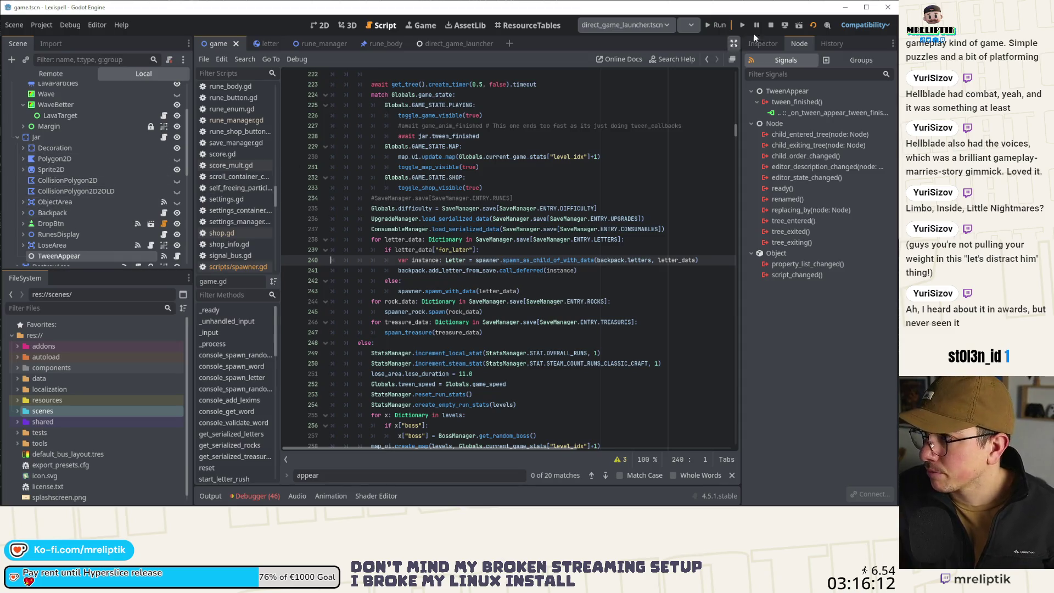
left_click(771, 25)
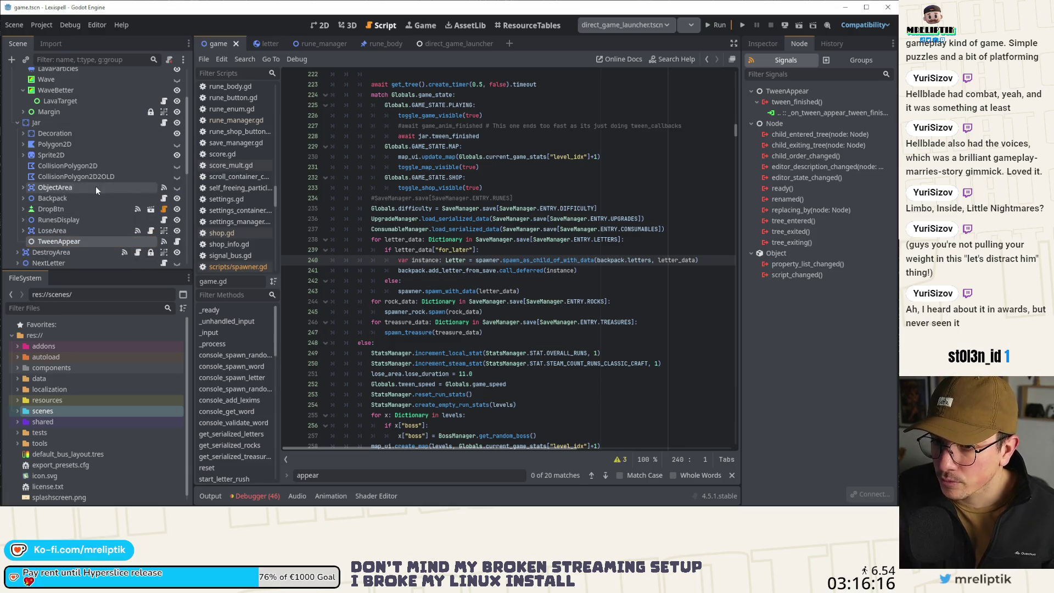
scroll(119, 199, "down", 3)
scroll(102, 207, "down", 3)
scroll(104, 218, "up", 4)
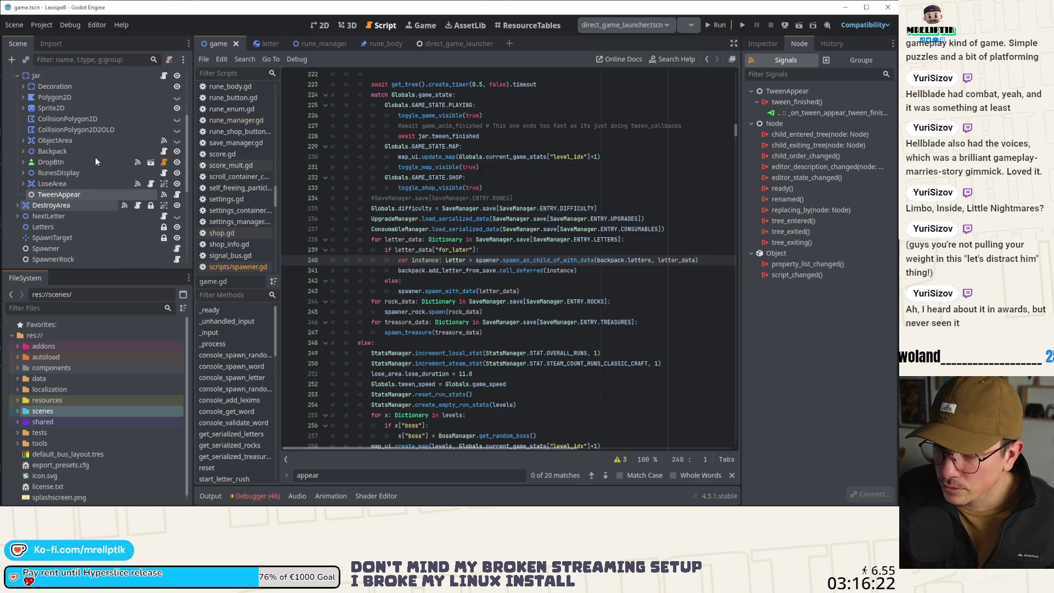
left_click(163, 151)
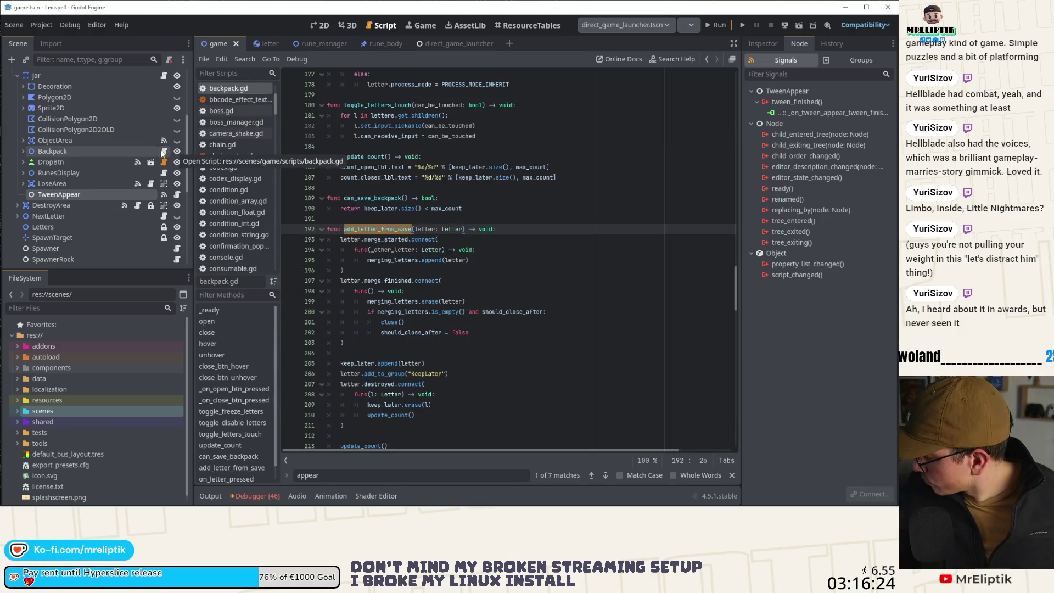
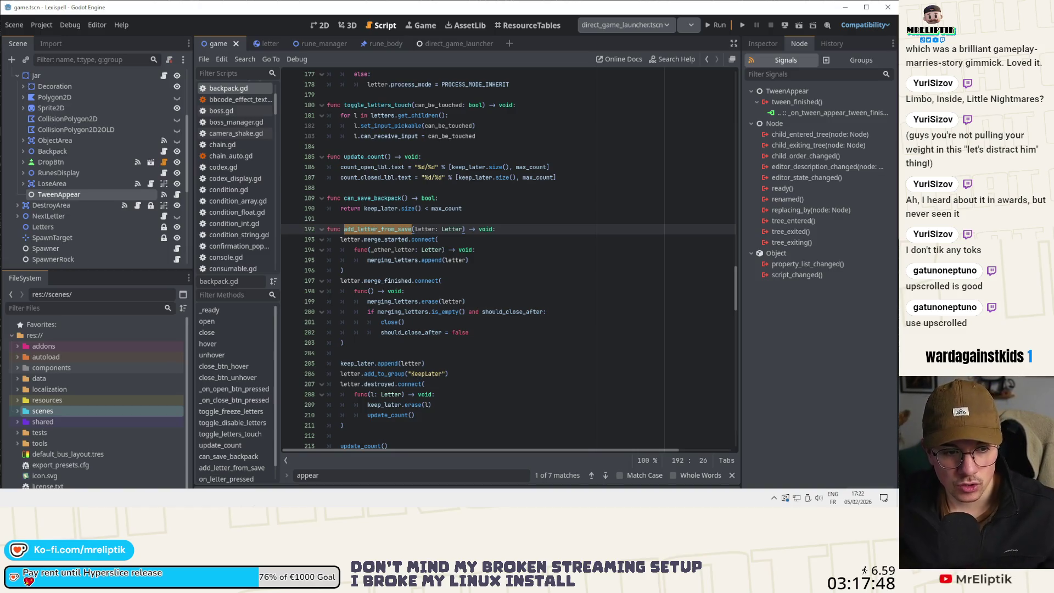
Cut the letter.destroyed.connect block out of add_letter_from_save.
left_click(396, 239)
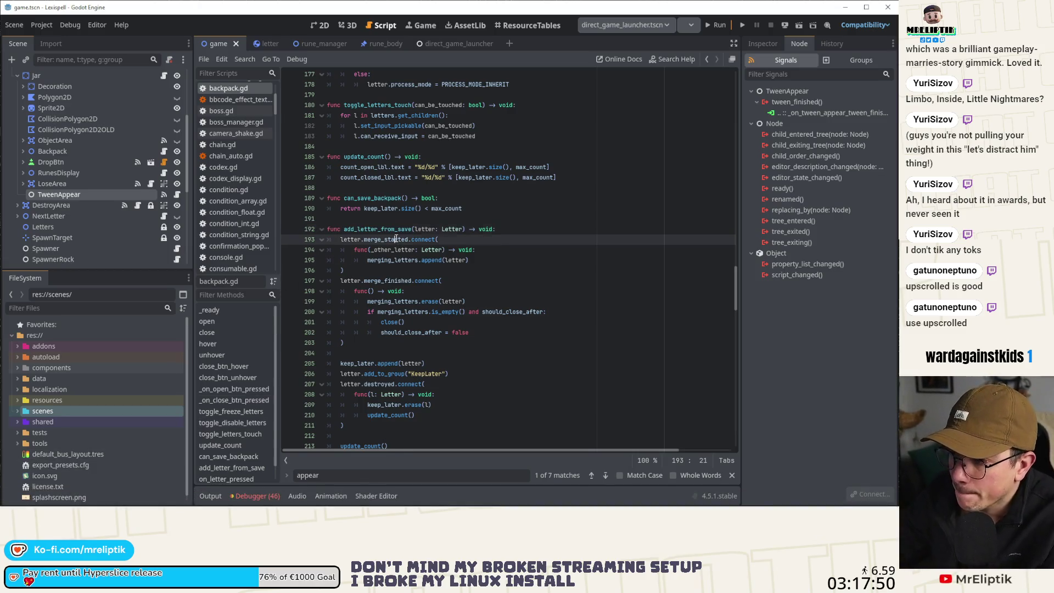
double_click(397, 229)
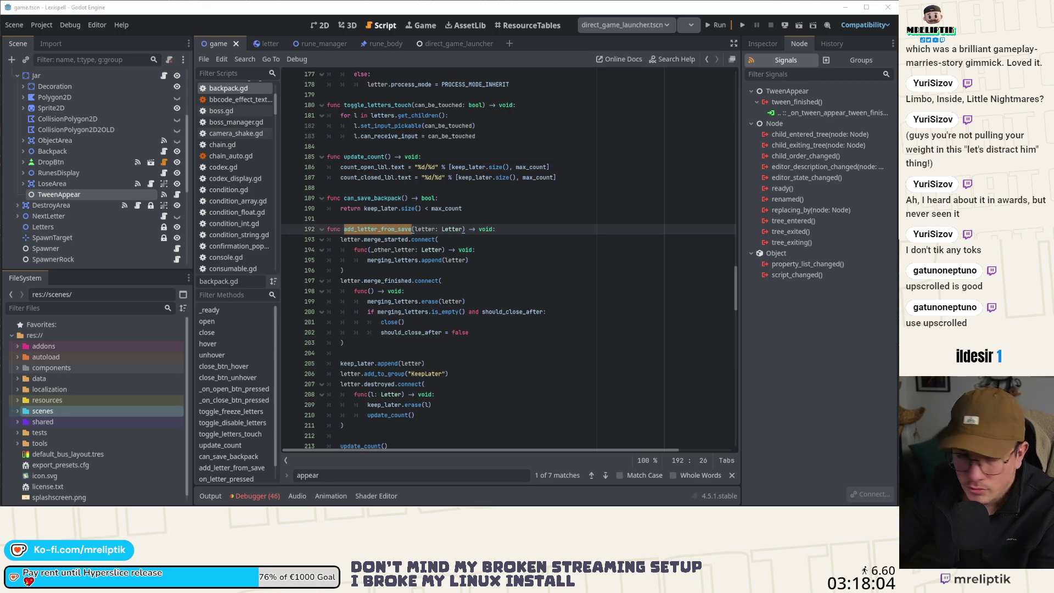
left_click(476, 250)
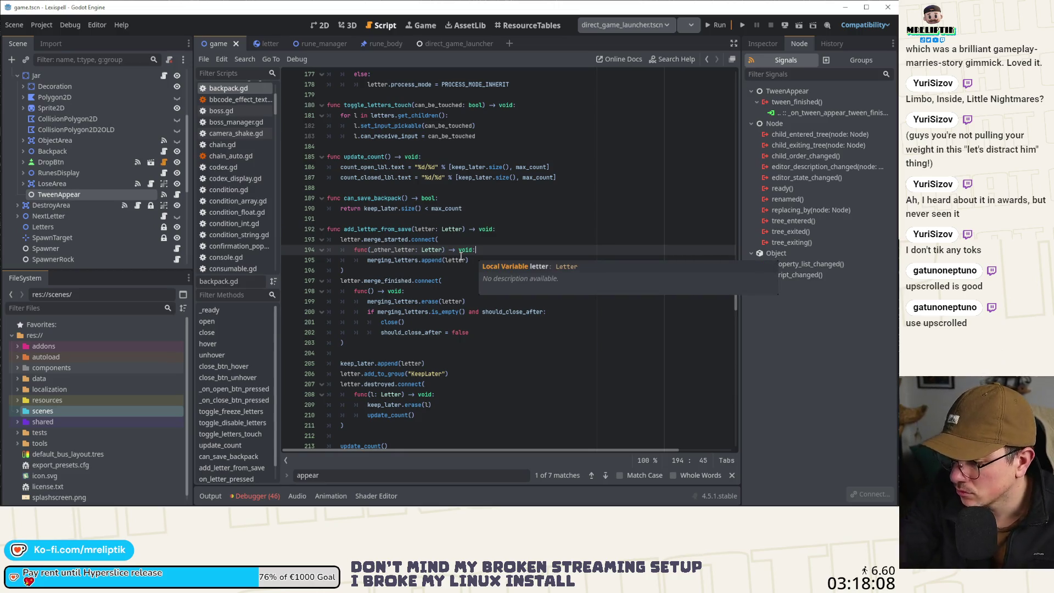
left_click(412, 229)
scroll(416, 271, "down", 3)
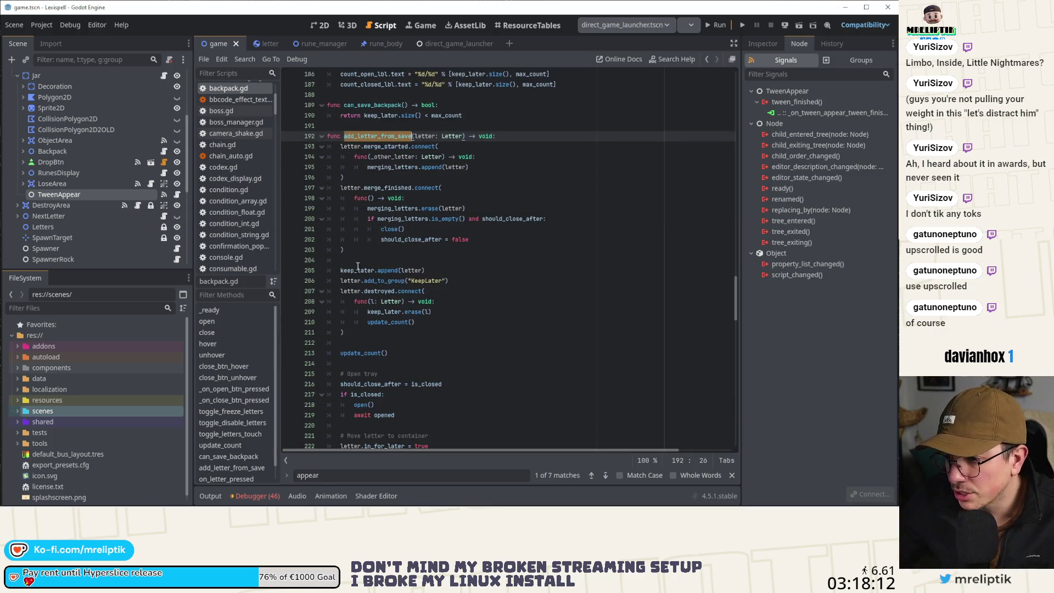
double_click(358, 269)
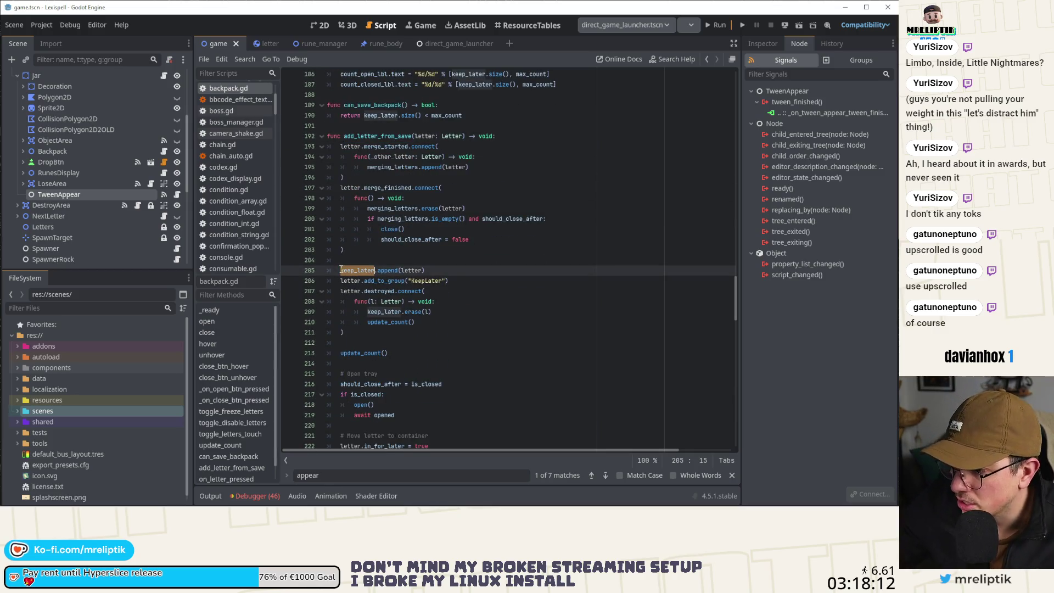
double_click(379, 291)
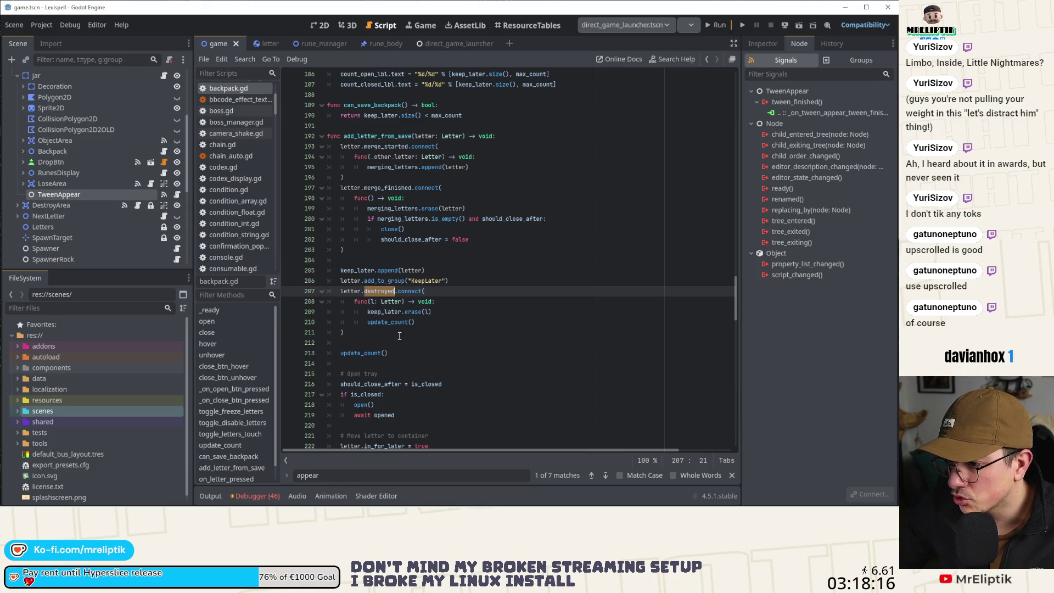
mouse_move(369, 335)
left_mouse_down()
mouse_move(330, 307)
mouse_move(324, 290)
left_mouse_up()
key("BackSpace")
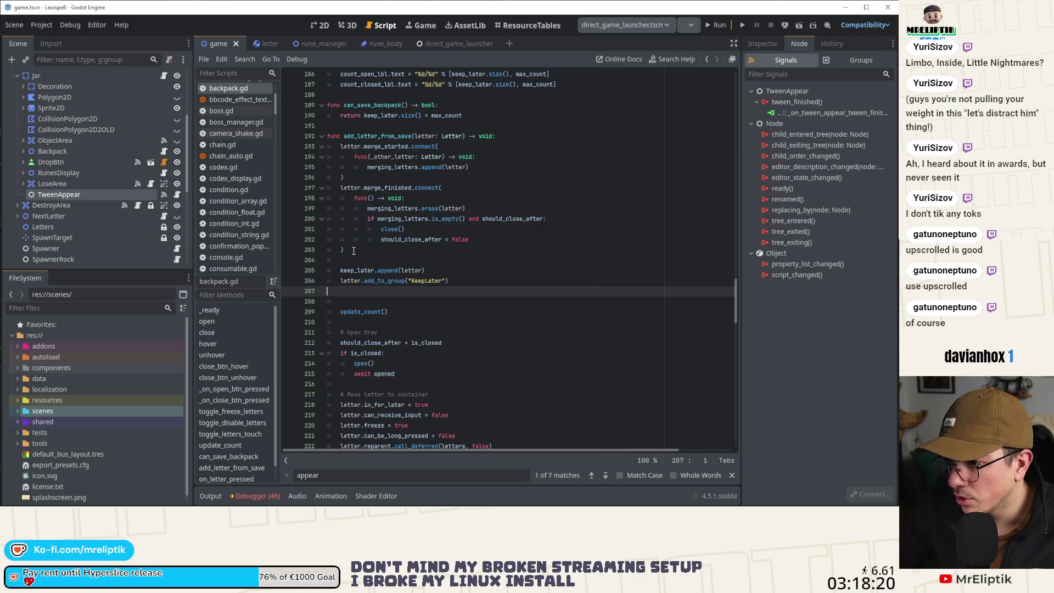
Paste the destroyed-signal block after the merge_finished connection, fix its indentation, and save.
left_click(353, 251)
key("Return")
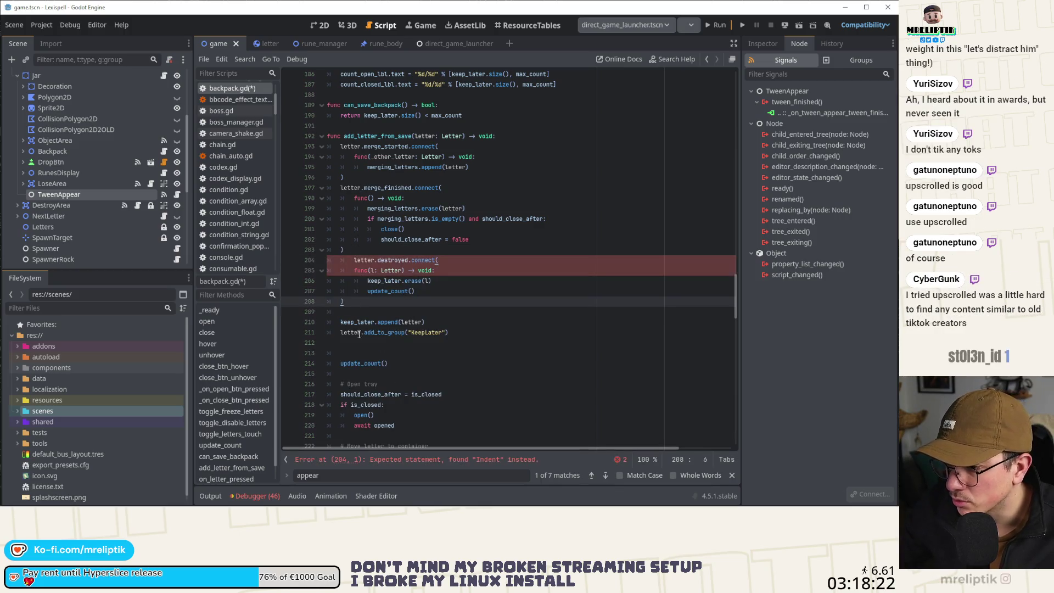
key("Down")
key("Down")
key("Down")
key("Delete")
key("Delete")
left_click(357, 262)
key("BackSpace")
key("Down")
key("End")
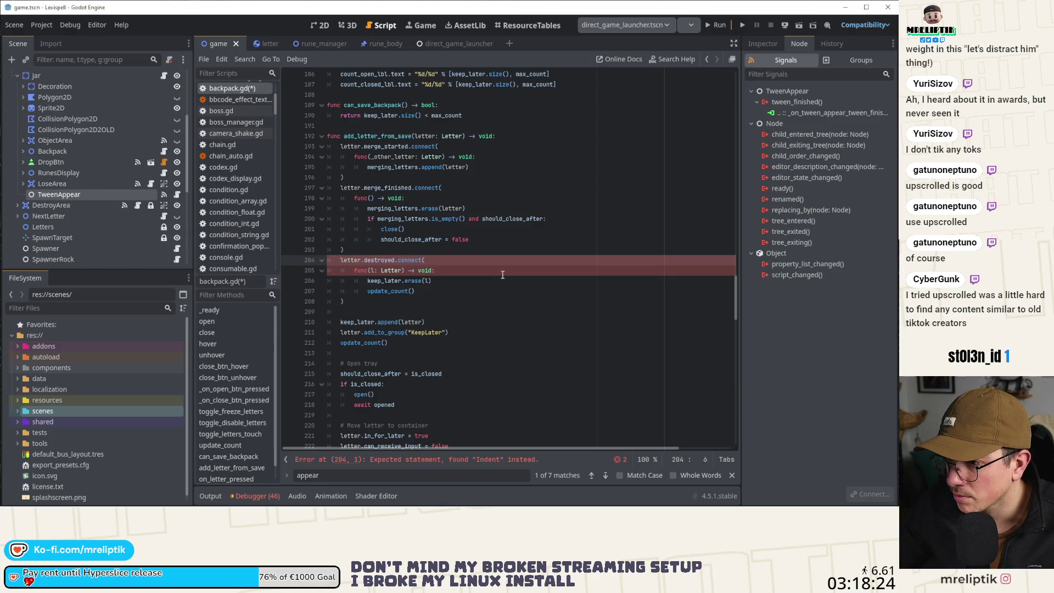
key("ctrl+s")
Delete the '# Open tray' lines and the leftover blank line.
scroll(362, 294, "down", 5)
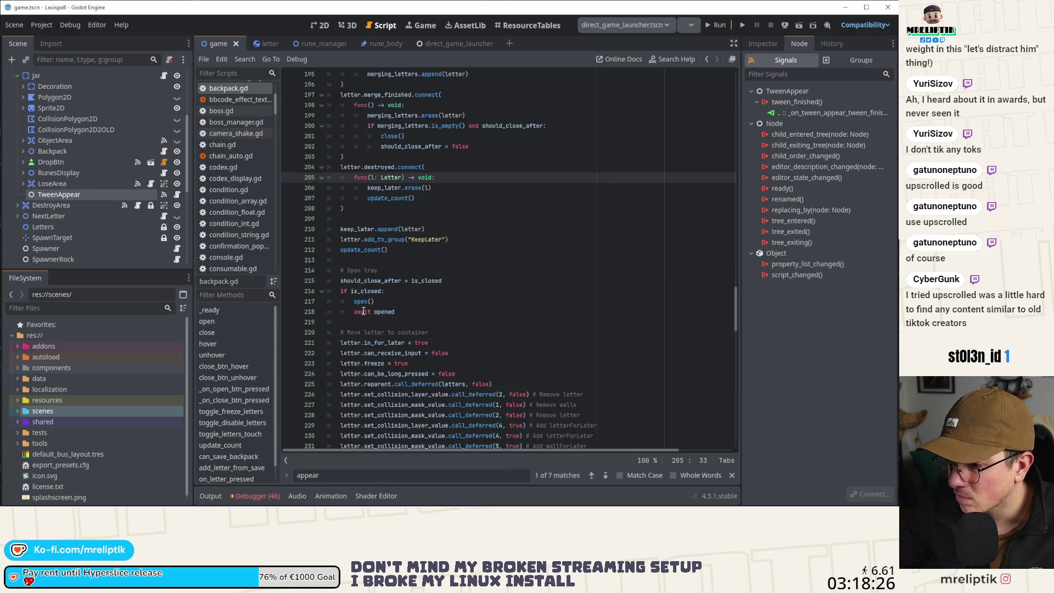
left_click(373, 218)
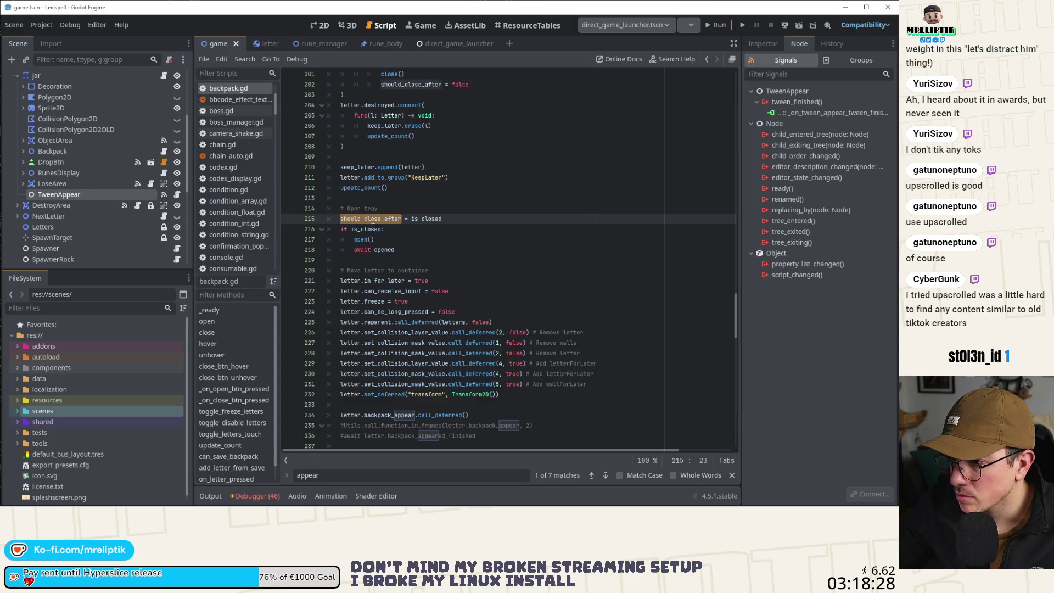
left_click(357, 212)
mouse_move(397, 250)
left_mouse_down()
mouse_move(412, 252)
mouse_move(296, 221)
left_mouse_up()
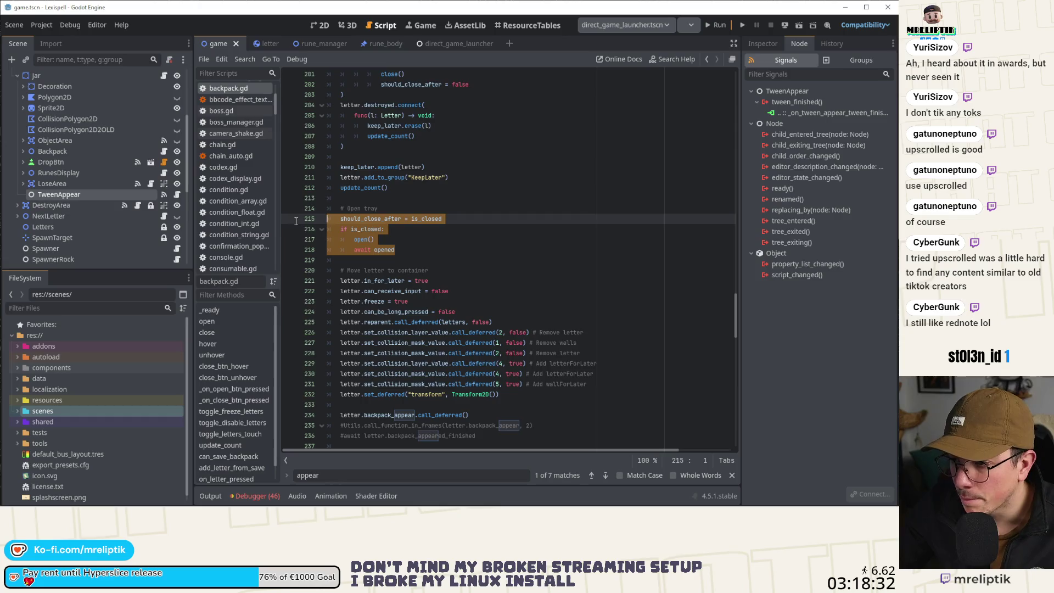
key("BackSpace")
key("Up")
key("ctrl+shift+k")
key("ctrl+shift+k")
key("ctrl+shift+k")
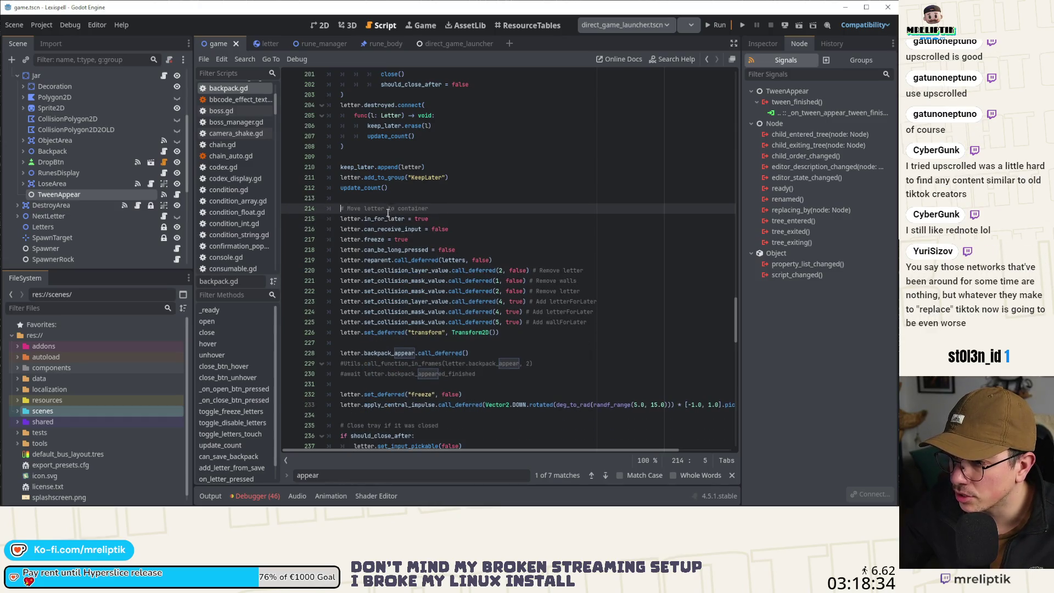
Review the in_for_later, can_receive_input, can_be_long_pressed and deferred calls in add_letter_from_save.
double_click(385, 219)
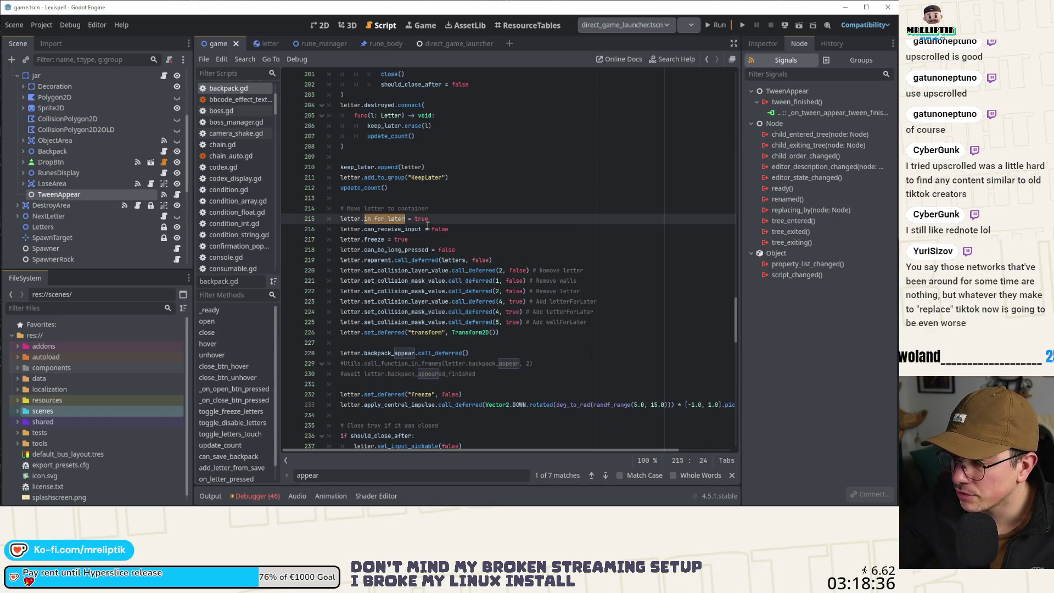
double_click(396, 229)
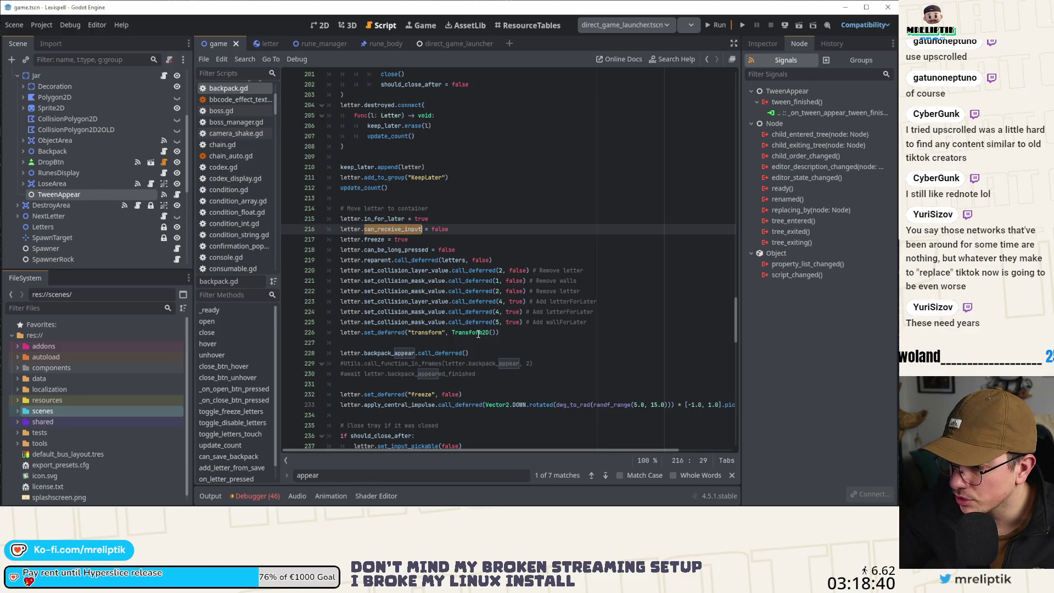
left_click(537, 333)
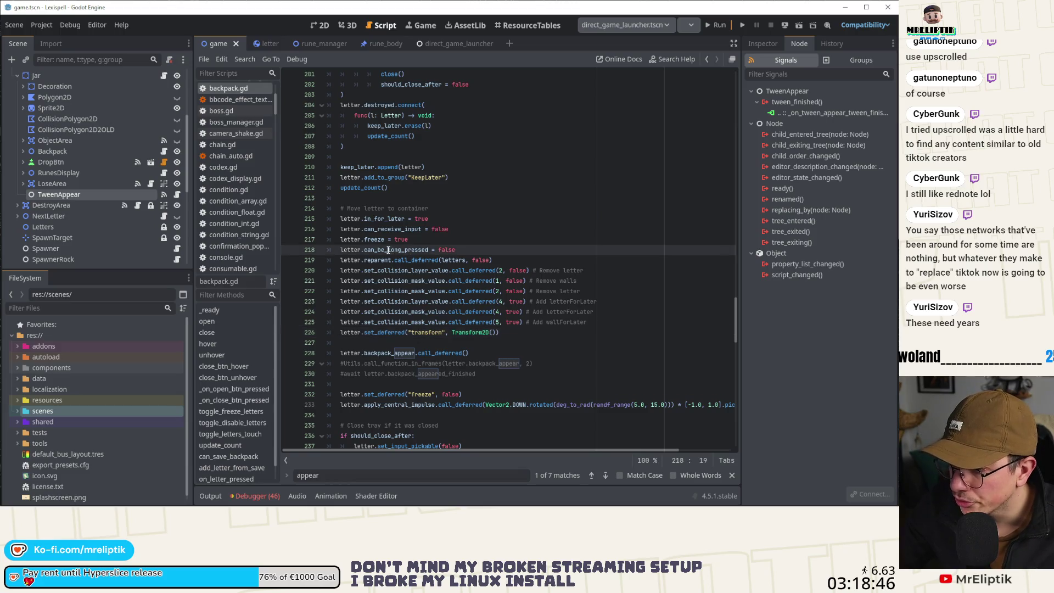
double_click(426, 251)
double_click(427, 261)
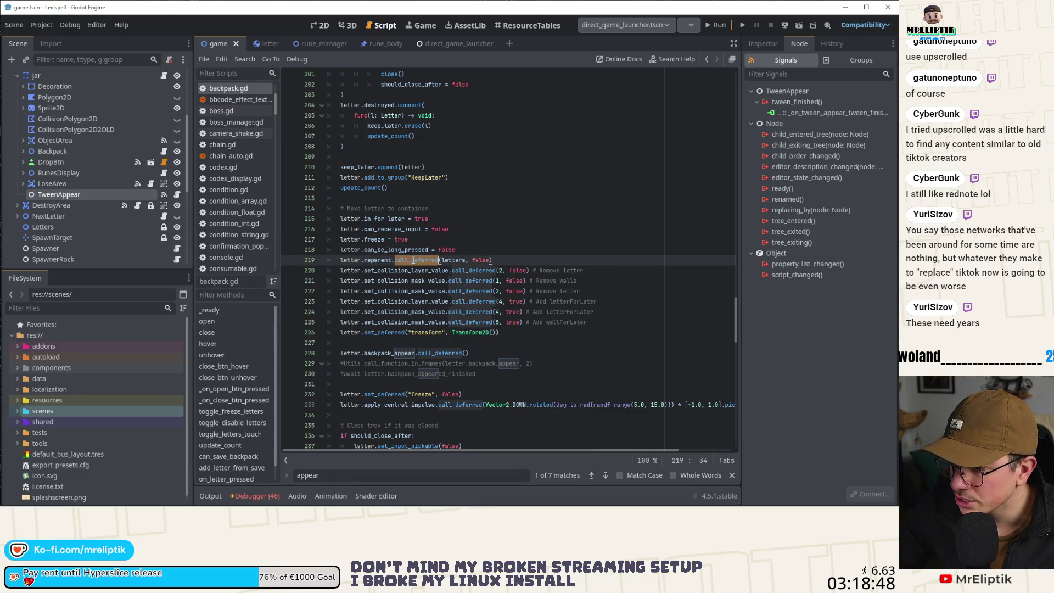
double_click(372, 333)
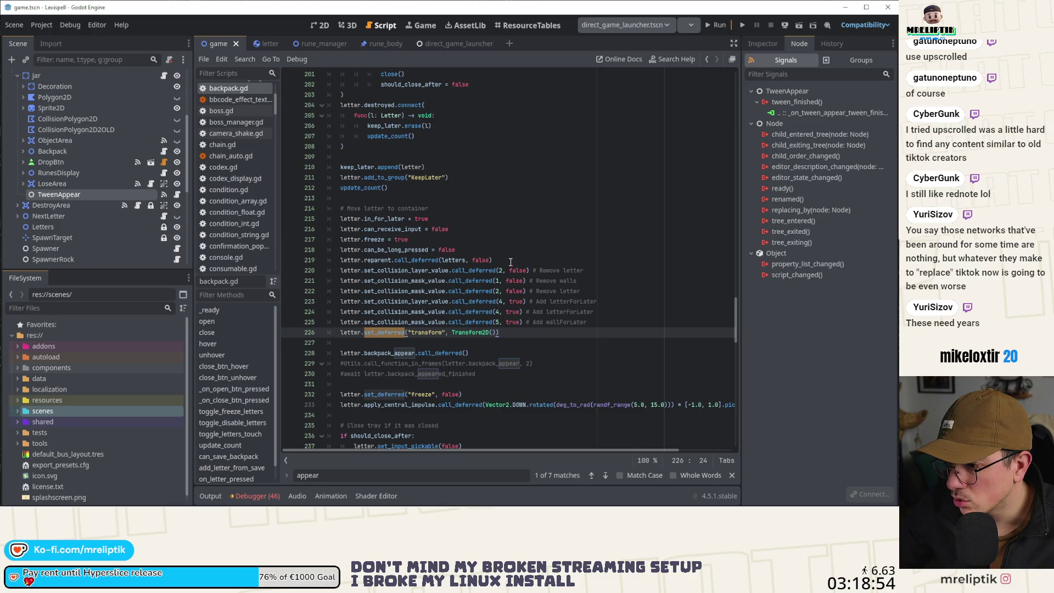
mouse_move(417, 263)
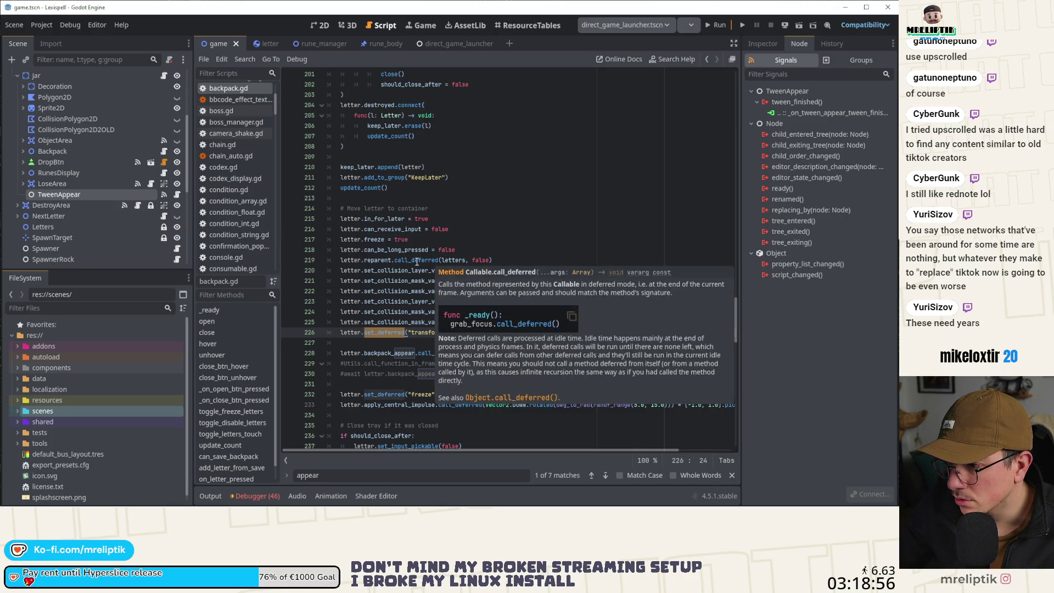
mouse_move(382, 262)
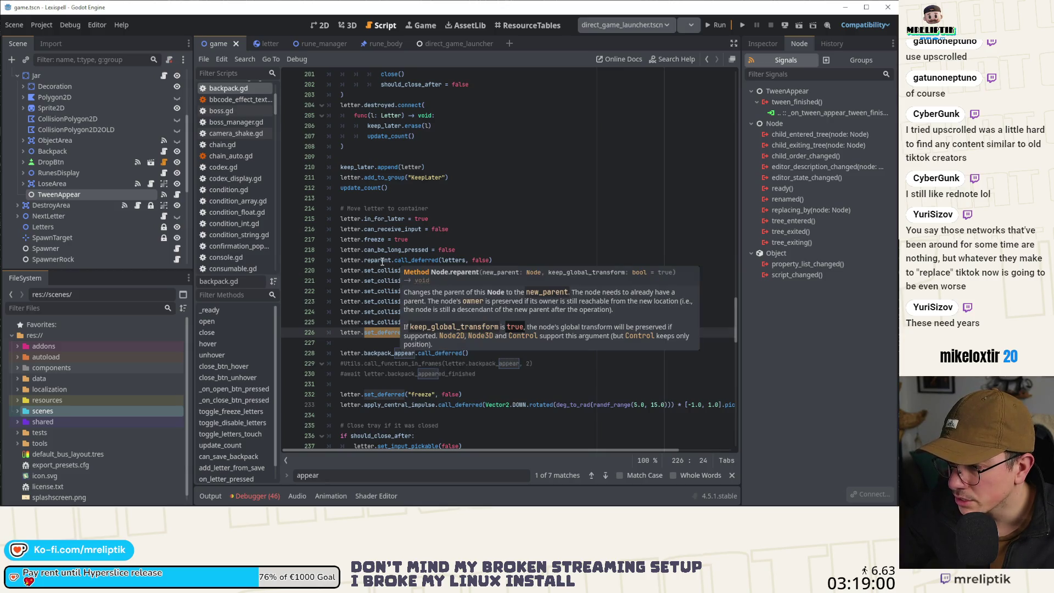
Change the deferred reparent call to reparent.call_deferred(letters, true).
left_click(464, 262)
type("s")
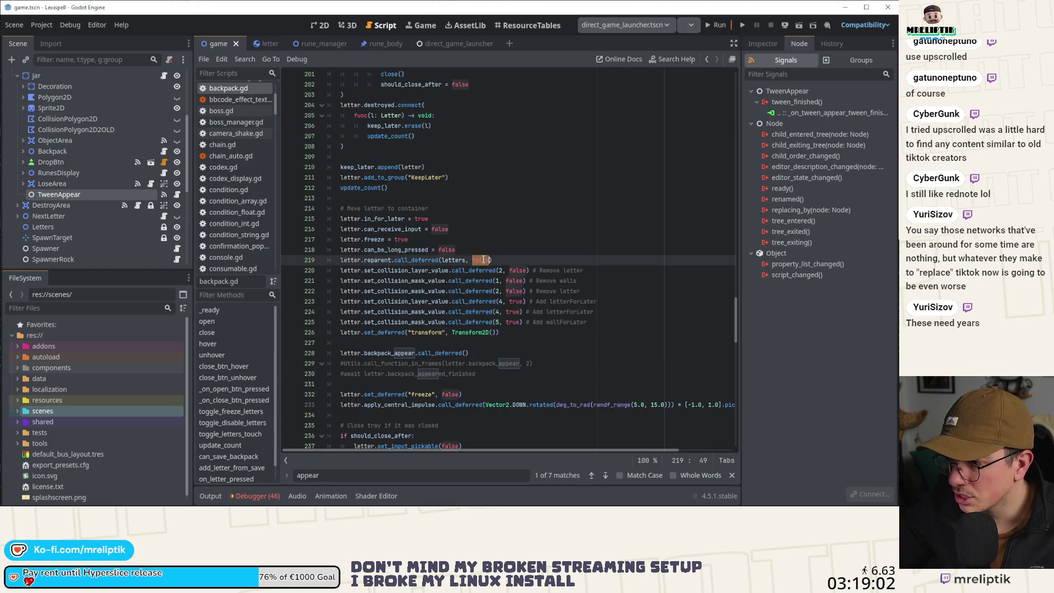
double_click(481, 260)
type("true")
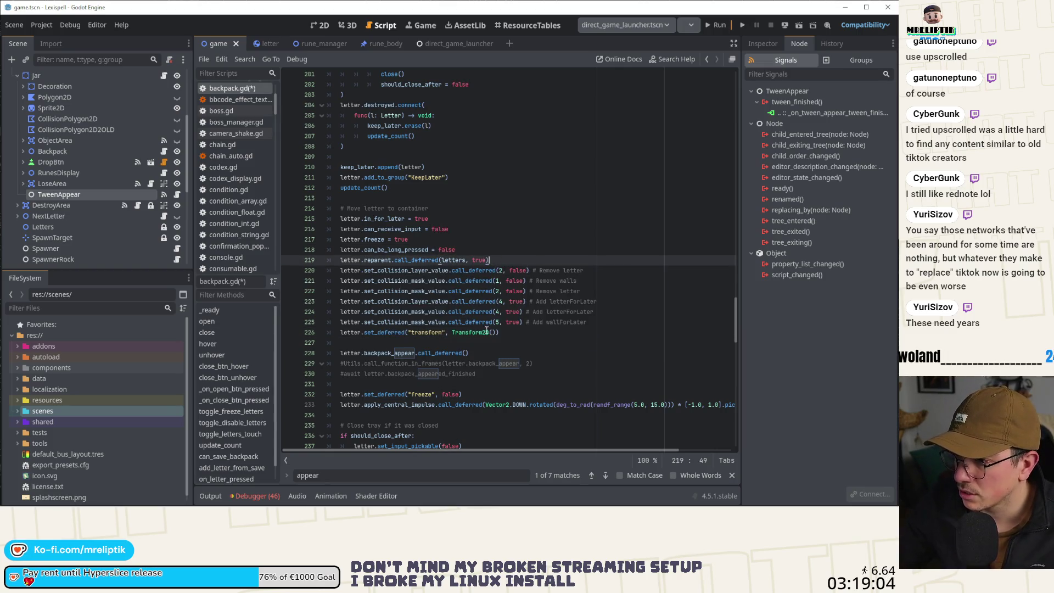
Delete the set_deferred("transform", Transform2D()) line and save the script.
left_click(508, 331)
key("ctrl+shift+k")
key("ctrl+s")
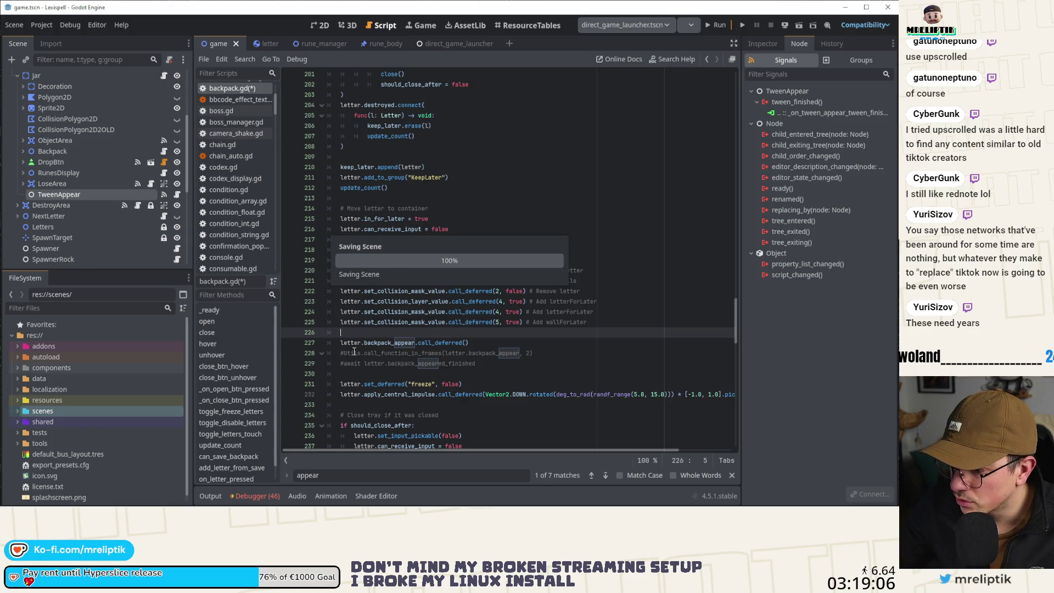
Delete the letter.backpack_appear lines and the blank line above set_deferred, then save.
left_click(393, 342)
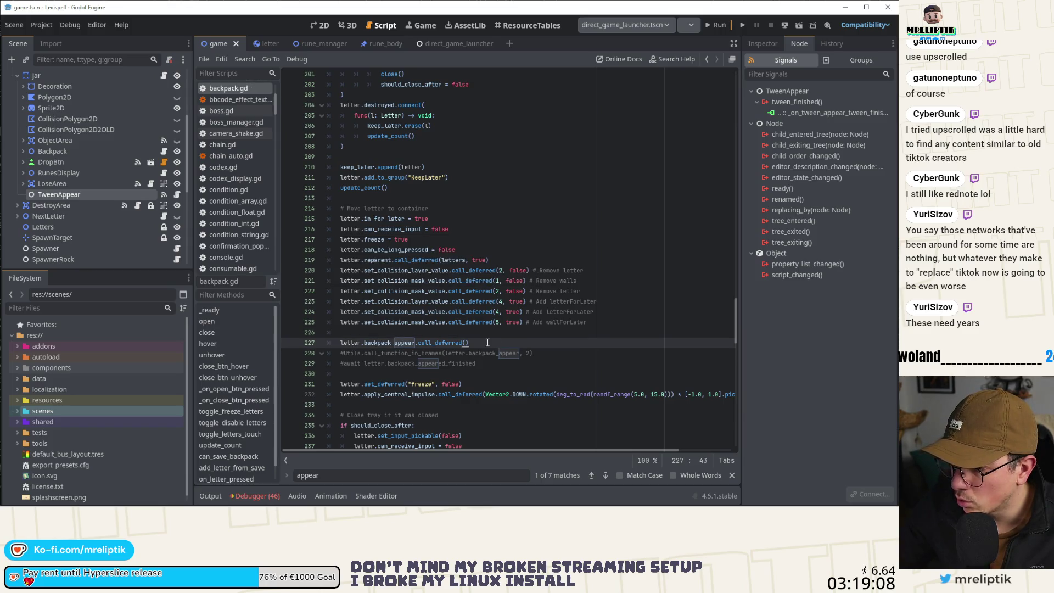
key("ctrl+shift+k")
key("ctrl+shift+k")
key("ctrl+shift+k")
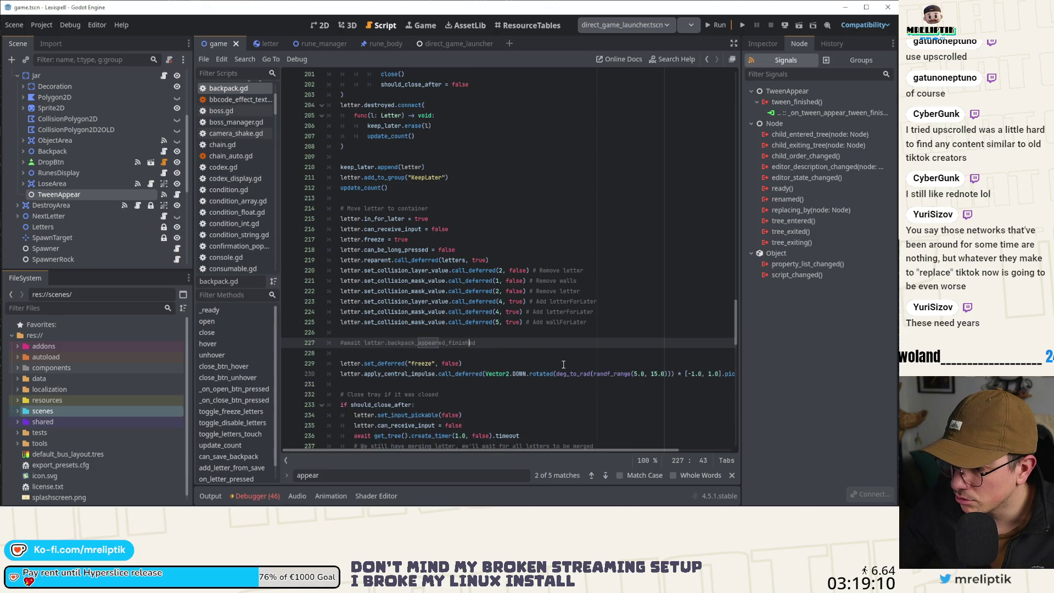
key("Up")
key("ctrl+shift+k")
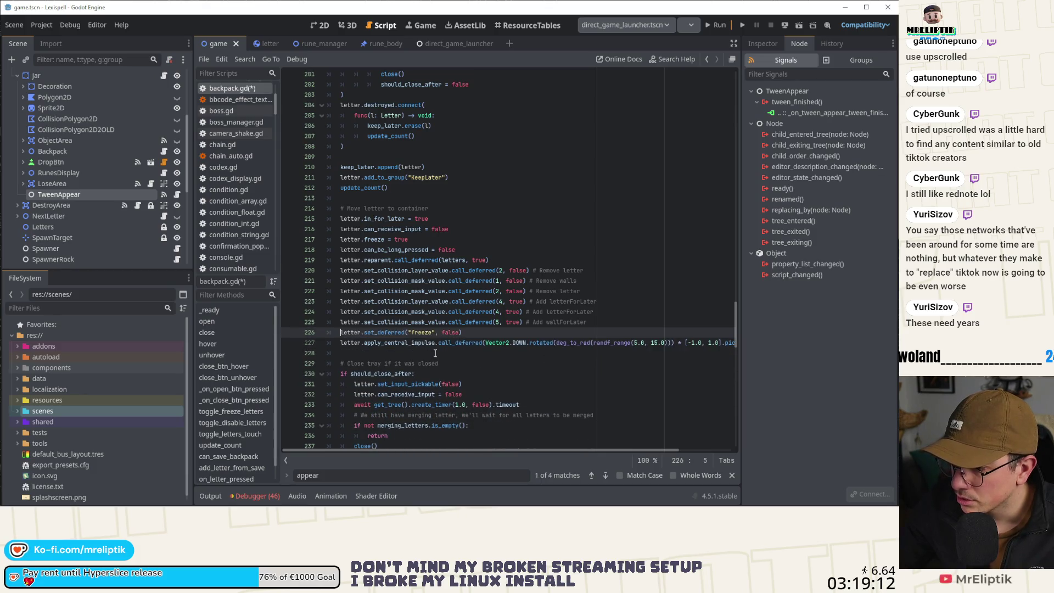
key("ctrl+s")
Delete the random apply_central_impulse line after unfreezing the letter and save.
scroll(392, 362, "down", 2)
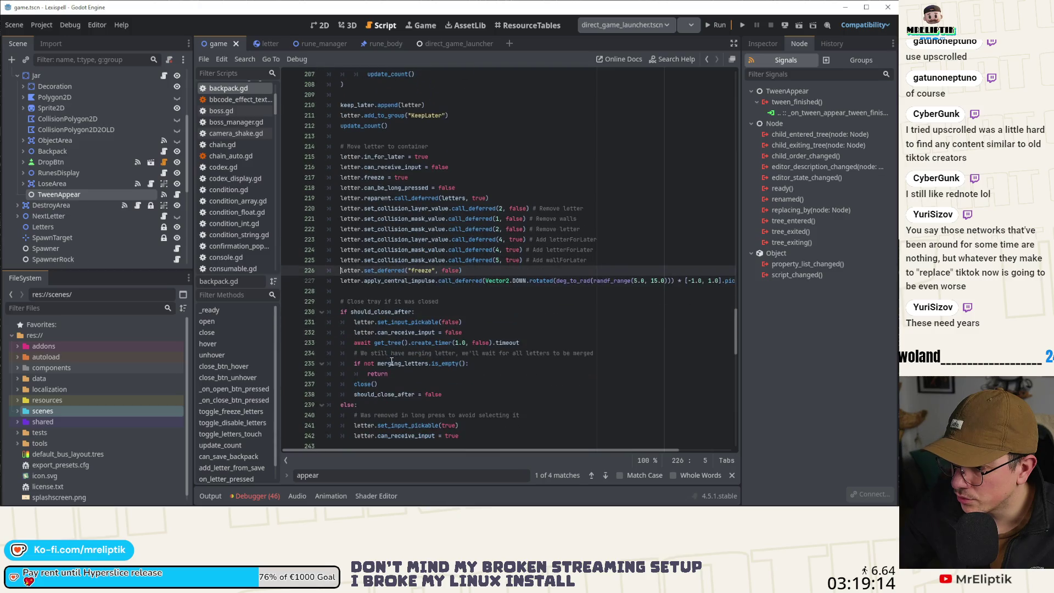
key("Down")
key("ctrl+shift+k")
key("ctrl+s")
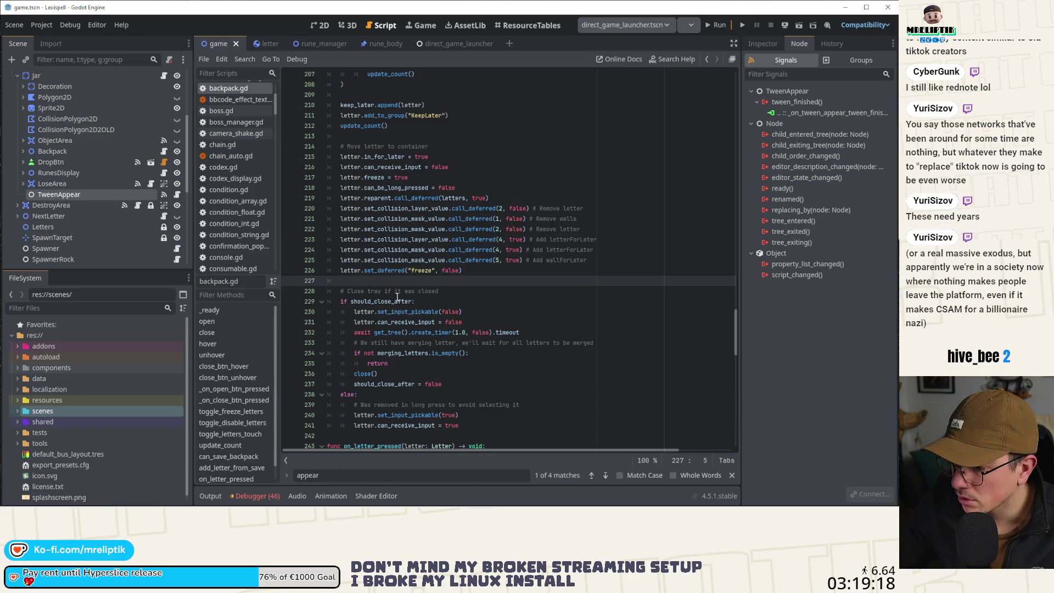
left_click(464, 271)
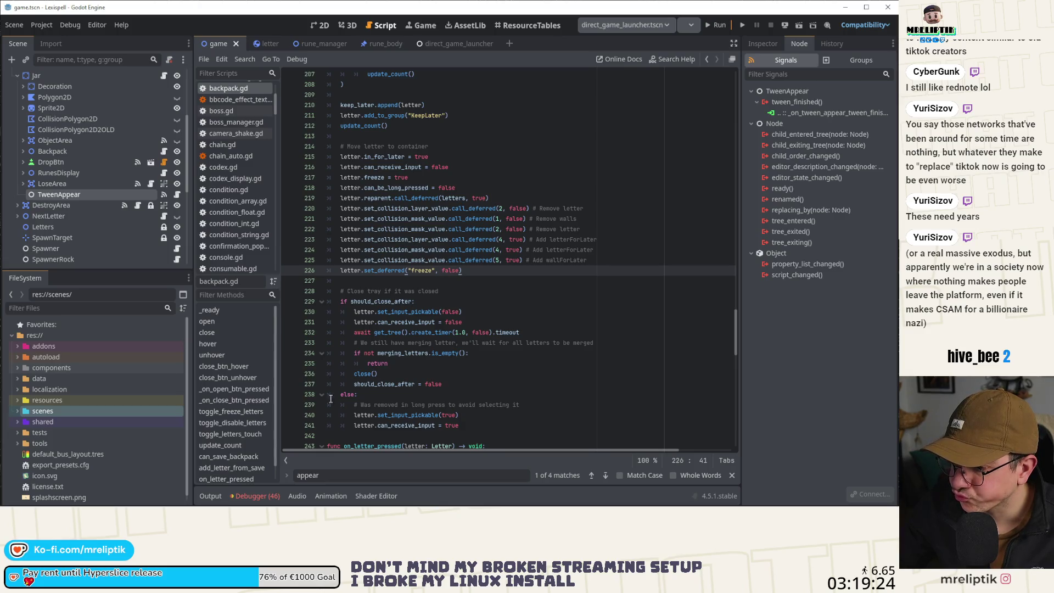
Search backpack.gd for toggle_disable_letters and step through each match.
left_click(237, 413)
double_click(378, 261)
key("ctrl+f")
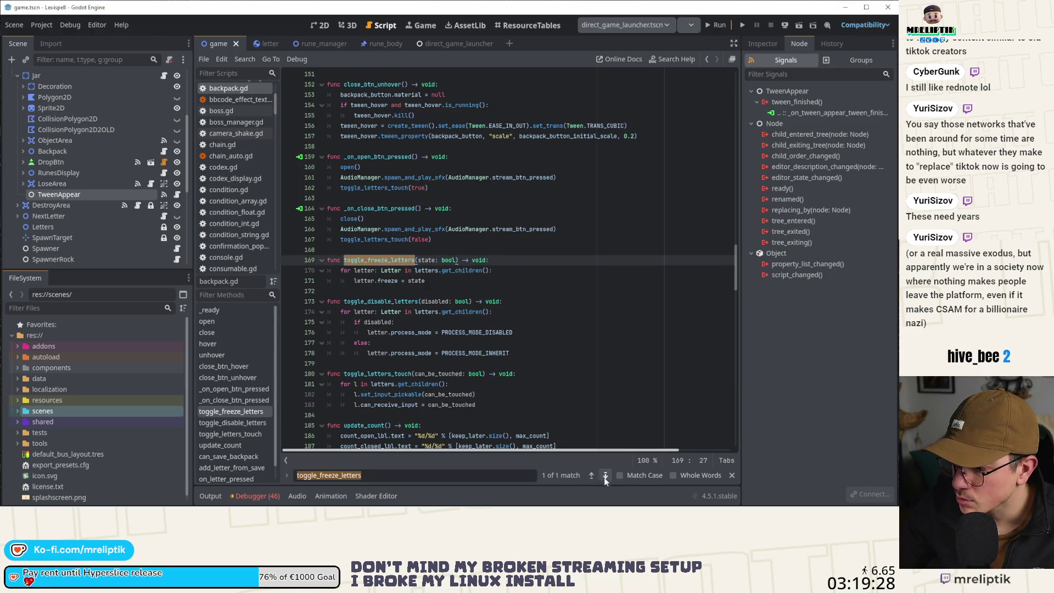
key("BackSpace")
key("BackSpace")
key("BackSpace")
type("disable_letters")
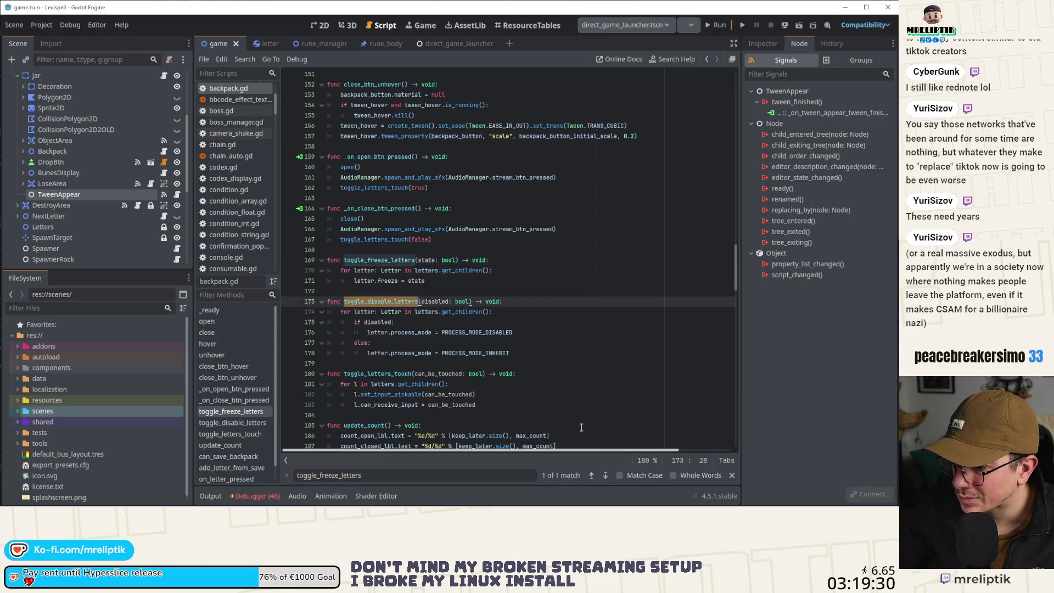
left_click(607, 475)
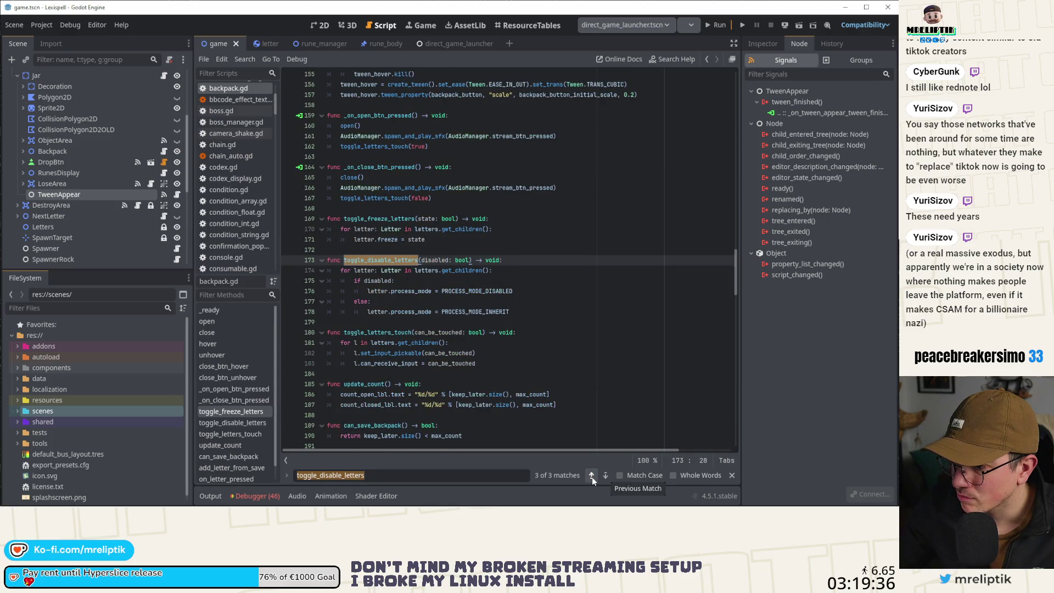
left_click(592, 477)
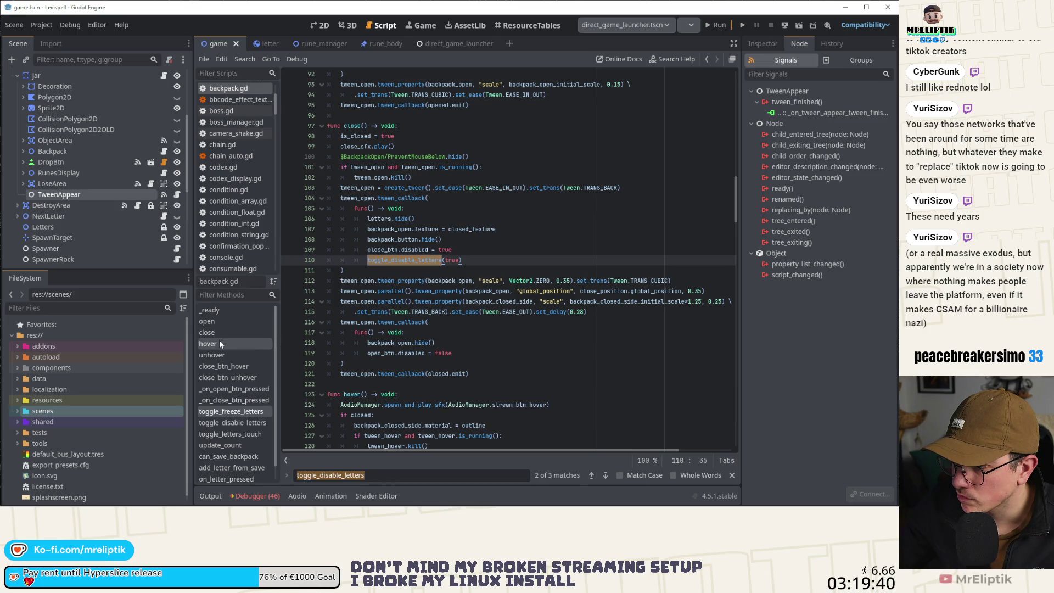
left_click(592, 476)
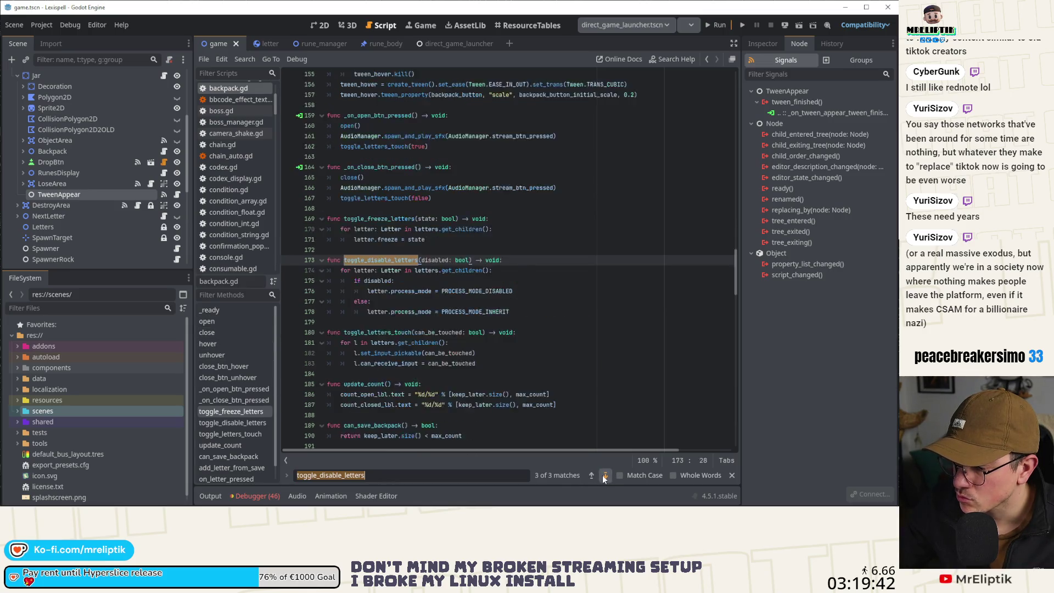
left_click(592, 476)
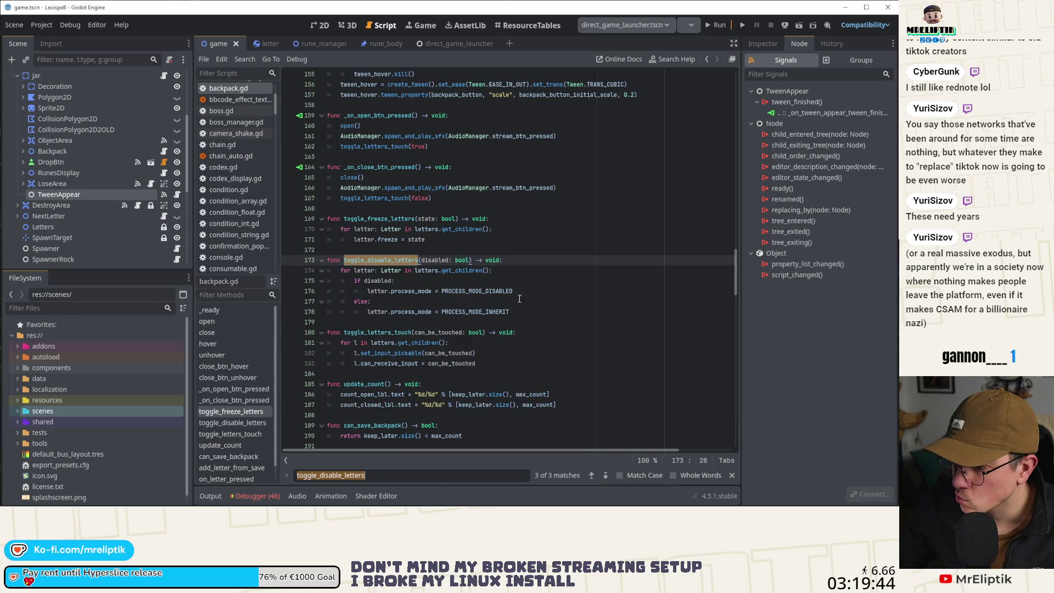
Note the PROCESS_MODE_DISABLED assignment, then go to update_count and add_letter_from_save.
left_click_drag(513, 291, 367, 291)
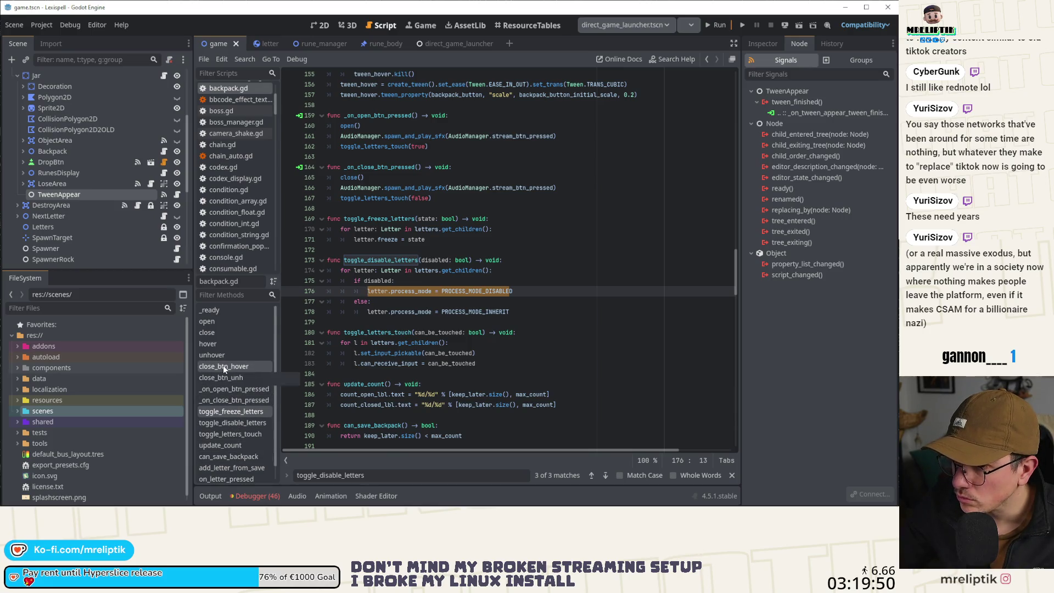
scroll(253, 426, "down", 1)
left_click(247, 431)
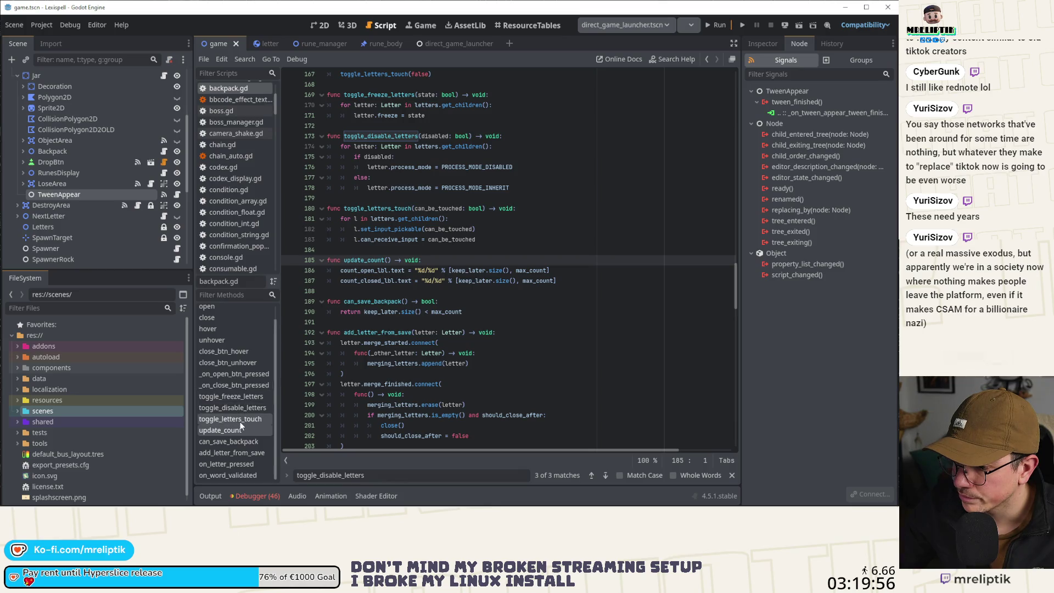
left_click(236, 453)
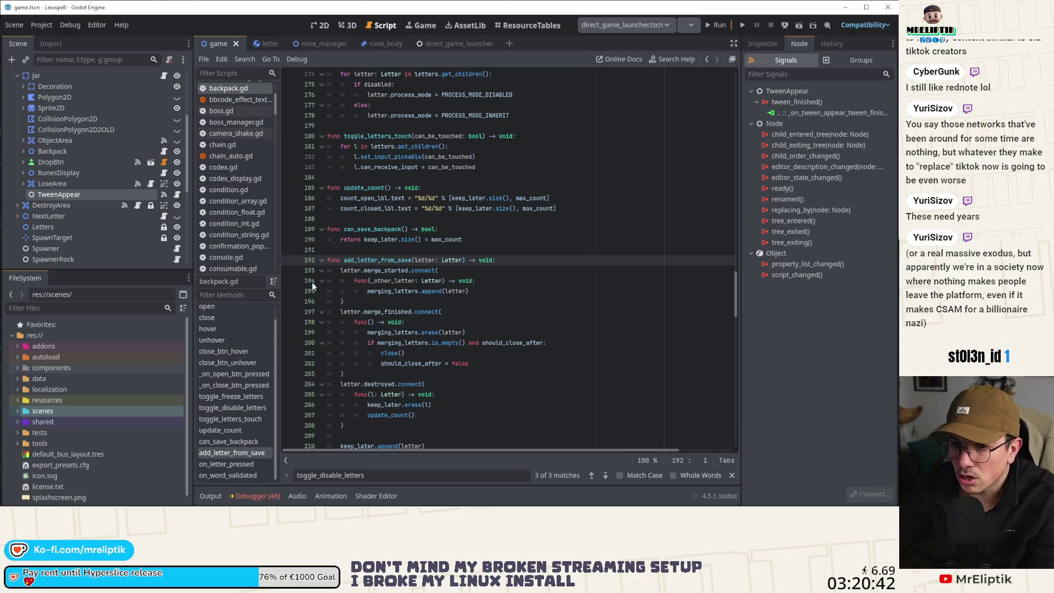
left_click(395, 302)
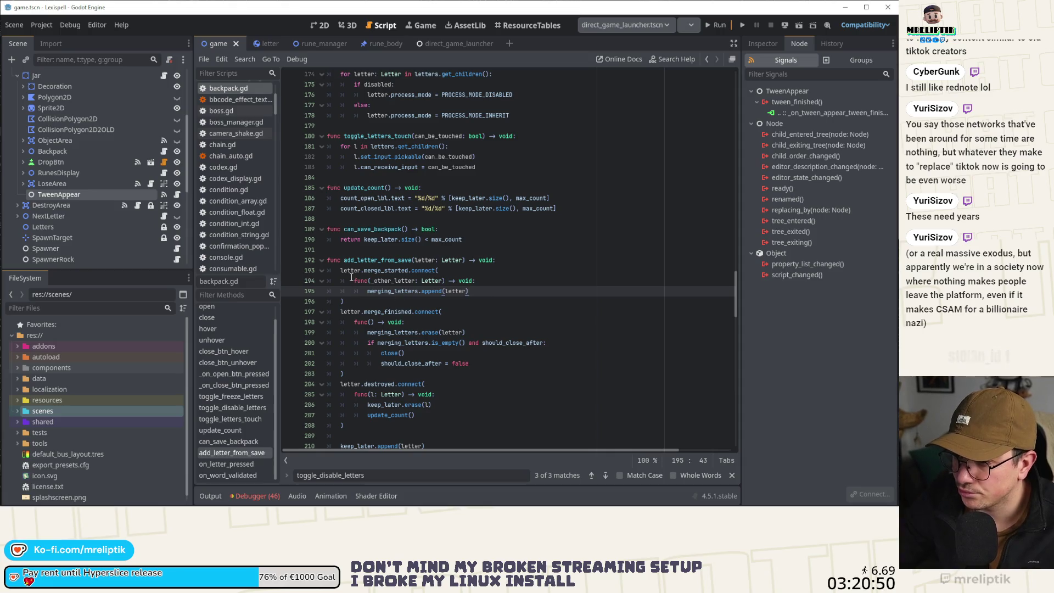
Add letter.process_mode = PROCESS_MODE_DISABLED after line 225, fixing the typo, and save.
left_click(379, 261)
left_click(378, 262, "ctrl")
scroll(436, 359, "down", 2)
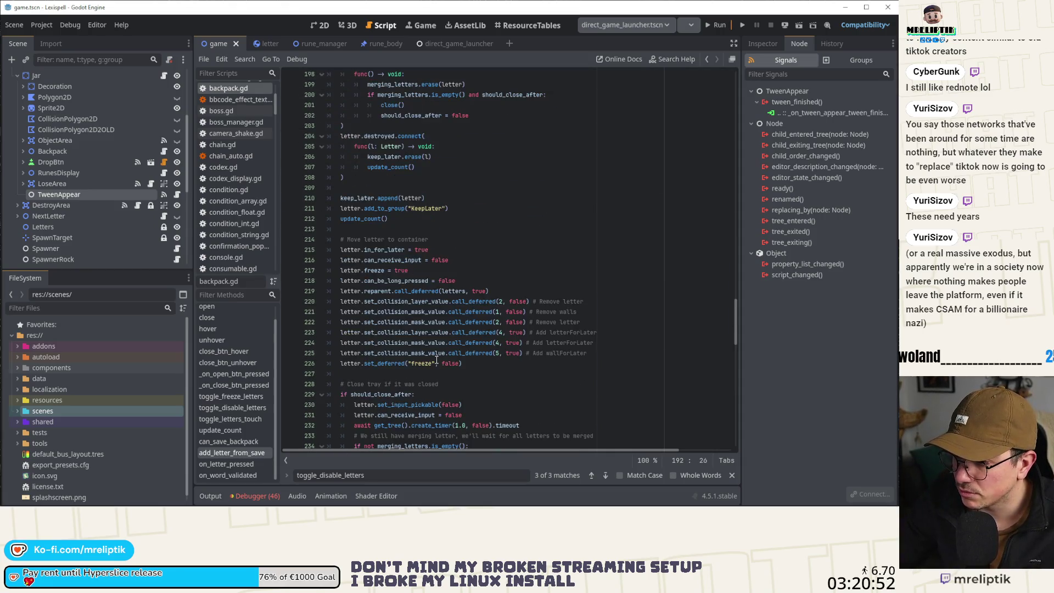
left_click(492, 363)
left_click(624, 353)
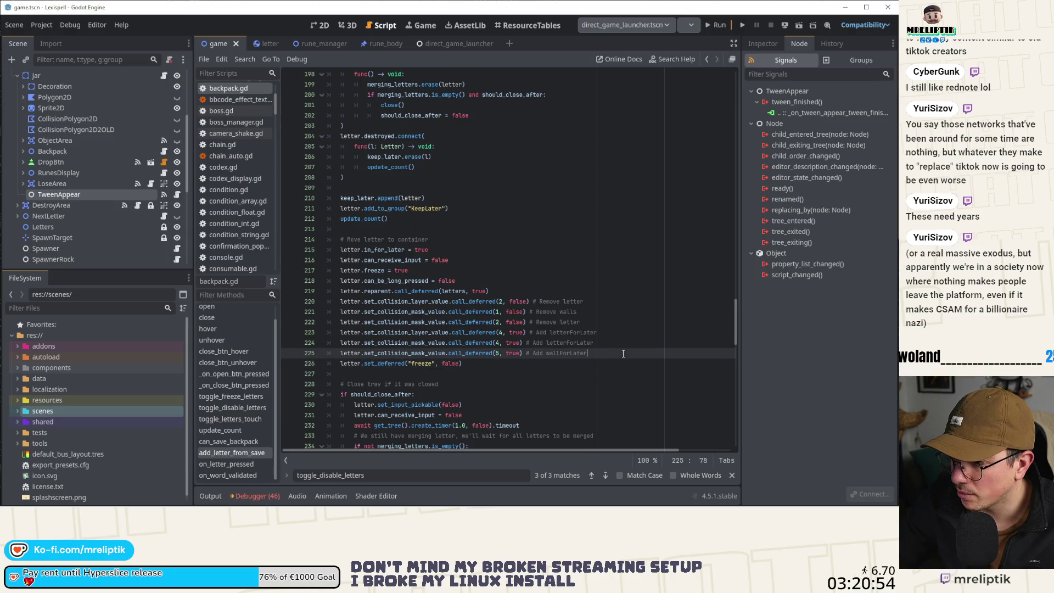
key("Return")
type("letter.process_mode = PROCESS_MODE_DISABLE")
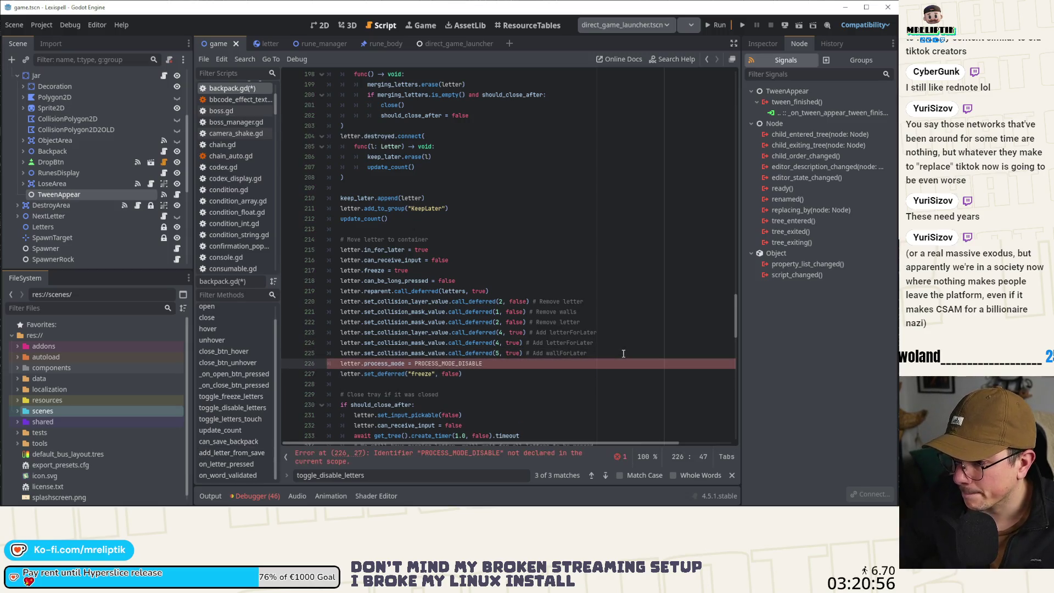
key("ctrl+s")
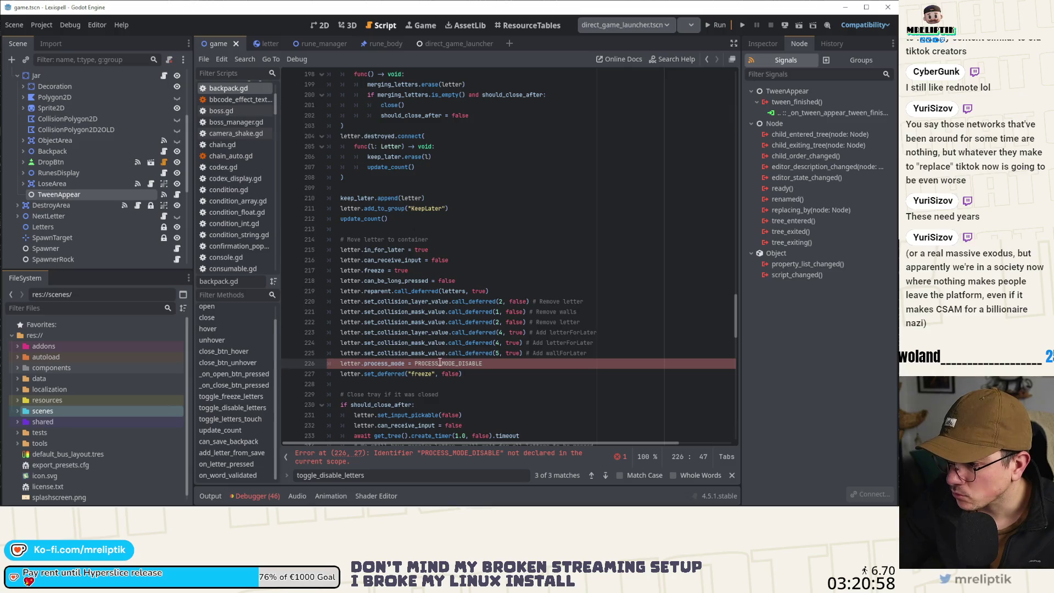
key("ctrl+shift+Left")
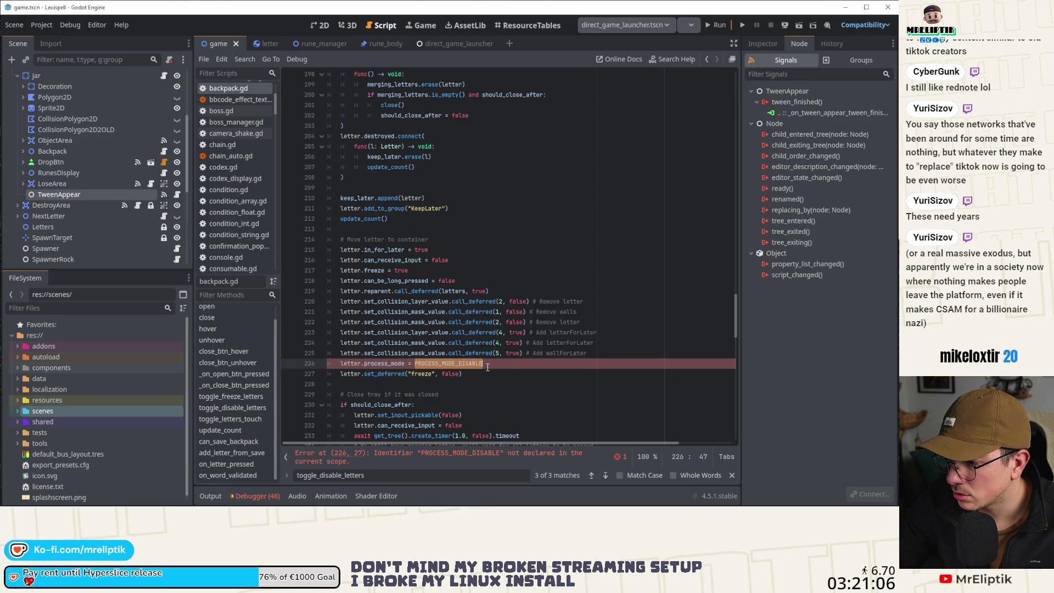
type("D")
left_click(439, 394)
Review the new process_mode line and the deferred freeze line, then bring up open().
scroll(430, 373, "down", 3)
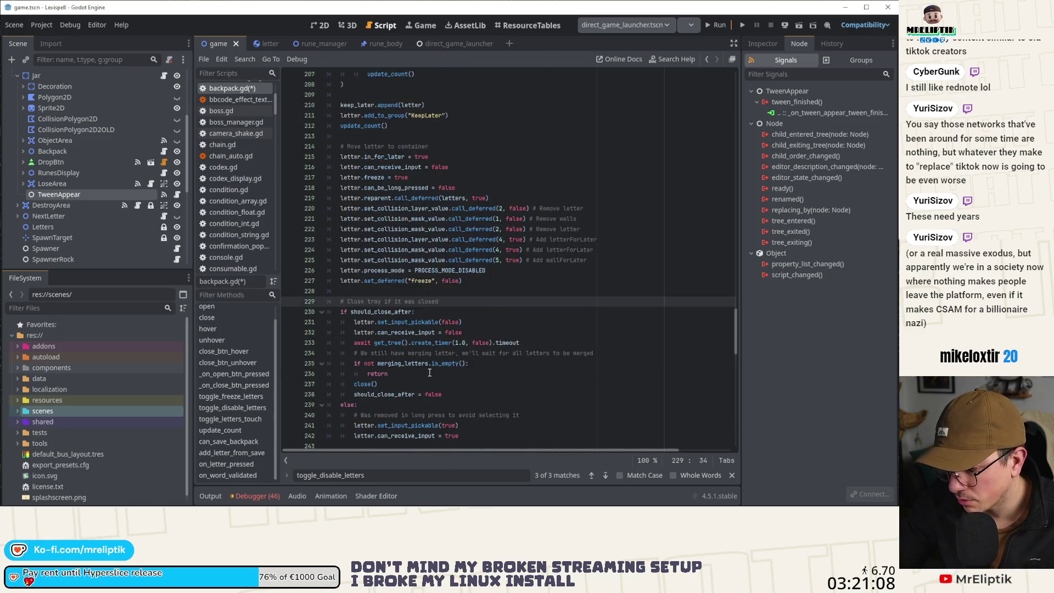
left_click(371, 276)
left_click(368, 271)
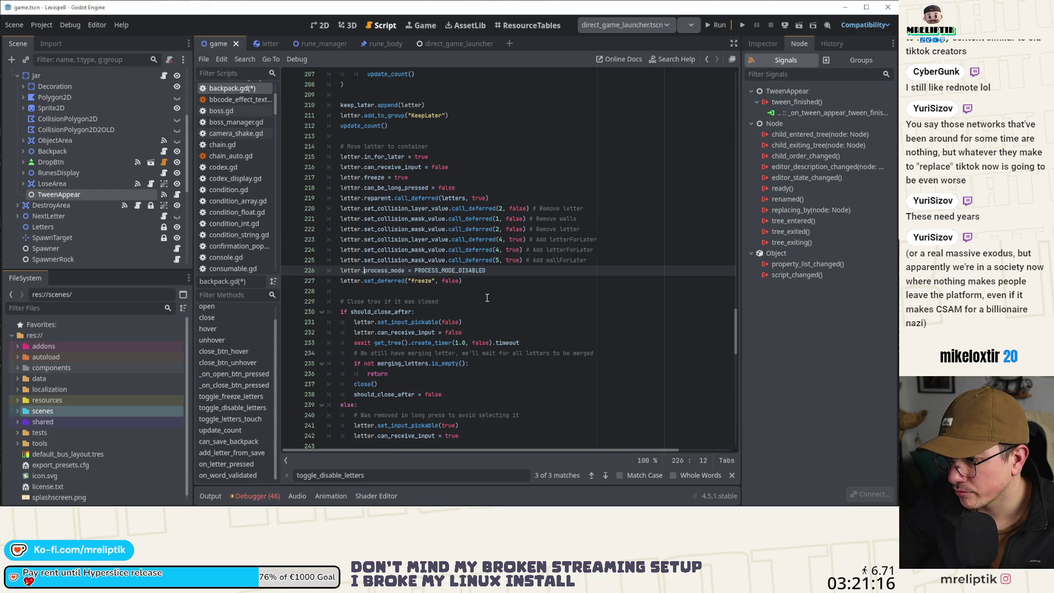
scroll(487, 298, "down", 2)
left_click(482, 222)
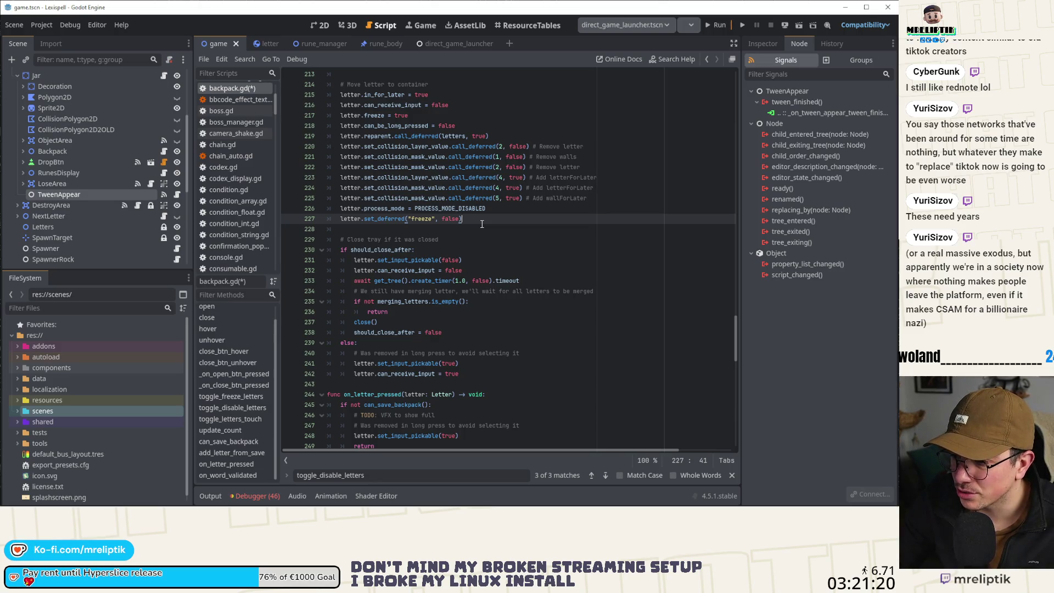
left_click(207, 306)
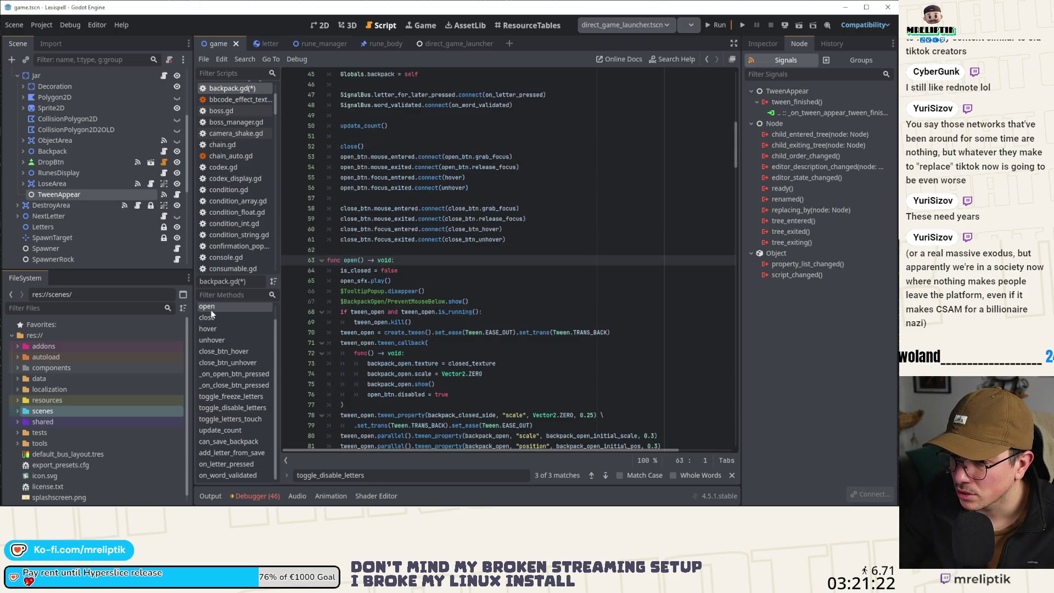
scroll(466, 320, "down", 4)
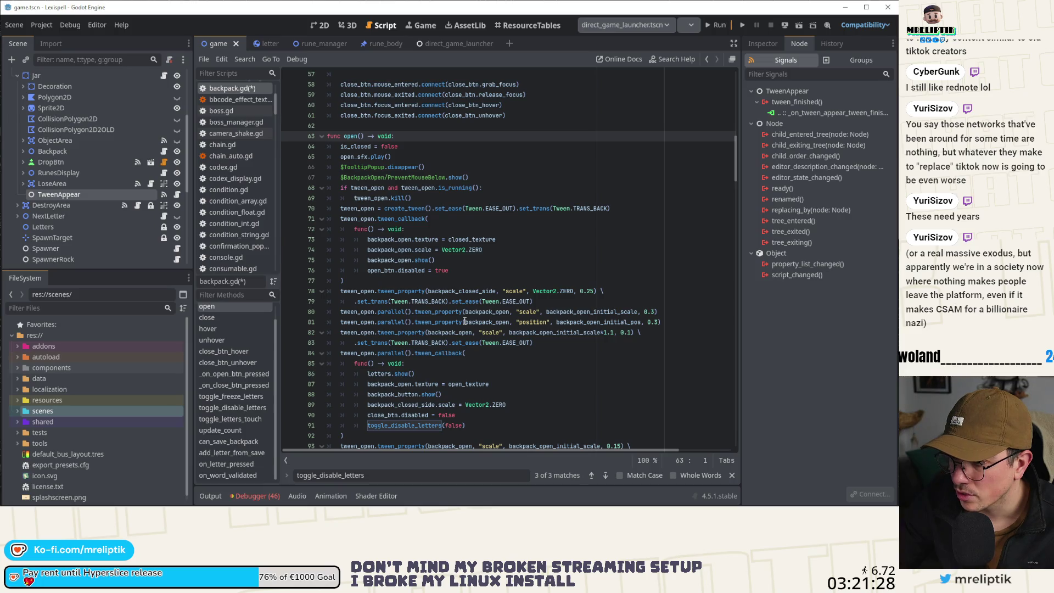
left_click(212, 318)
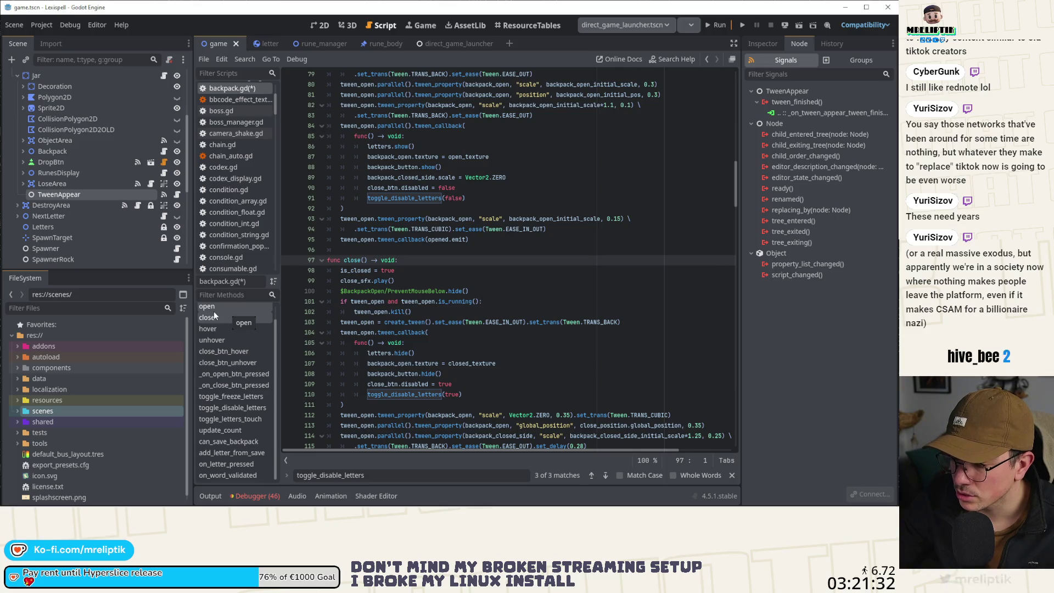
left_click(214, 310)
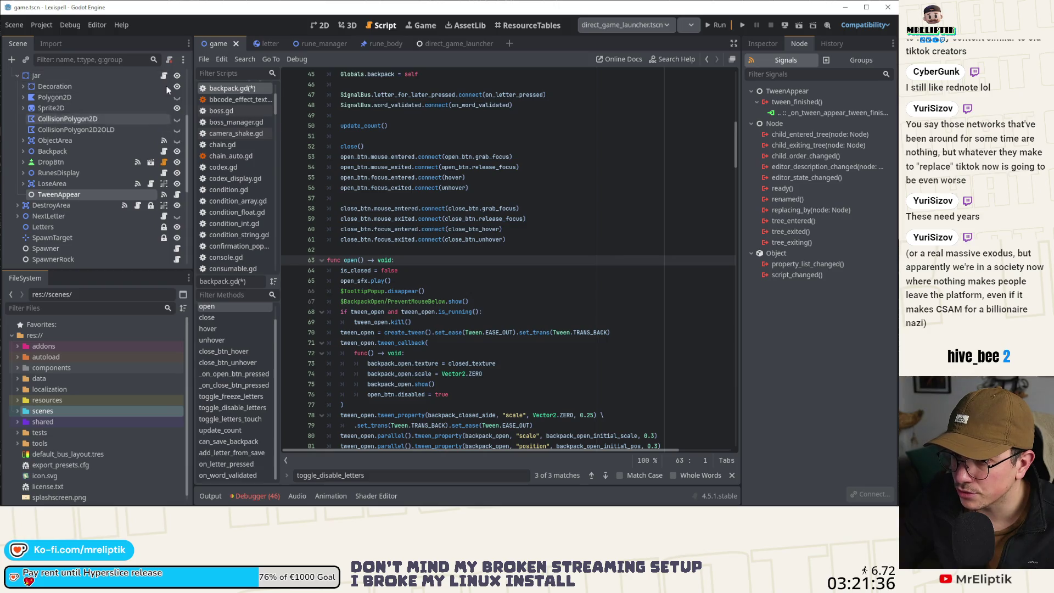
scroll(163, 82, "down", 2)
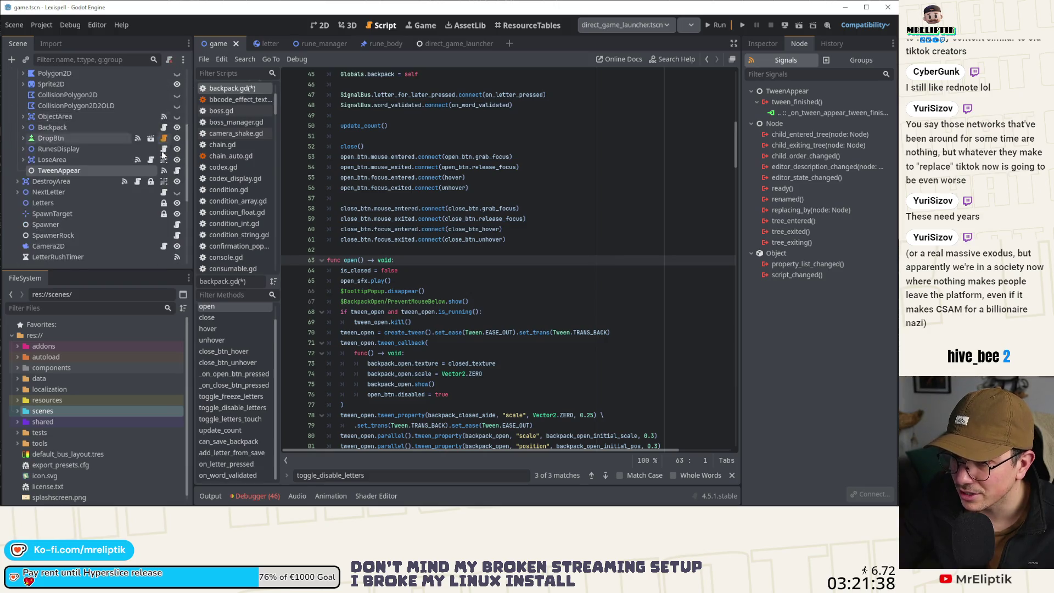
scroll(165, 80, "up", 2)
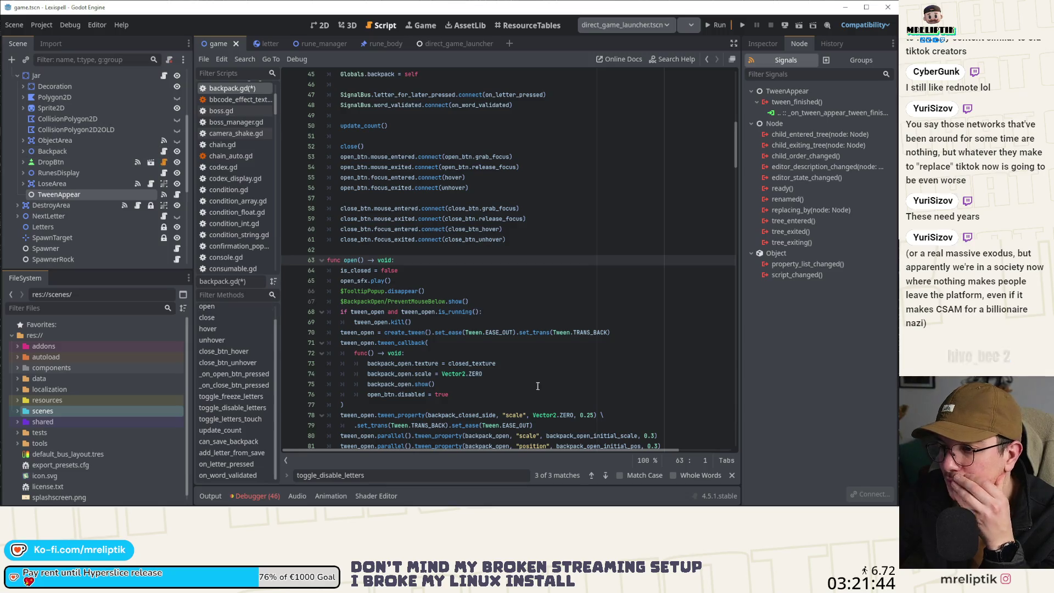
scroll(409, 297, "down", 5)
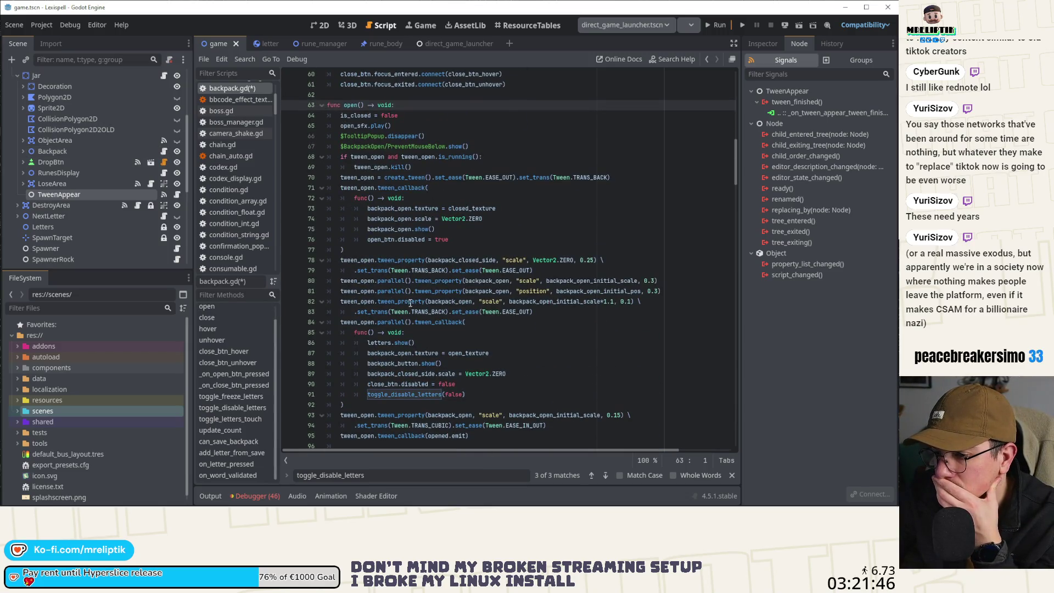
left_click(231, 452)
scroll(408, 295, "down", 7)
left_click(414, 312)
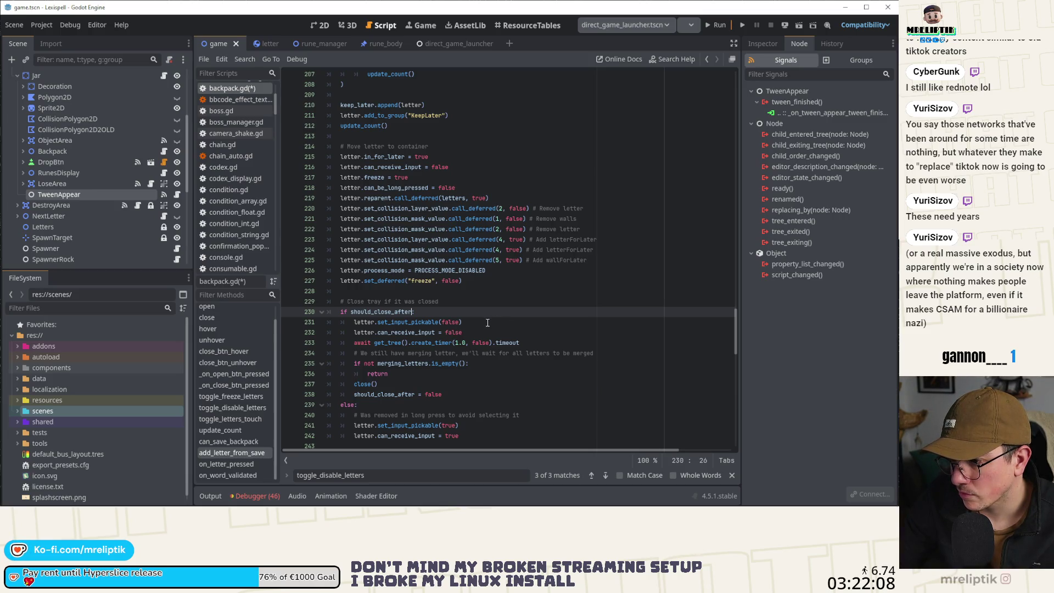
Delete the should_close_after close logic, its else branch and the trailing blank line.
key("ctrl+shift+k")
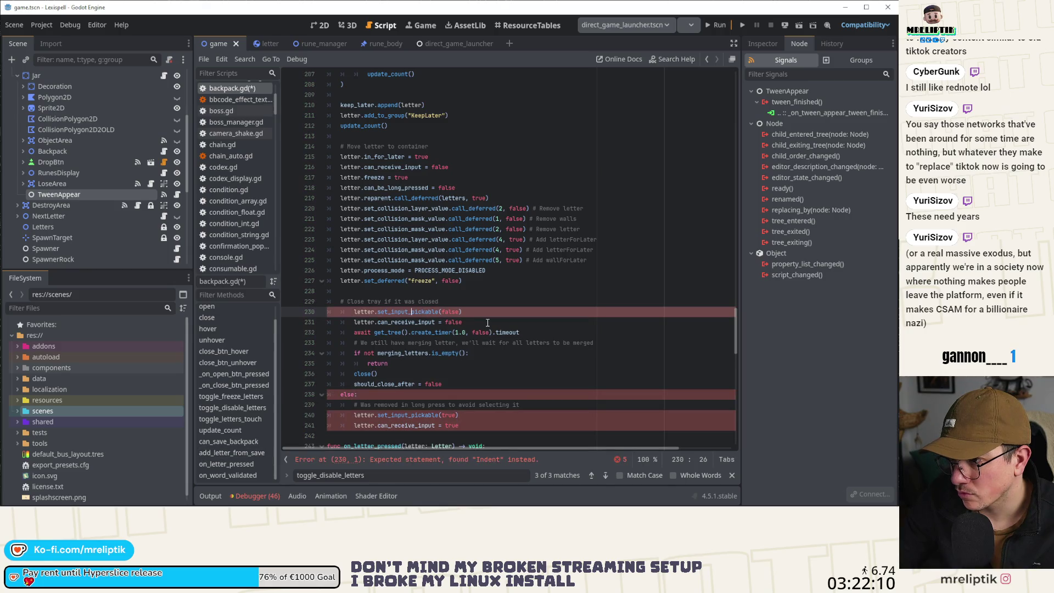
key("ctrl+shift+k")
key("ctrl+shift+k")
key("ctrl+shift+k")
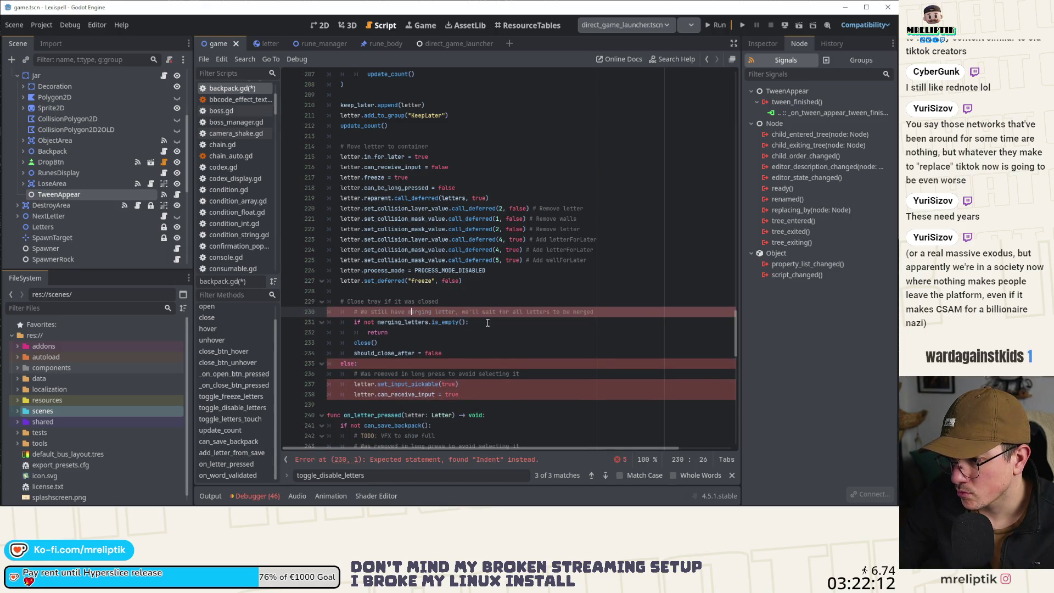
key("ctrl+shift+k")
key("ctrl+shift+k")
key("ctrl+shift+k")
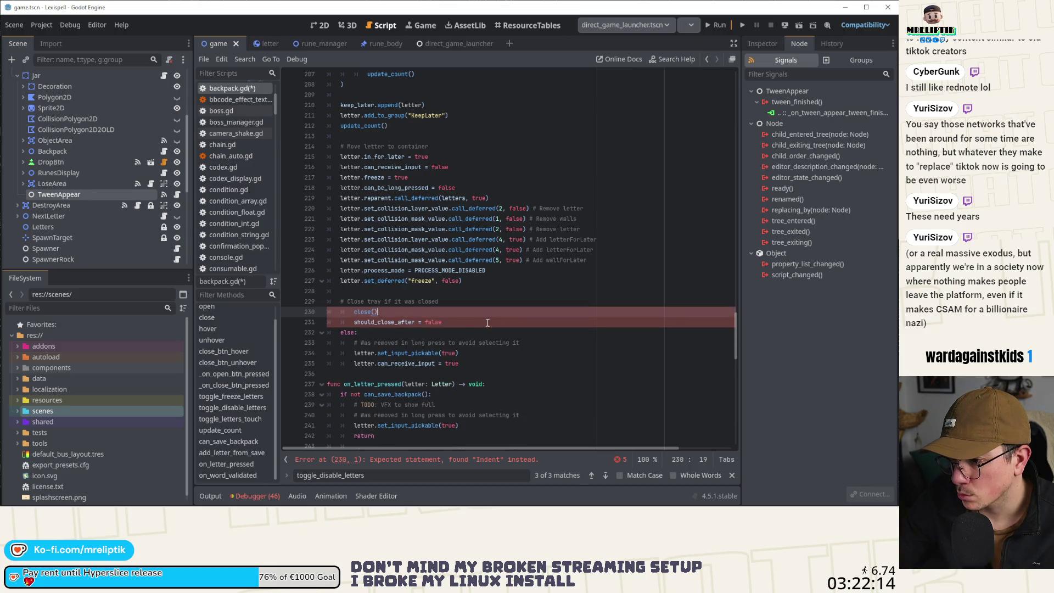
key("ctrl+shift+k")
key("ctrl+shift+k")
key("Up")
key("ctrl+shift+k")
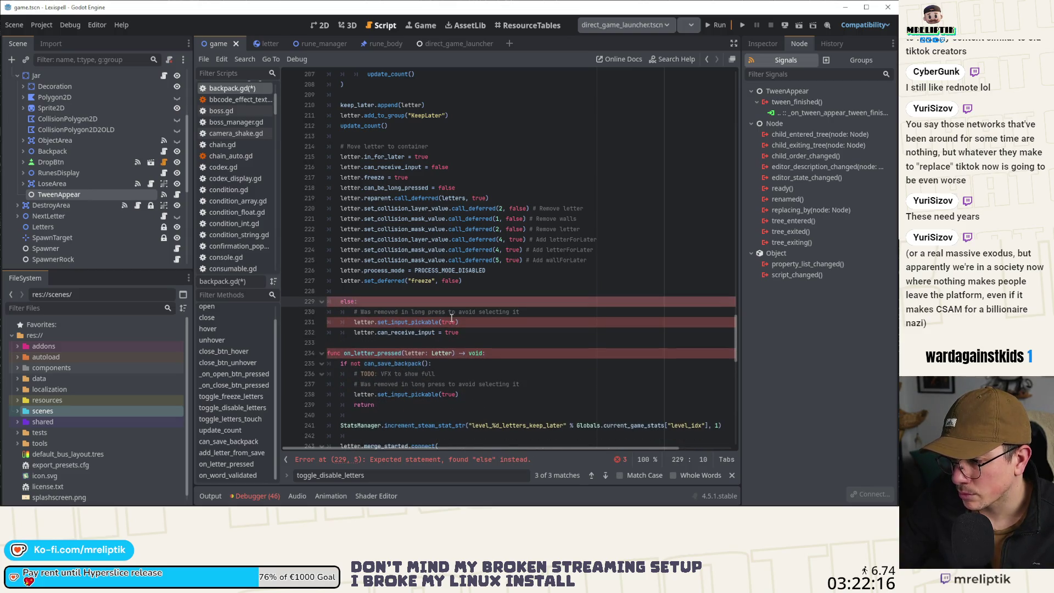
key("ctrl+shift+k")
key("ctrl+shift+k")
key("ctrl+shift+k")
key("Up")
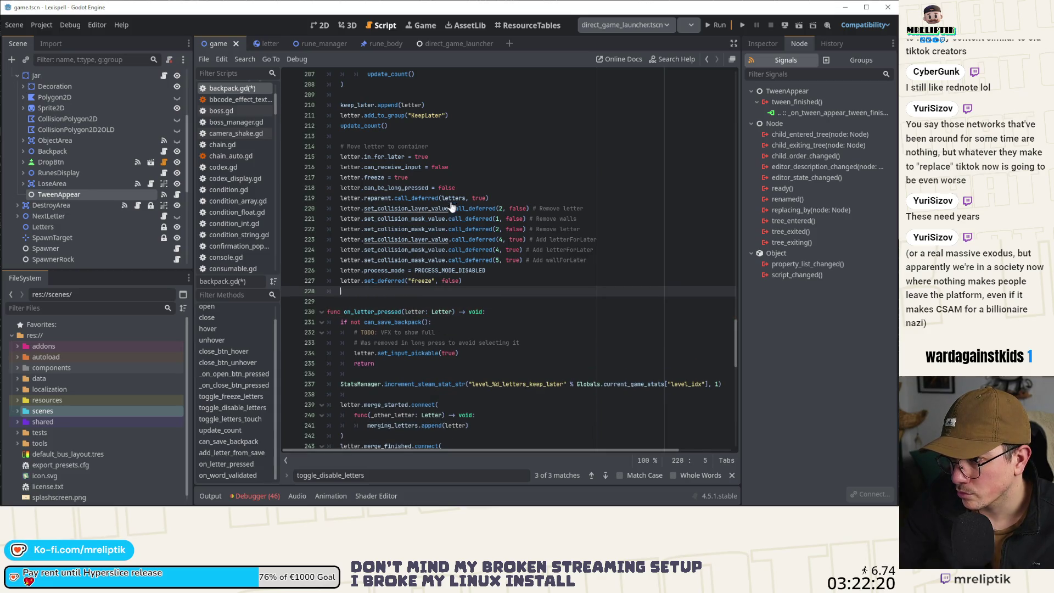
key("ctrl+shift+k")
Add letter.set_input_pickable(false) after the in_for_later line and launch the game.
left_click(449, 158)
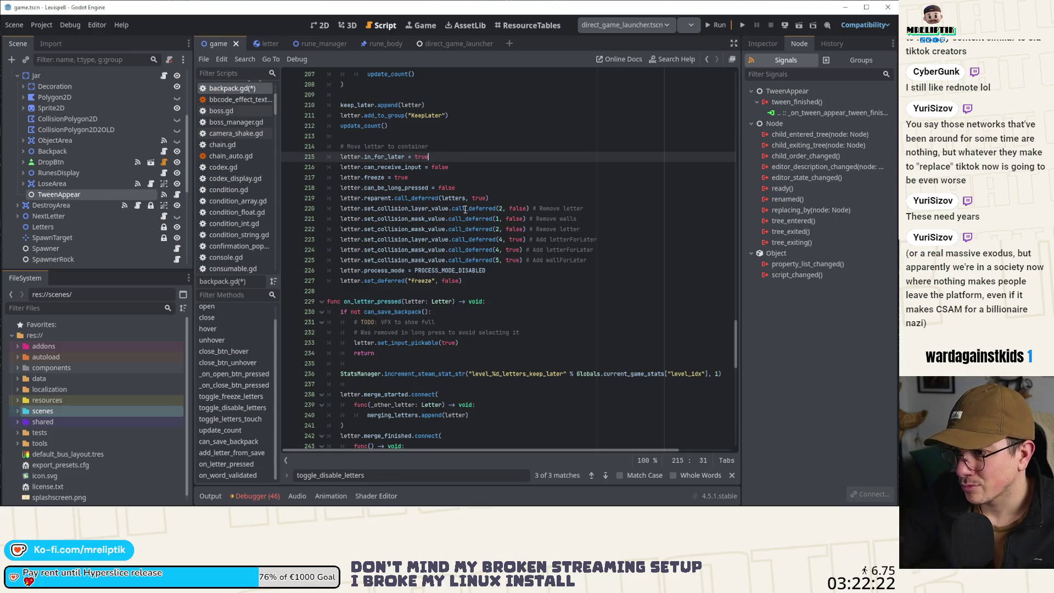
key("Return")
type("let")
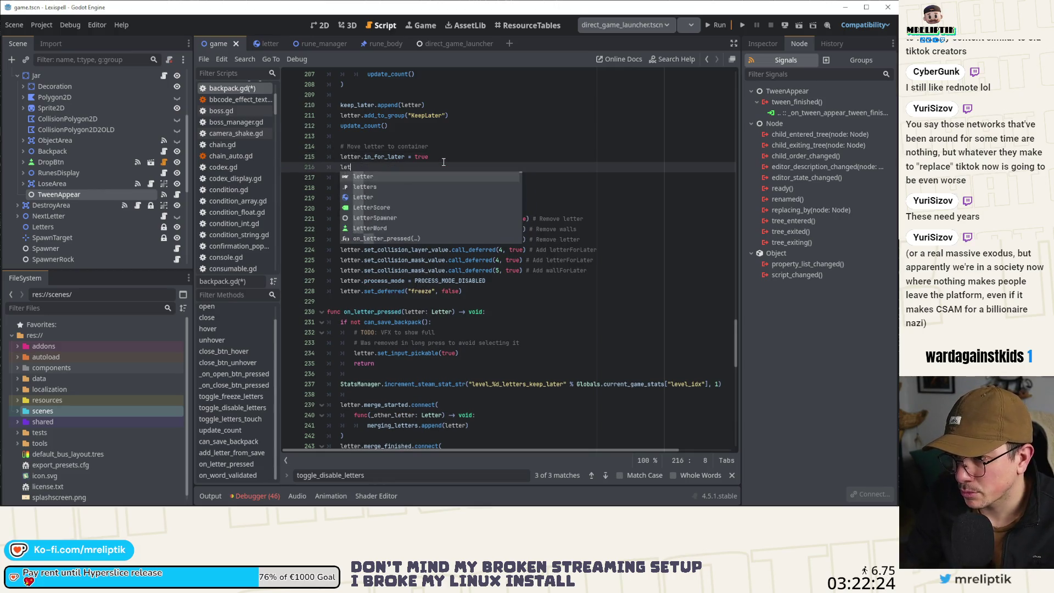
type("ter.set_in")
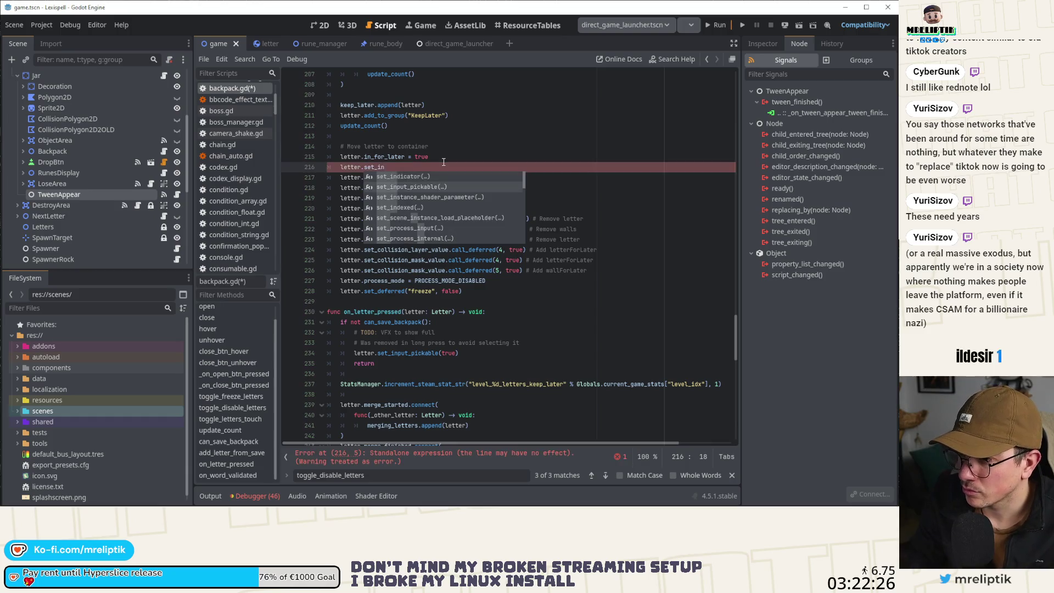
key("Return")
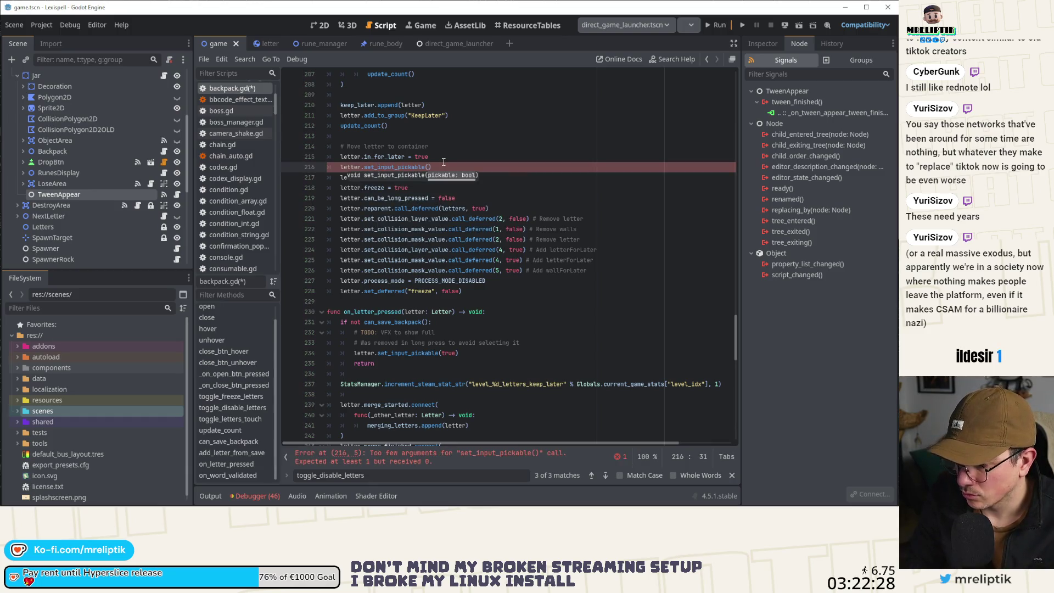
type("fa")
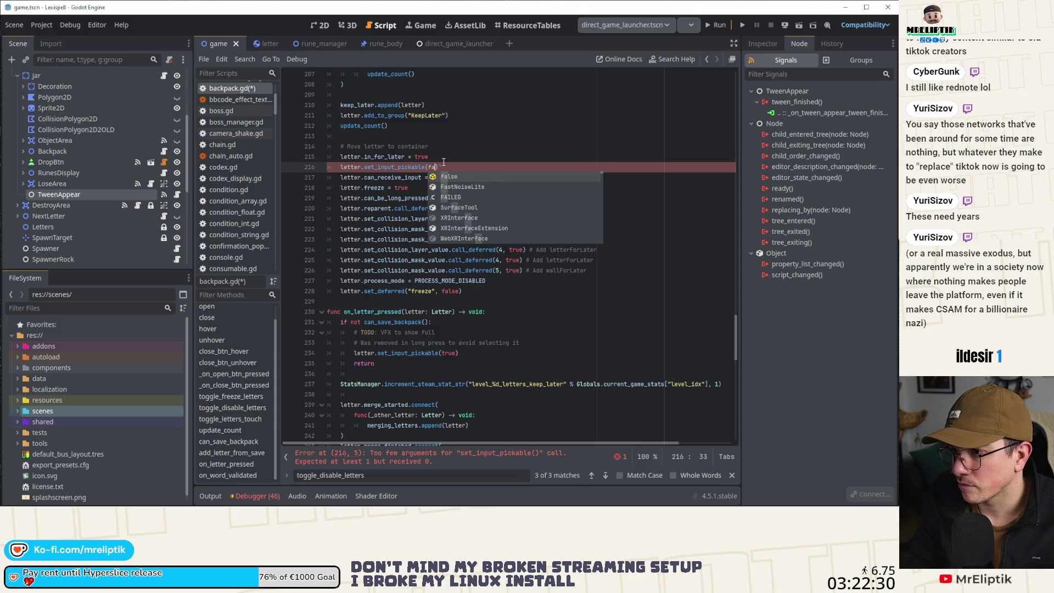
key("Return")
key("Up")
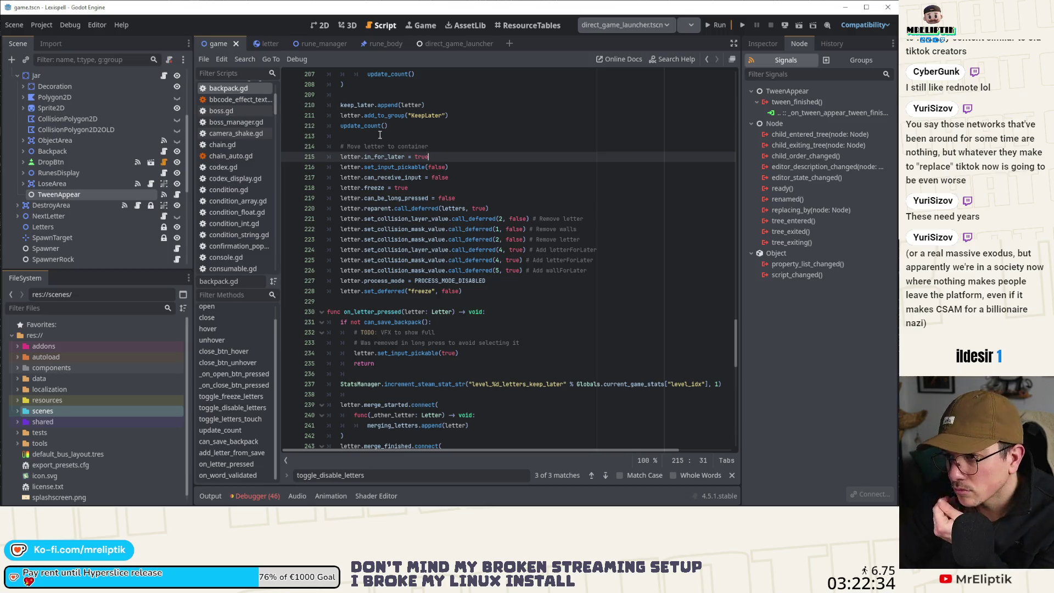
left_click(714, 25)
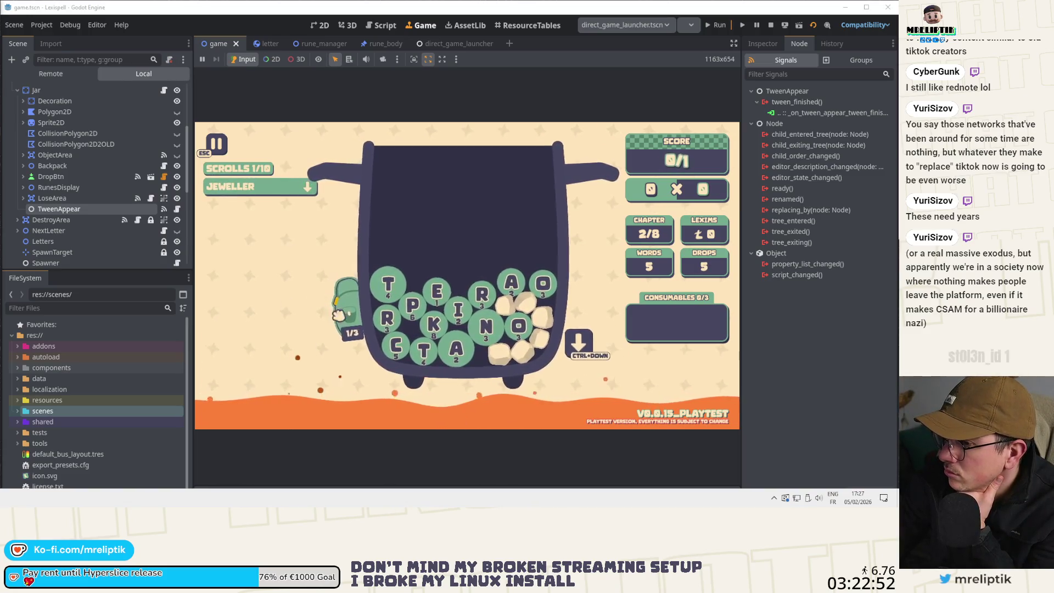
Open and close the backpack twice, then stop and restart the game.
left_click(345, 317)
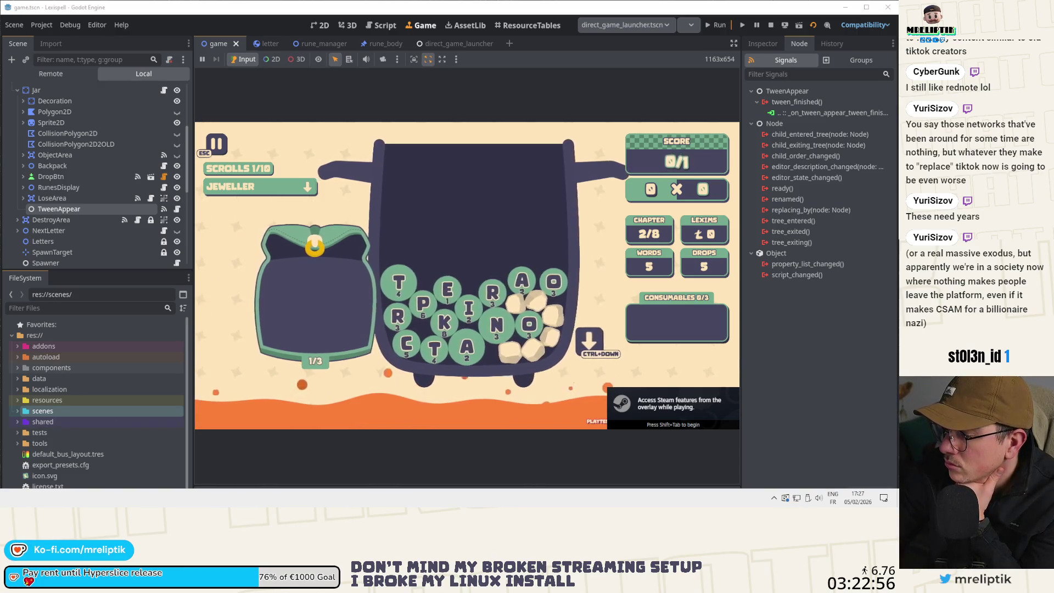
left_click(341, 346)
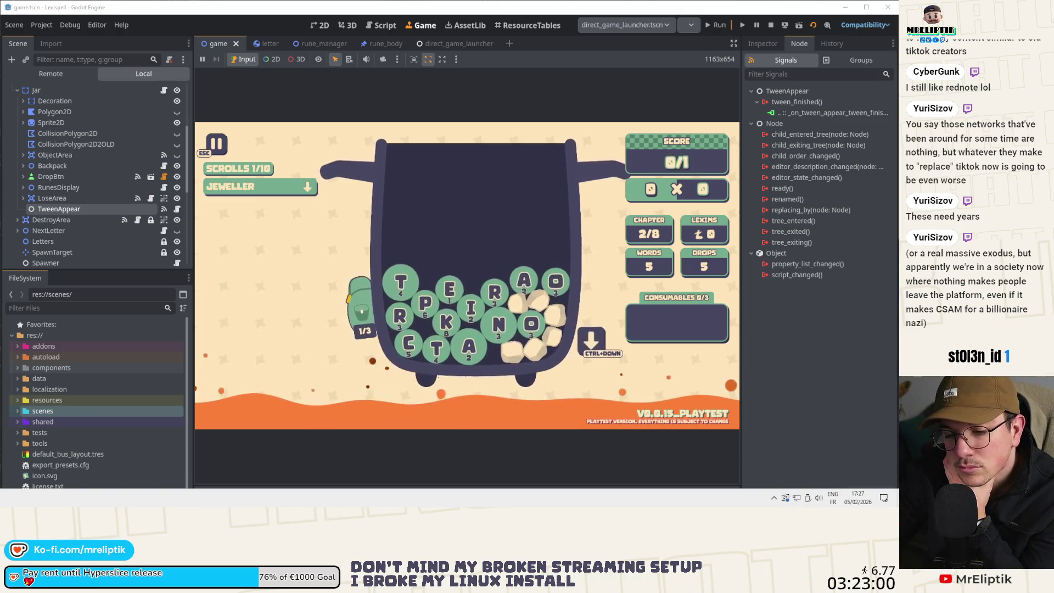
left_click(363, 360)
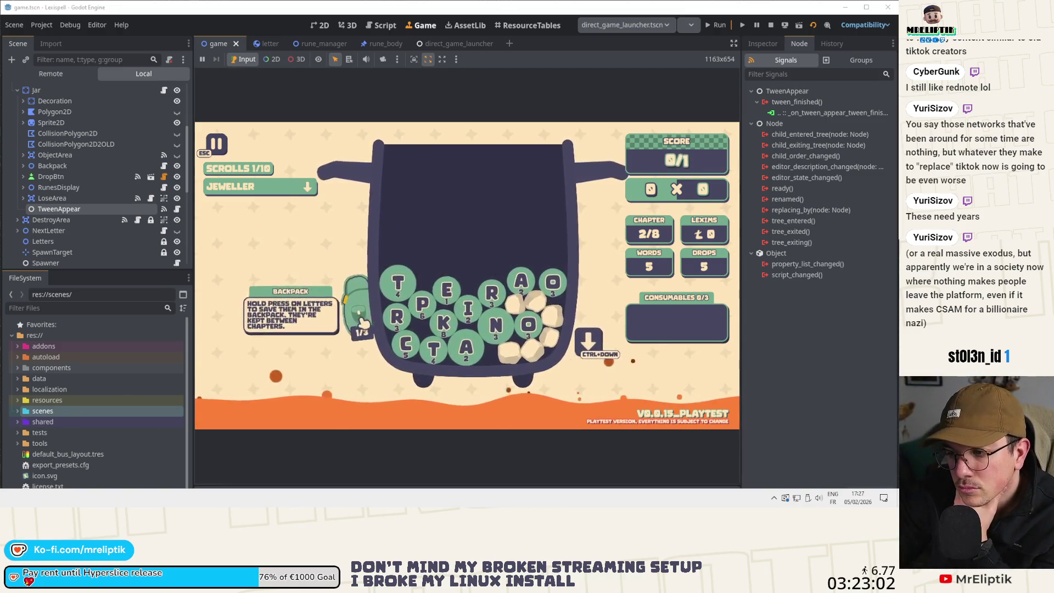
left_click(361, 341)
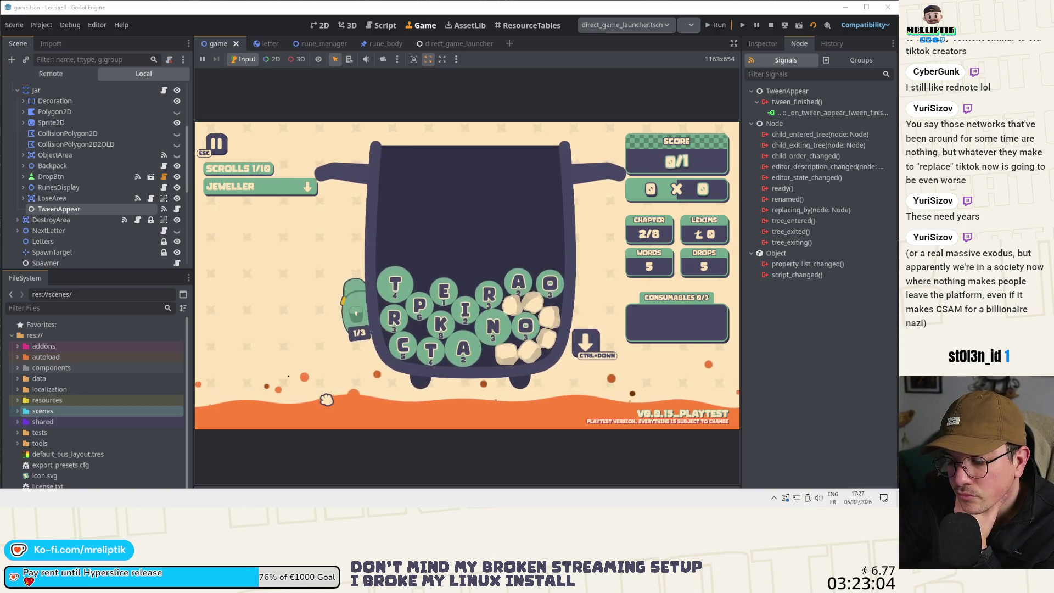
left_click(771, 25)
left_click(710, 28)
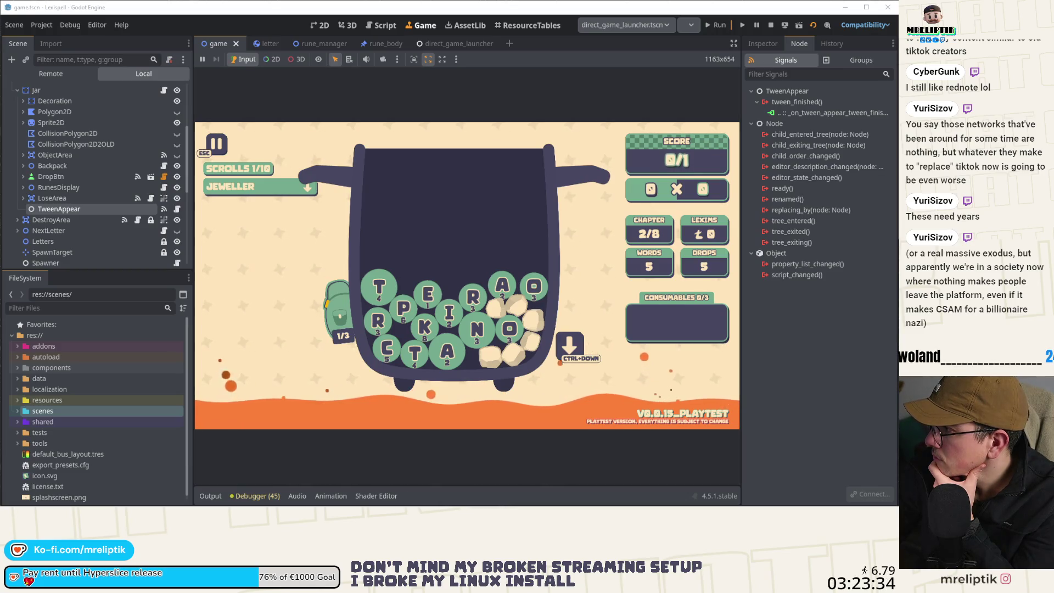
Reopen the backpack to confirm 1/3 letters kept, rerun, then open the TweenAppear script.
left_click(346, 319)
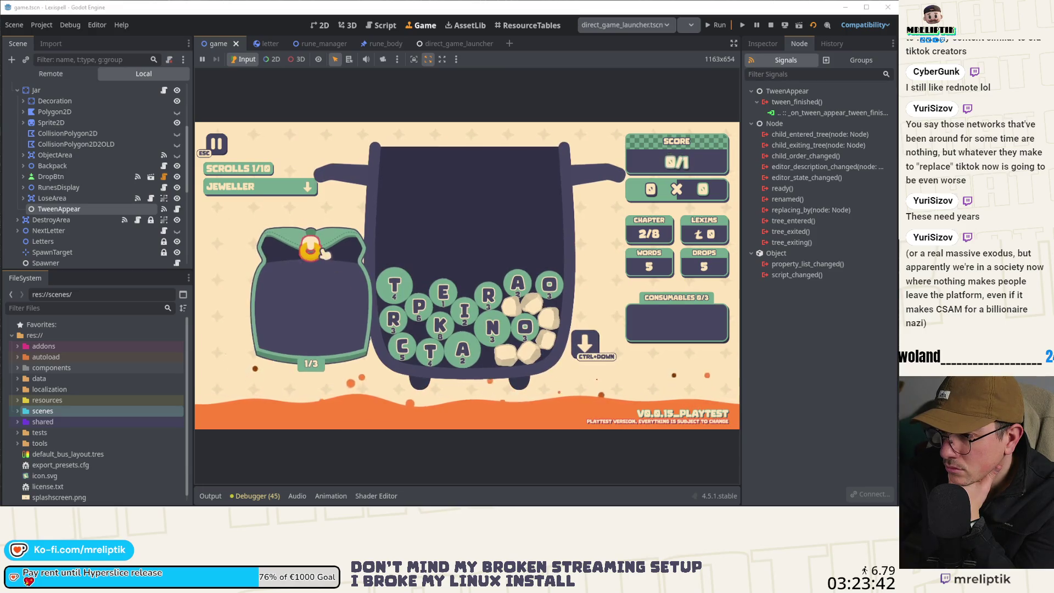
left_click(324, 254)
left_click(771, 25)
left_click(713, 29)
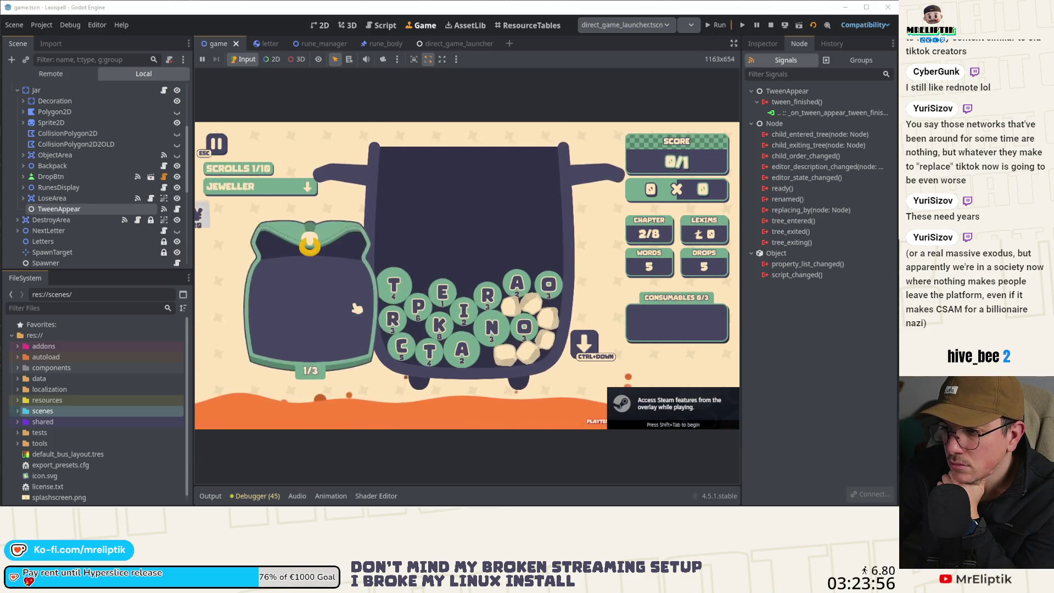
left_click(323, 256)
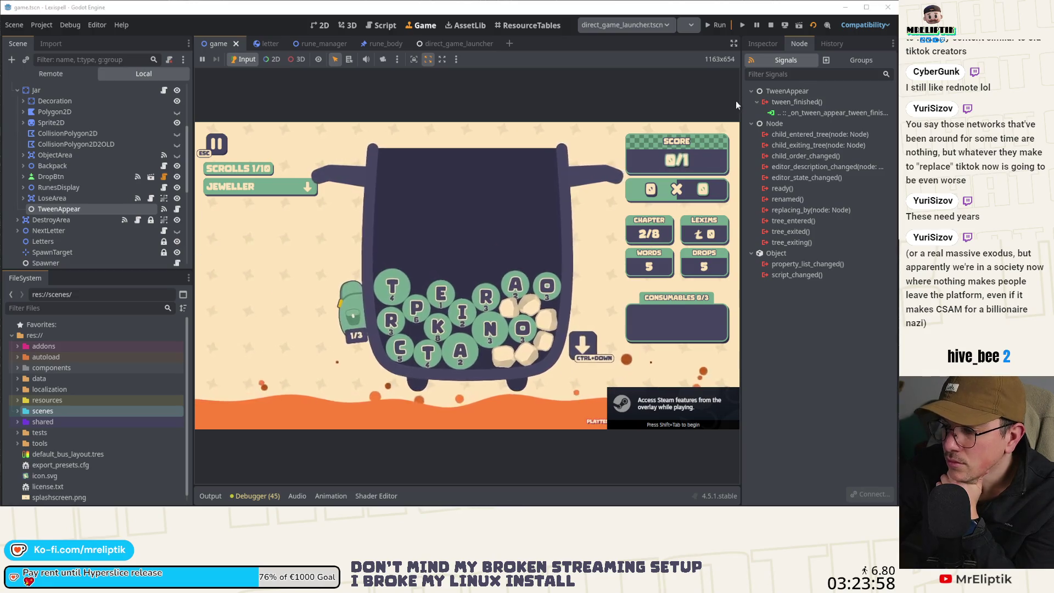
left_click(148, 209)
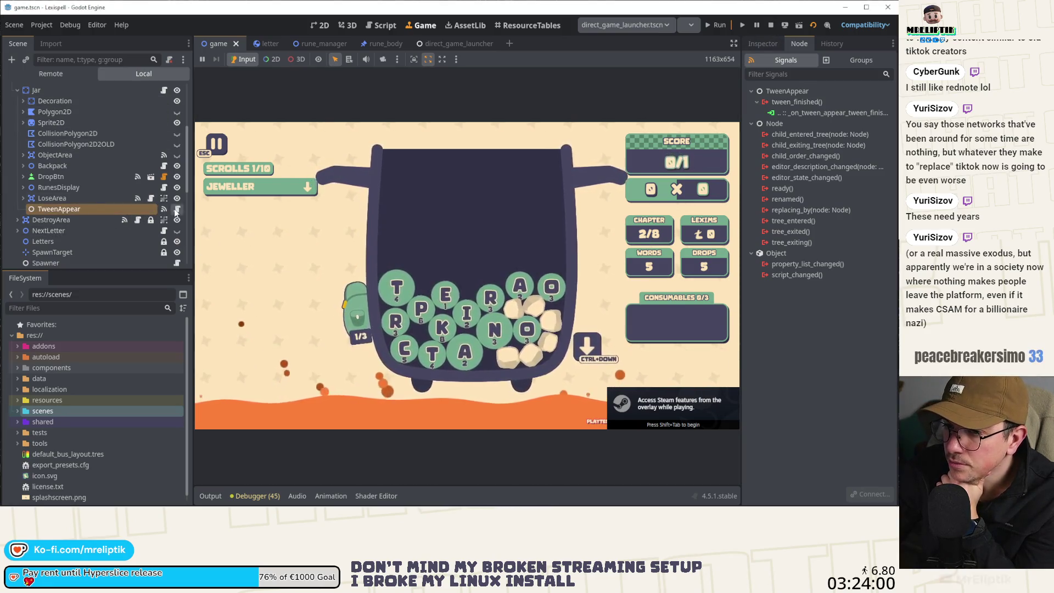
left_click(176, 209)
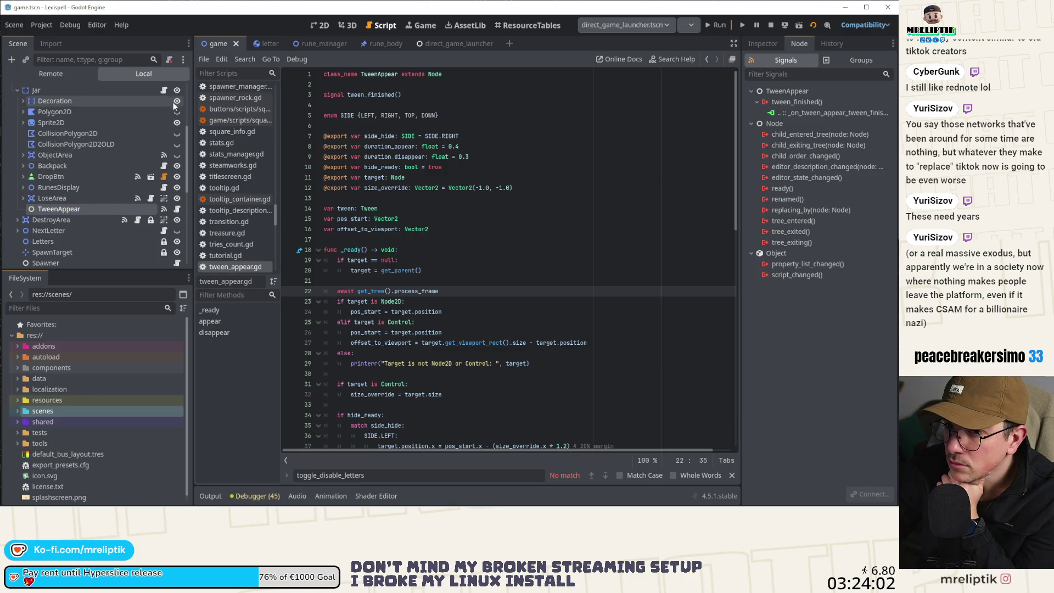
Look through the Backpack script, then switch to letter.gd's save-data restore code.
left_click(164, 166)
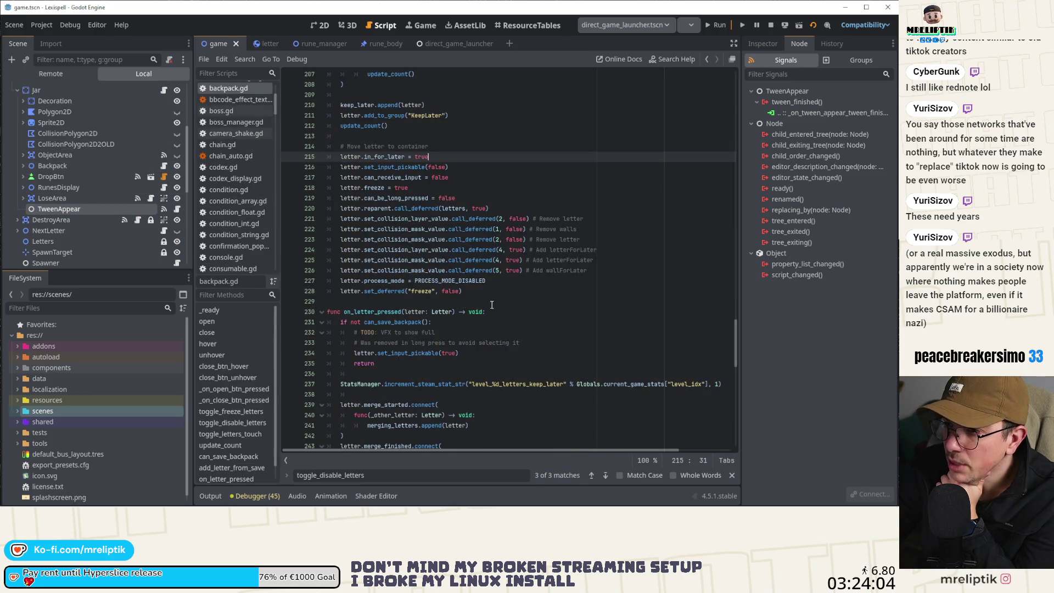
scroll(524, 306, "up", 7)
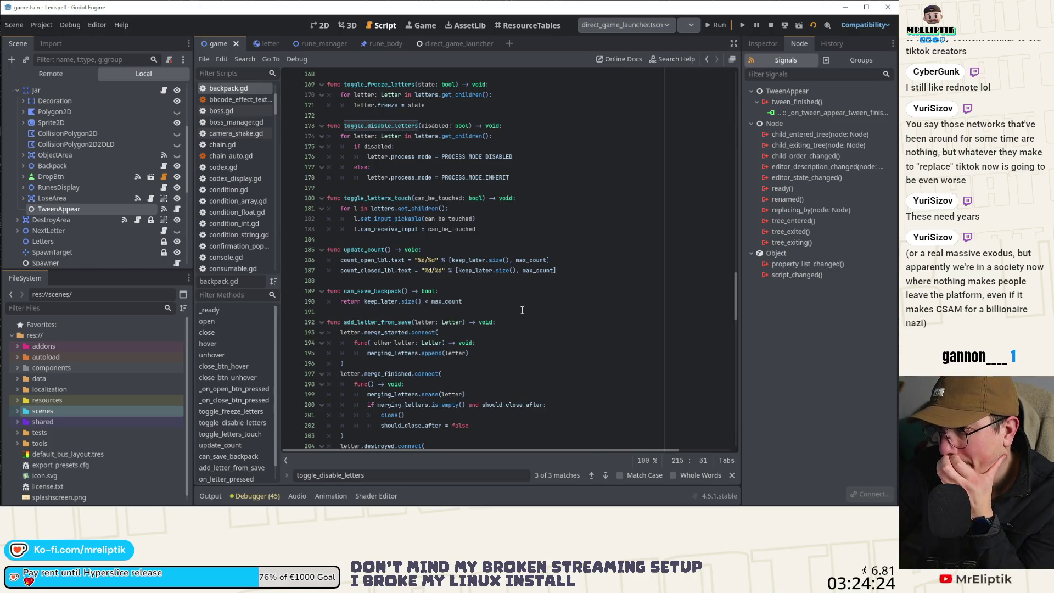
scroll(523, 310, "down", 7)
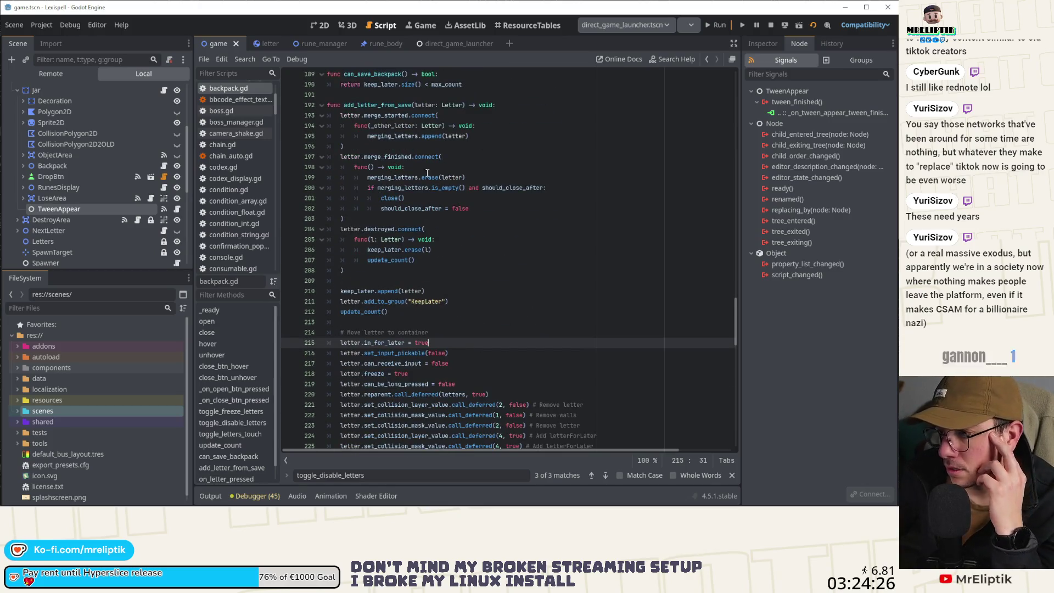
left_click(266, 42)
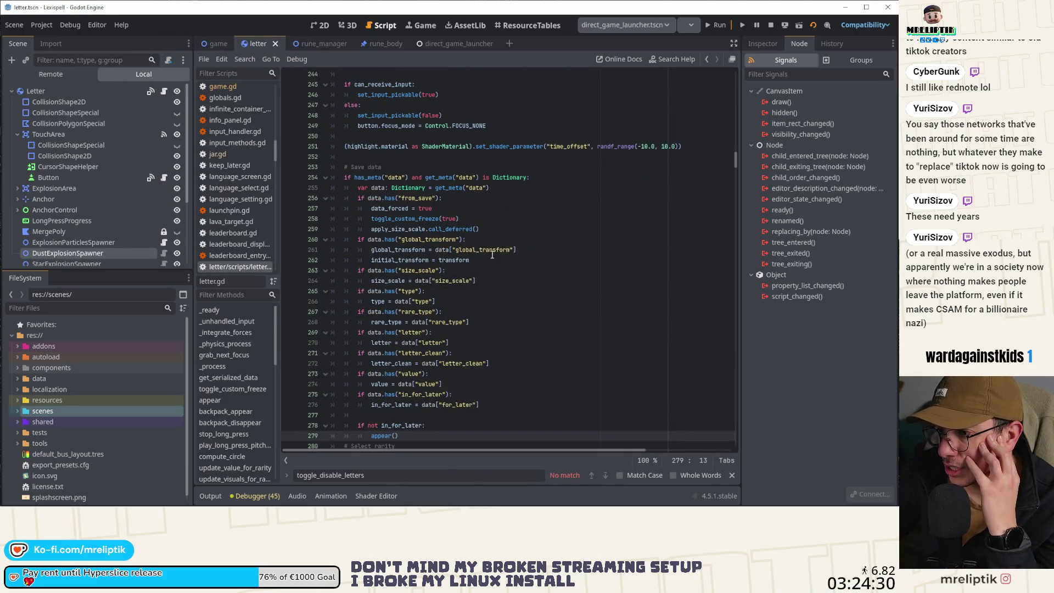
From game.gd, jump to add_letter_from_save and inspect its reparent(letters) call.
left_click(213, 48)
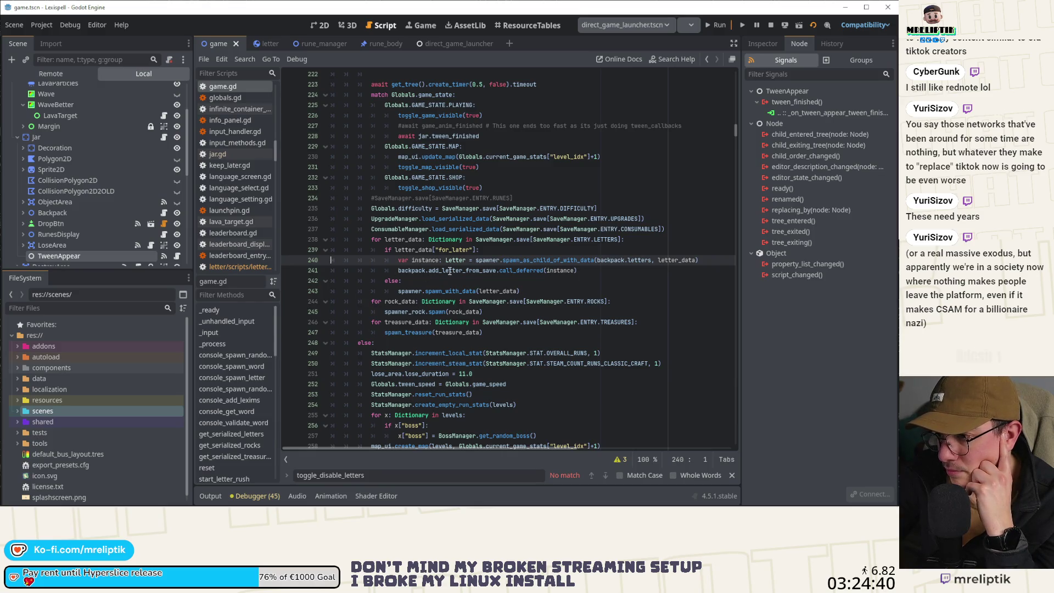
mouse_move(450, 272)
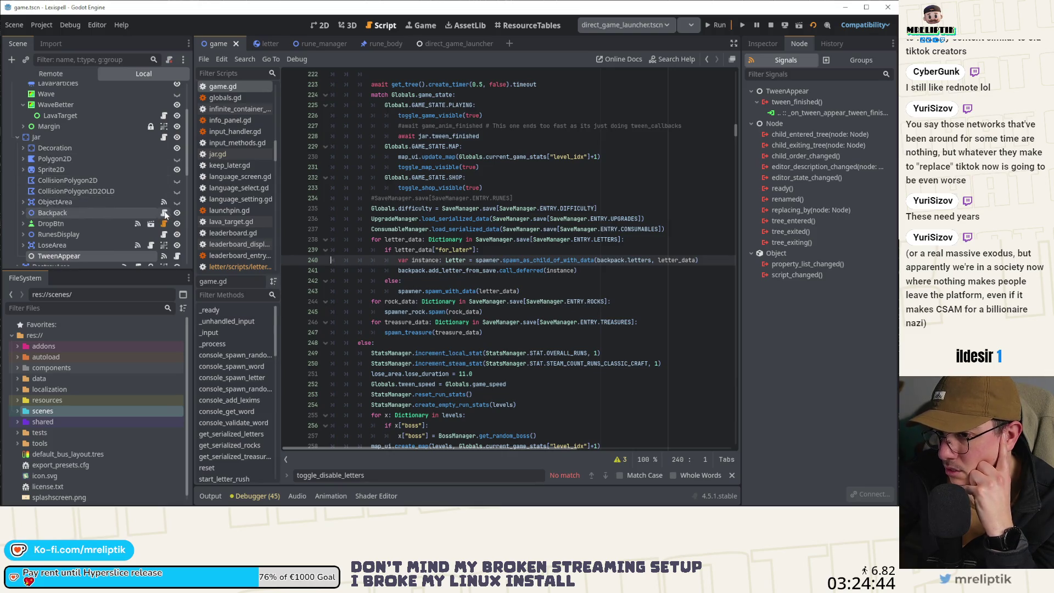
left_click(467, 270, "ctrl")
scroll(391, 262, "down", 7)
mouse_move(433, 286)
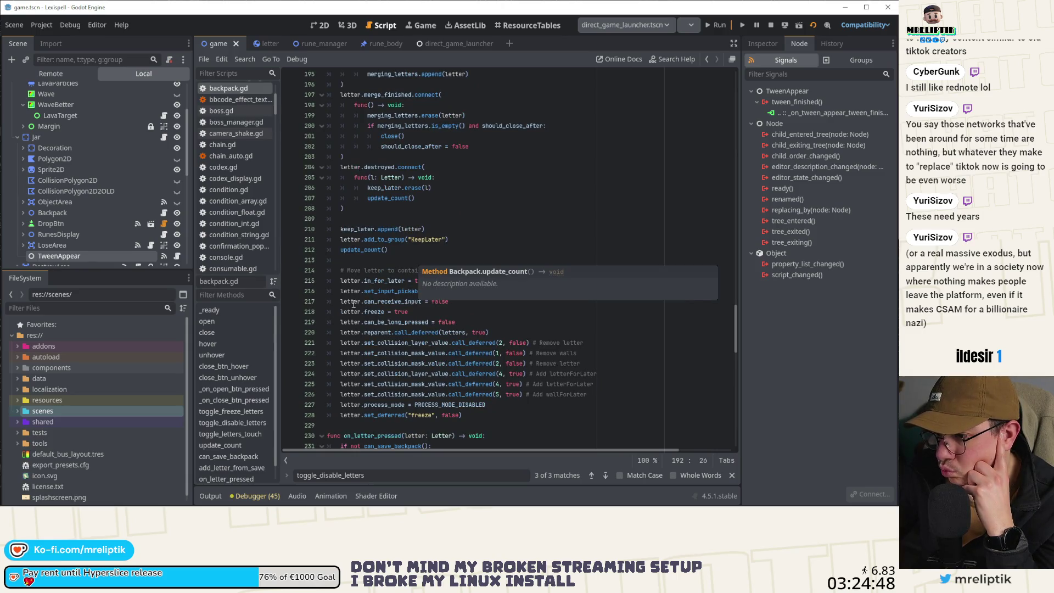
double_click(378, 332)
scroll(378, 334, "down", 3)
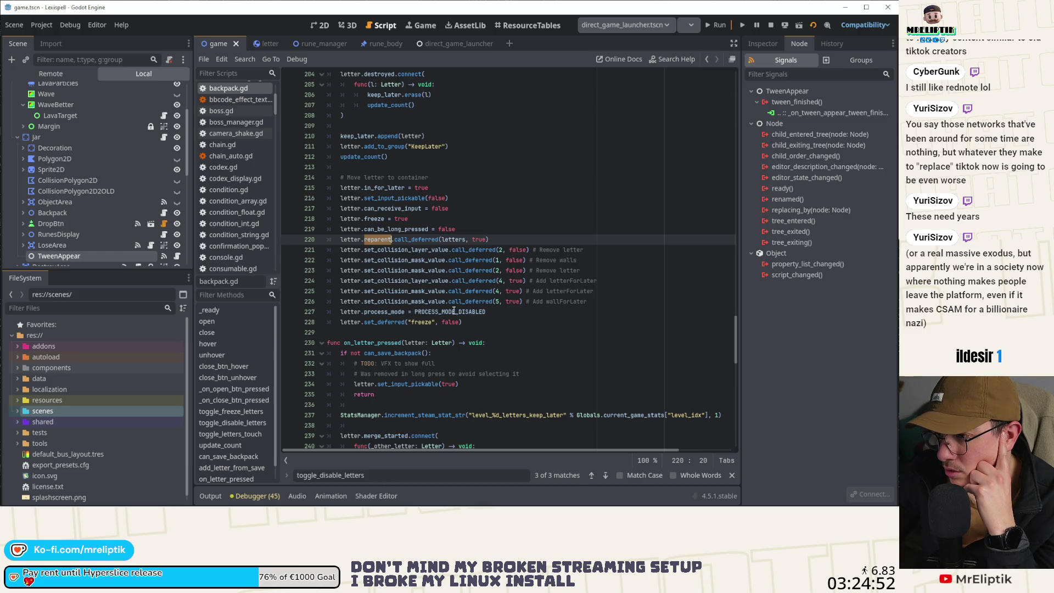
double_click(452, 240)
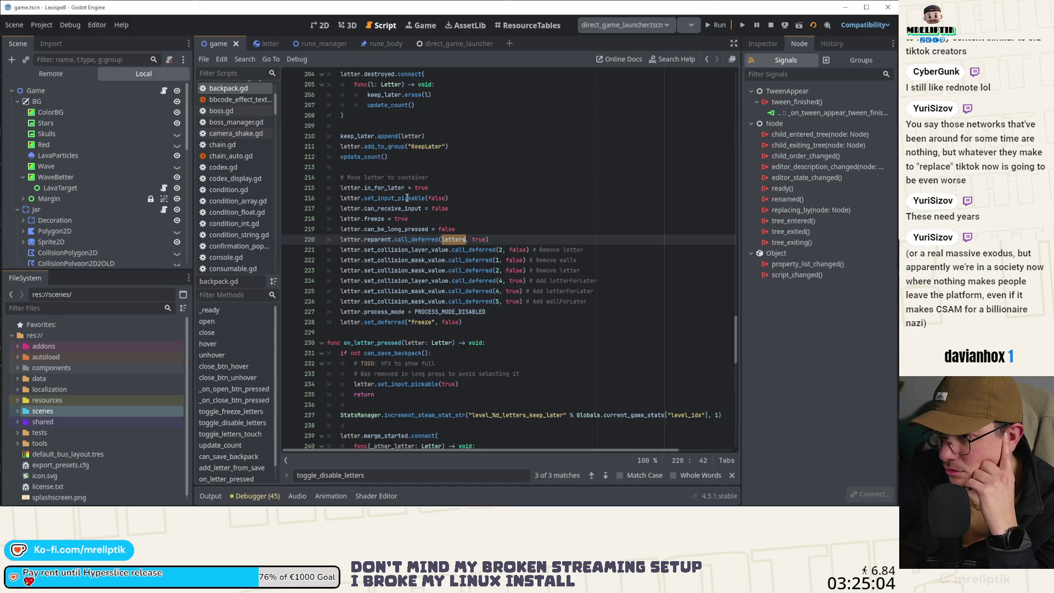
Return to game.gd's save-loading code and open spawn_as_child_of_with_data in spawner.gd.
scroll(407, 195, "up", 6)
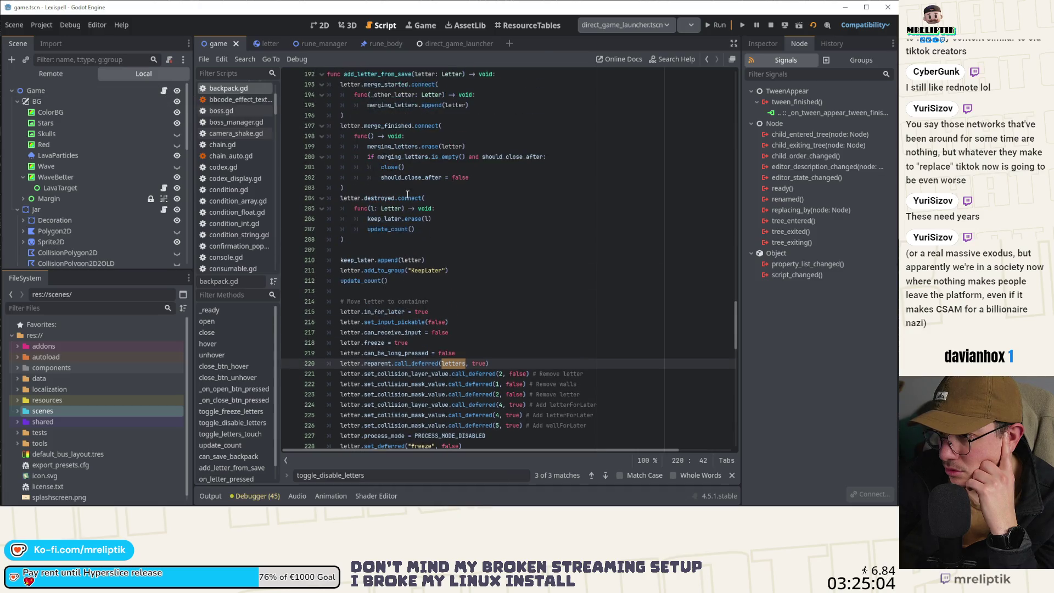
left_click(163, 91)
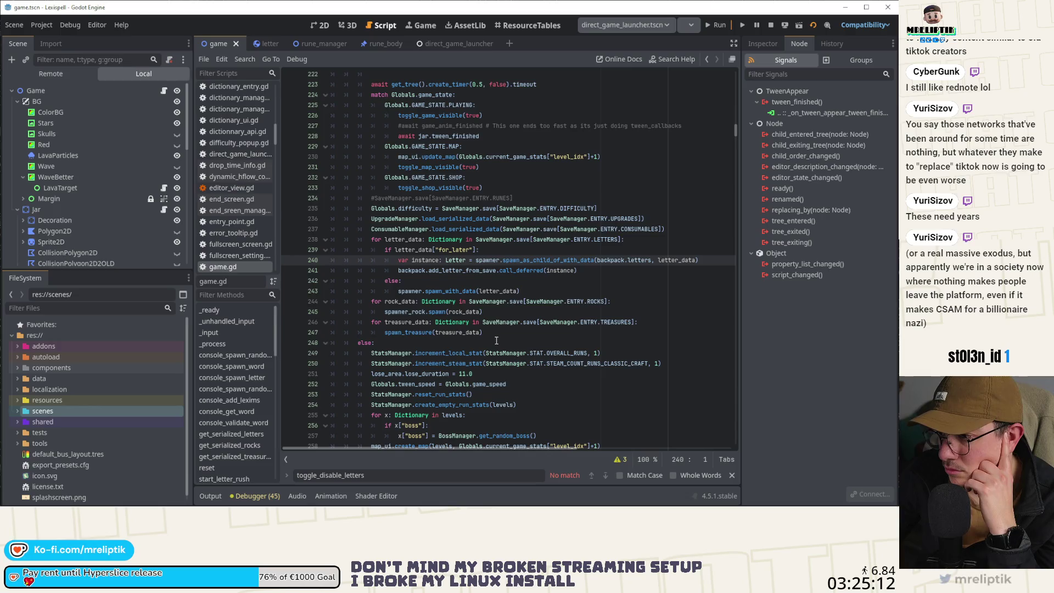
mouse_move(523, 268)
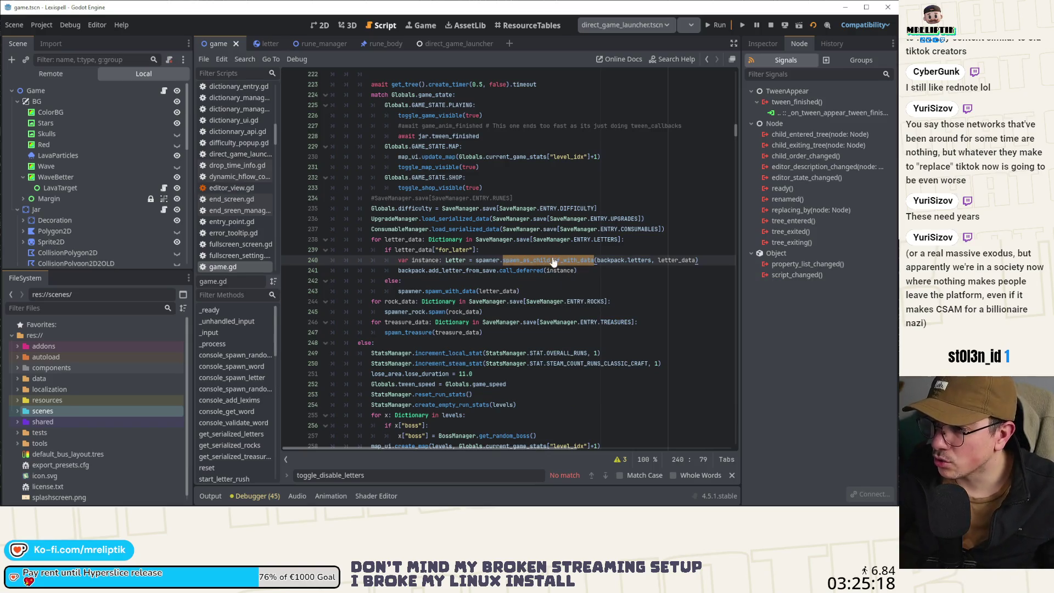
left_click(537, 261, "ctrl")
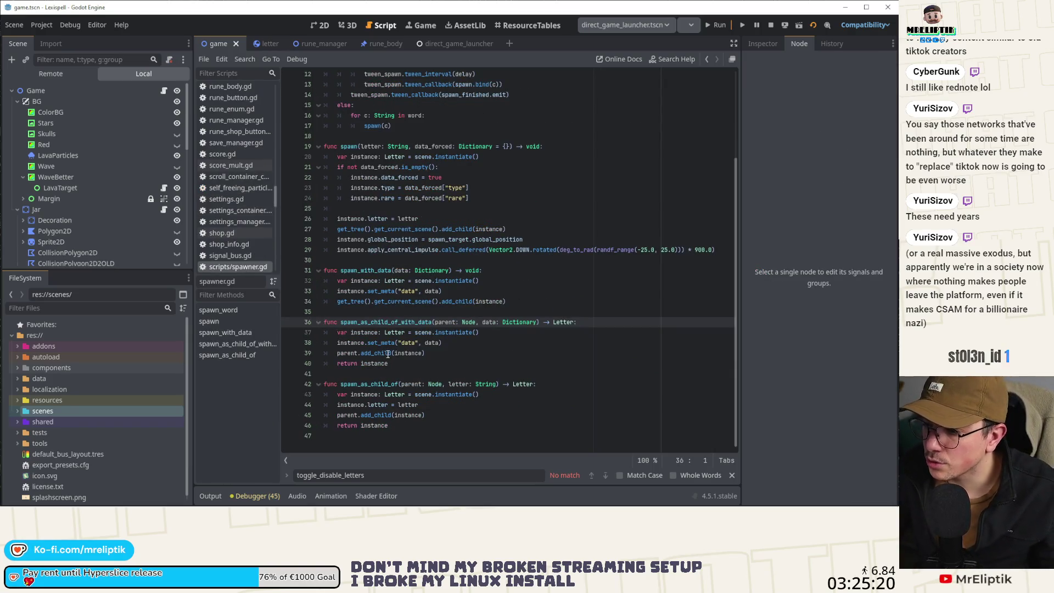
In letter.gd, review the global_transform and initial_transform lines and select toggle_custom_freeze(true).
left_click(396, 332, "ctrl")
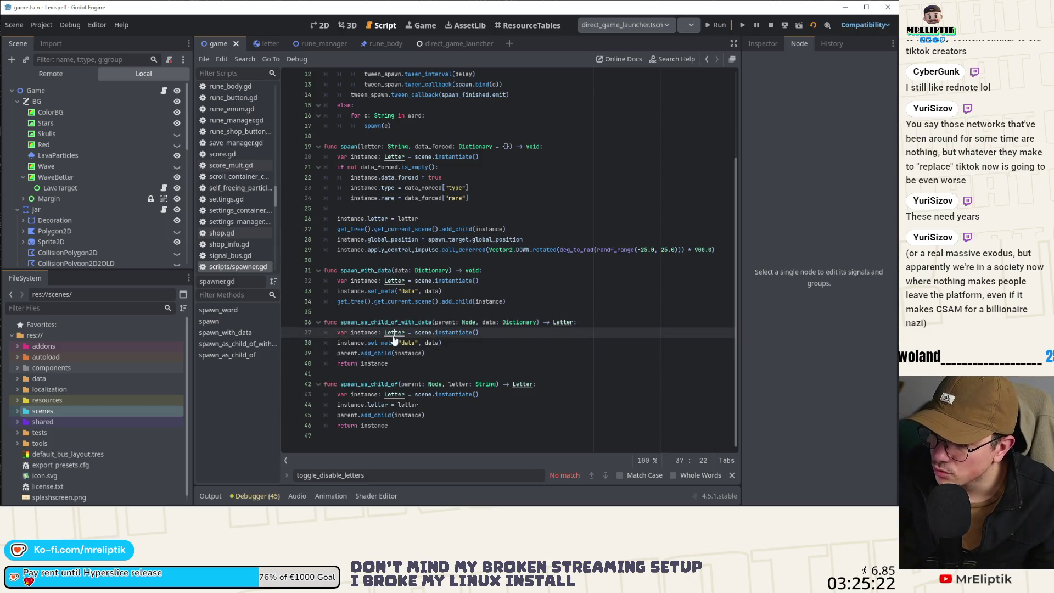
scroll(401, 278, "up", 5)
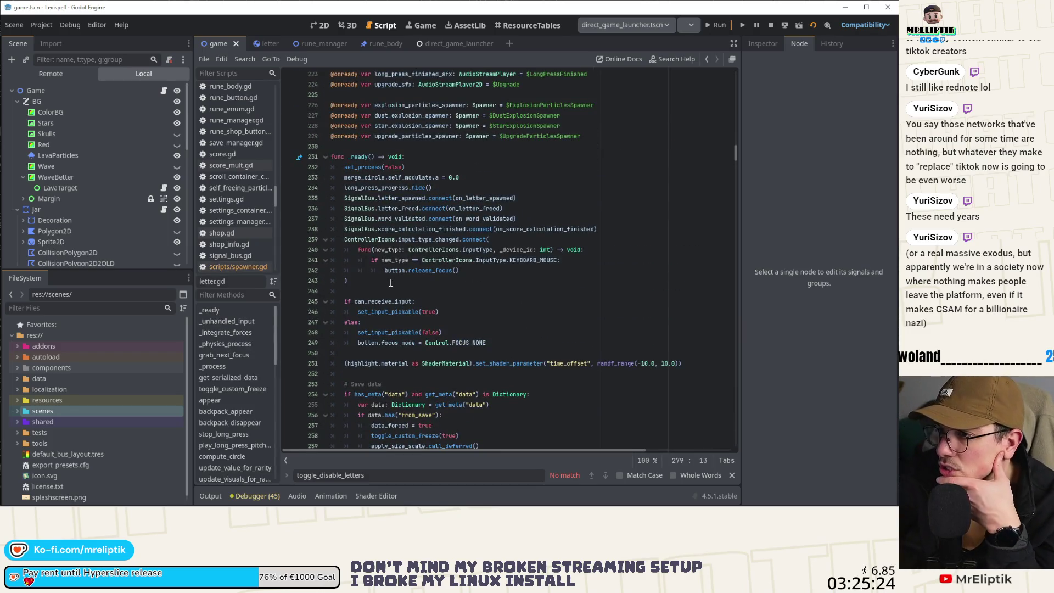
scroll(477, 285, "down", 6)
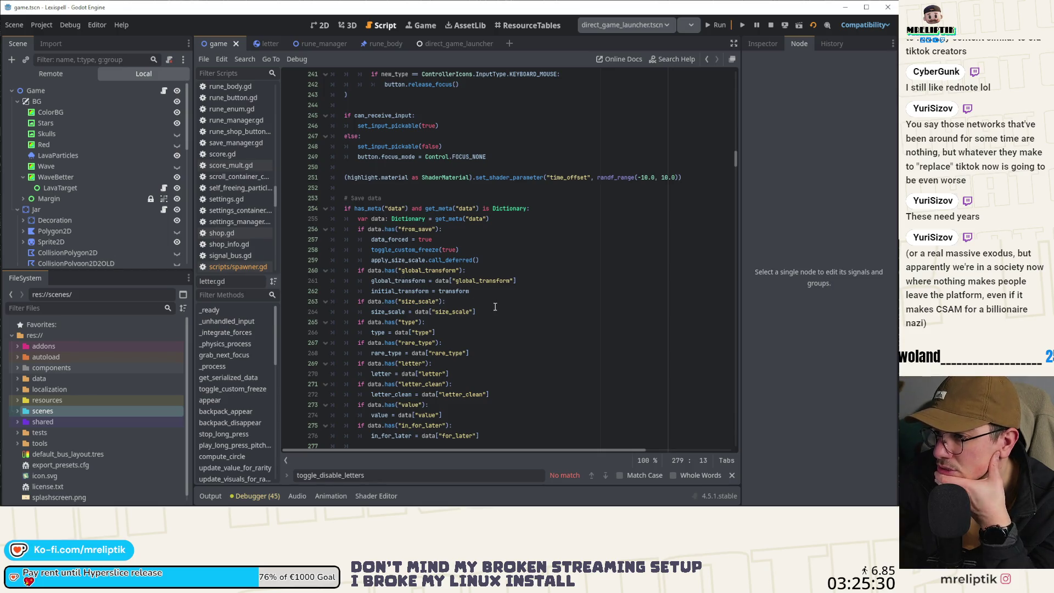
scroll(516, 306, "down", 4)
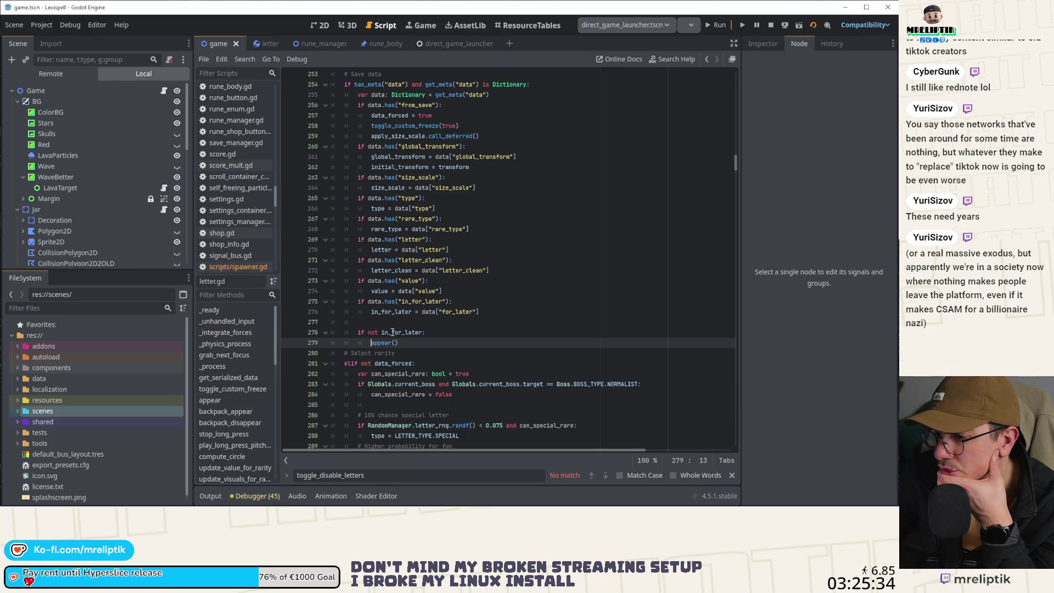
scroll(419, 240, "up", 3)
double_click(399, 250)
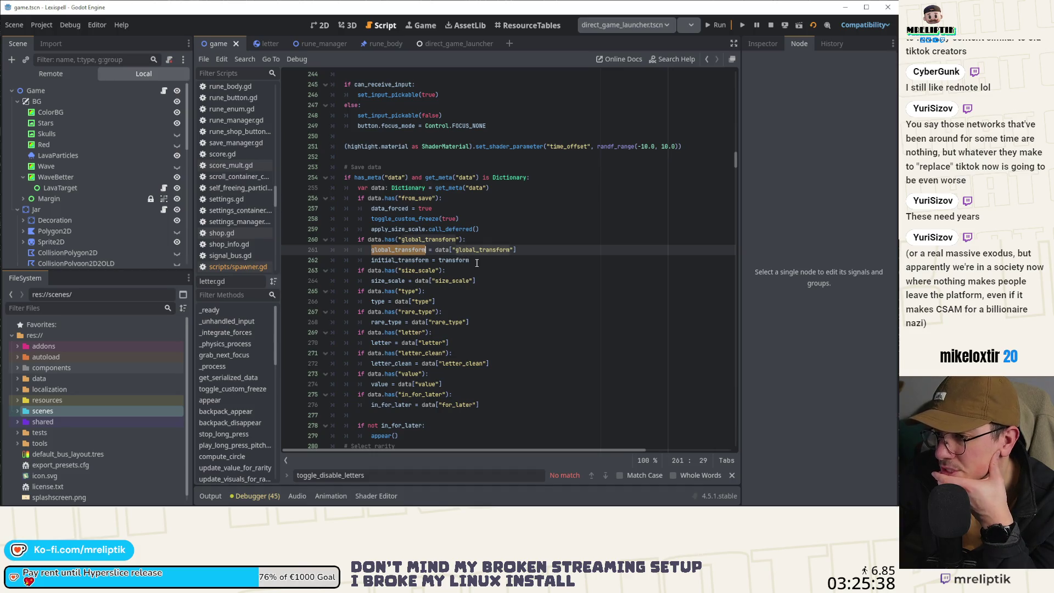
double_click(413, 261)
mouse_move(413, 262)
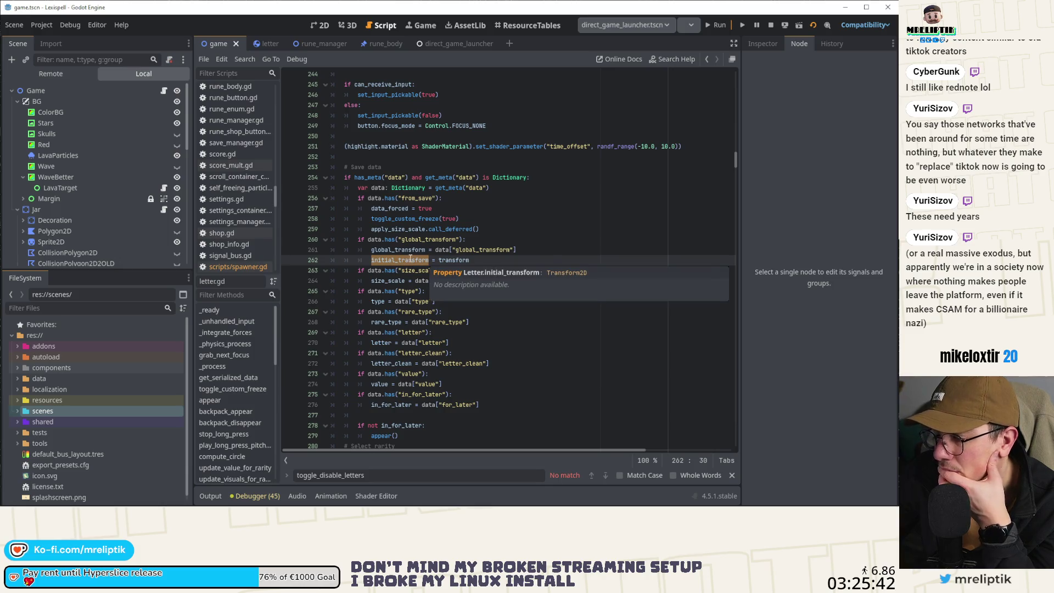
scroll(479, 256, "down", 1)
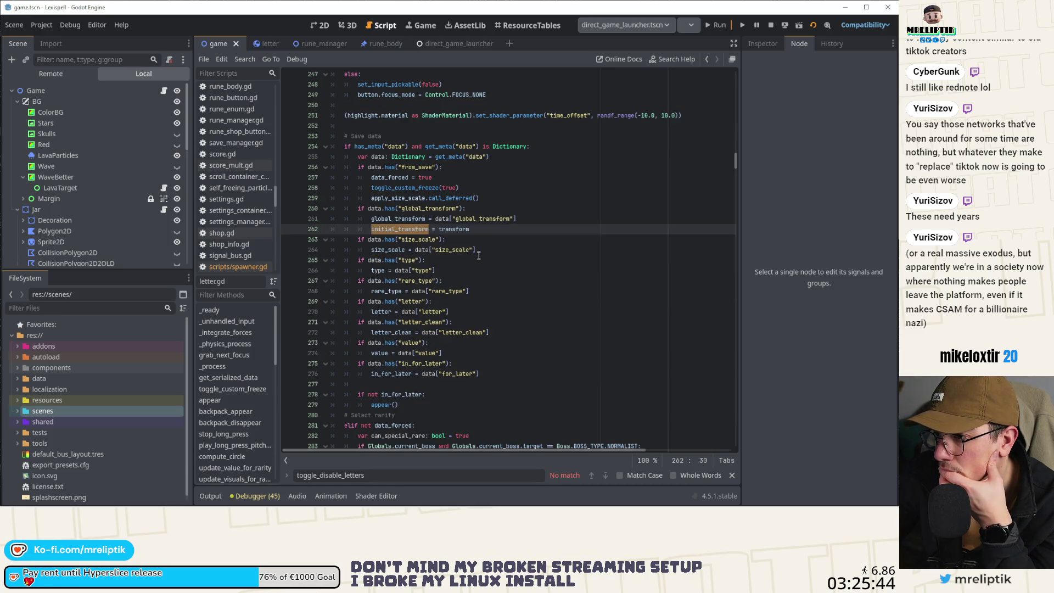
left_click_drag(371, 187, 459, 188)
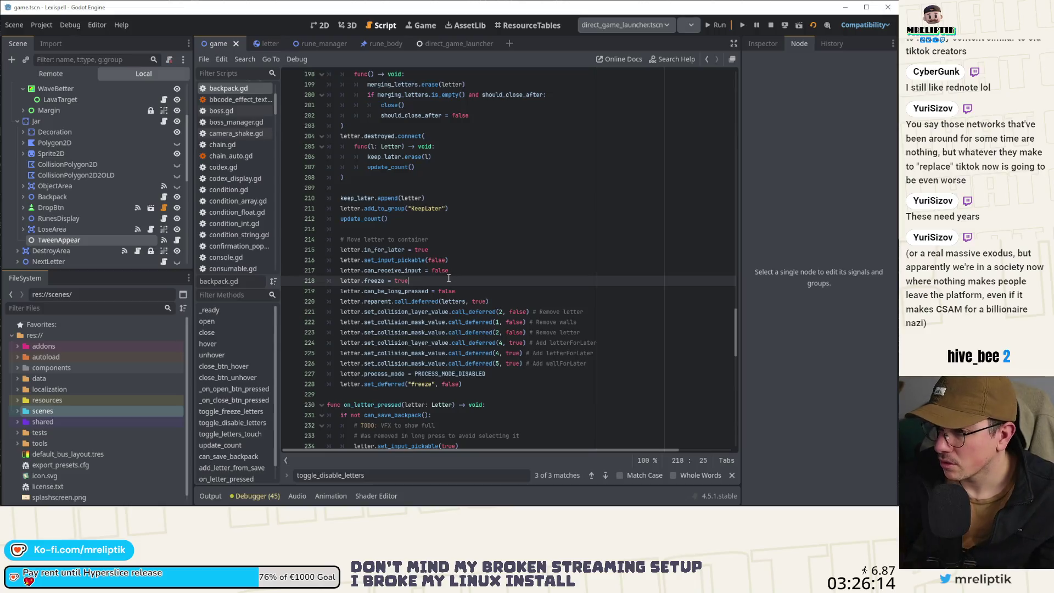
Move the freeze assignment up and add a letter.toggle_custom_freeze call above the in_for_later line.
key("alt+Up")
key("Up")
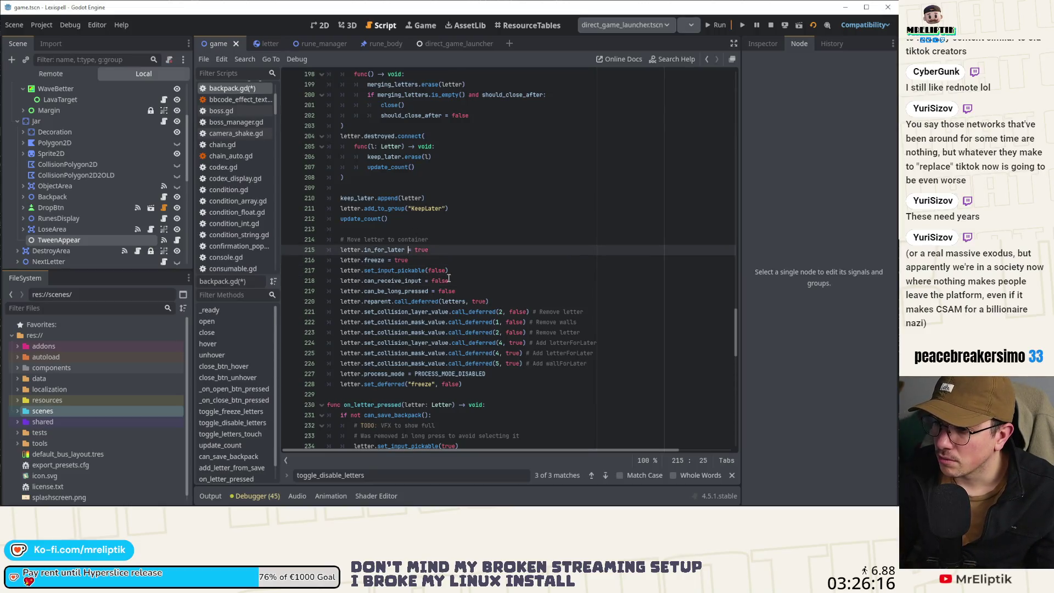
key("Up")
key("End")
key("Return")
type("toggle_custom_freeze(true)")
key("Left")
key("Left")
key("Left")
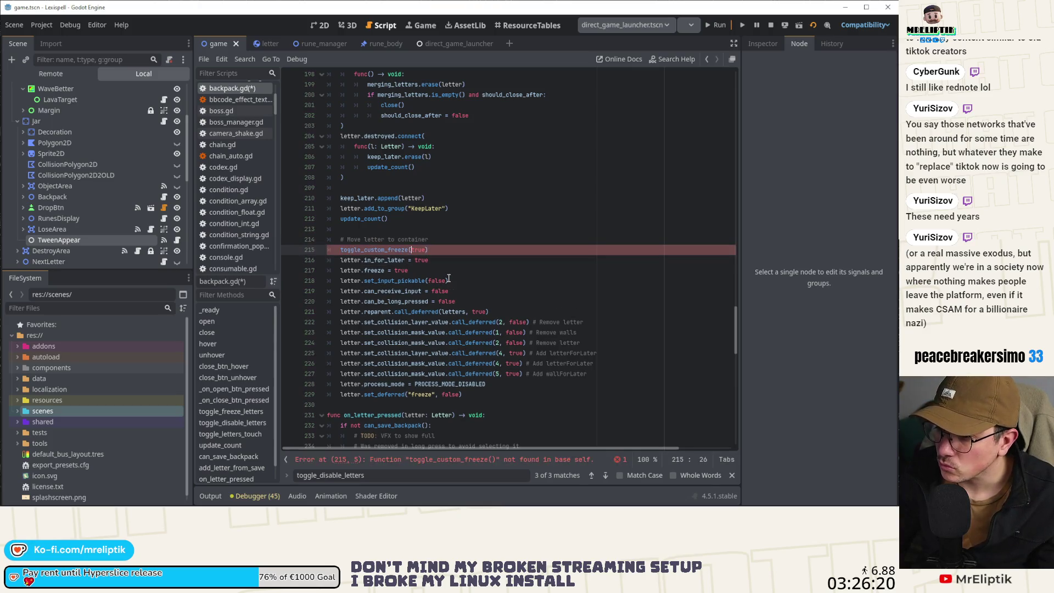
type("letter.")
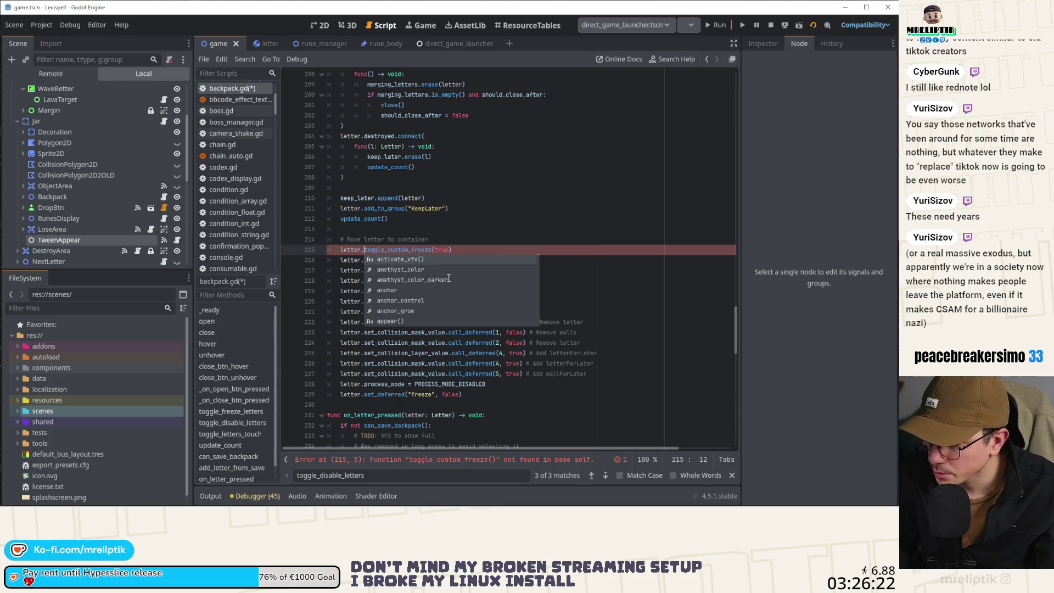
Change the toggle_custom_freeze argument to false and delete the in_for_later assignment line.
key("End")
key("Left")
key("Left")
key("BackSpace")
key("BackSpace")
key("BackSpace")
key("Delete")
type("false")
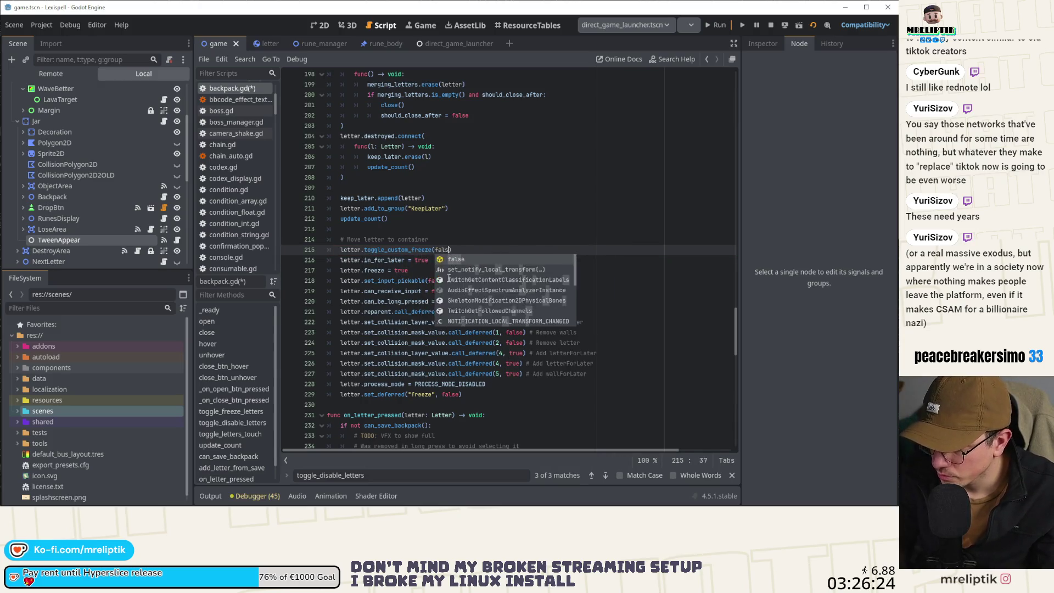
key("Down")
key("Down")
key("Up")
key("ctrl+shift+k")
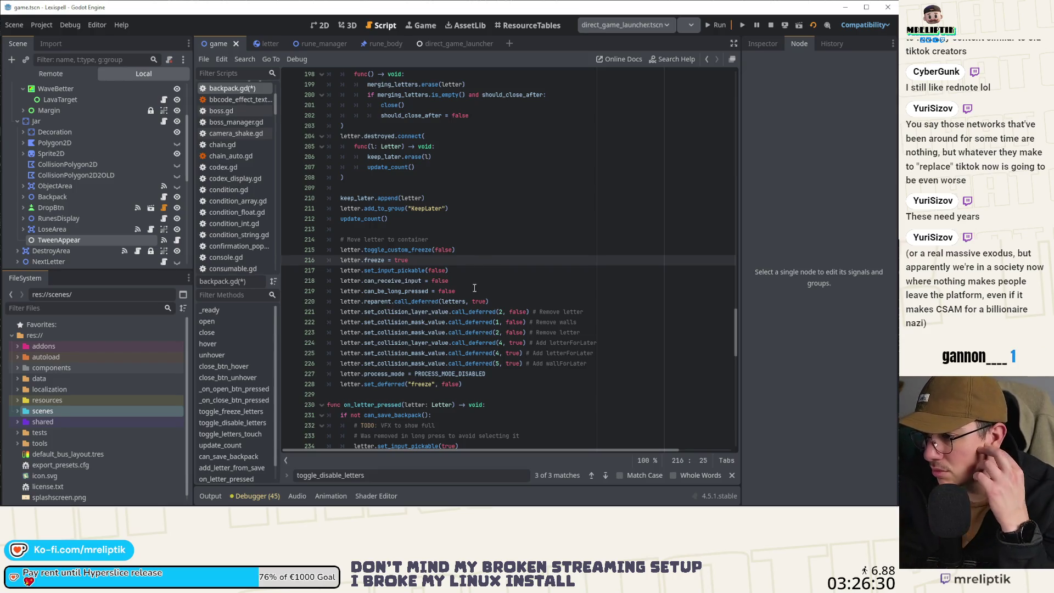
Inspect the reparent(letters, true) call on line 220 and look up reparent in the documentation.
left_click(385, 300)
double_click(454, 302)
double_click(479, 301)
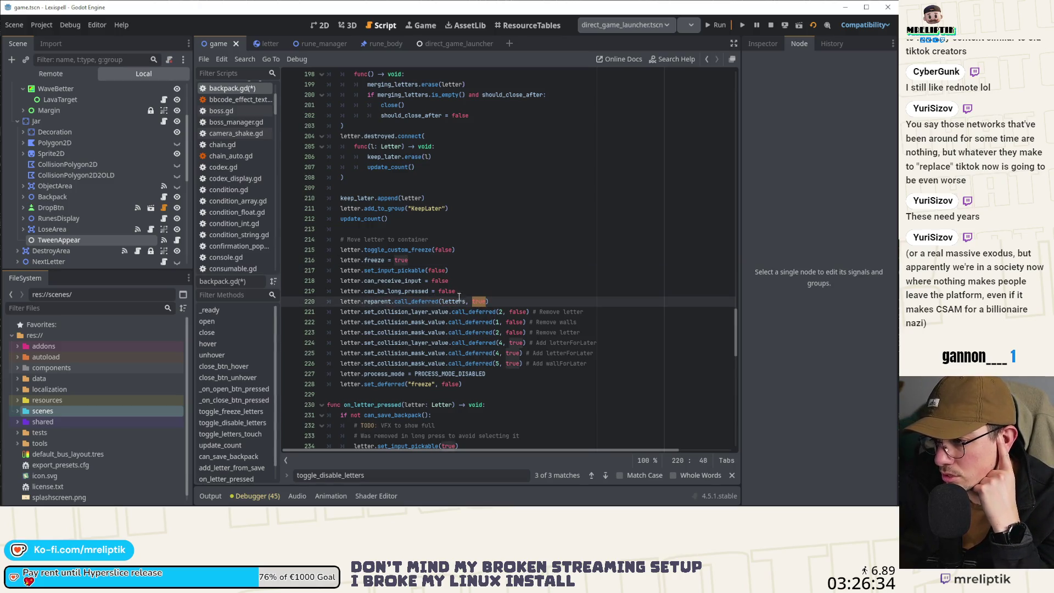
double_click(452, 302)
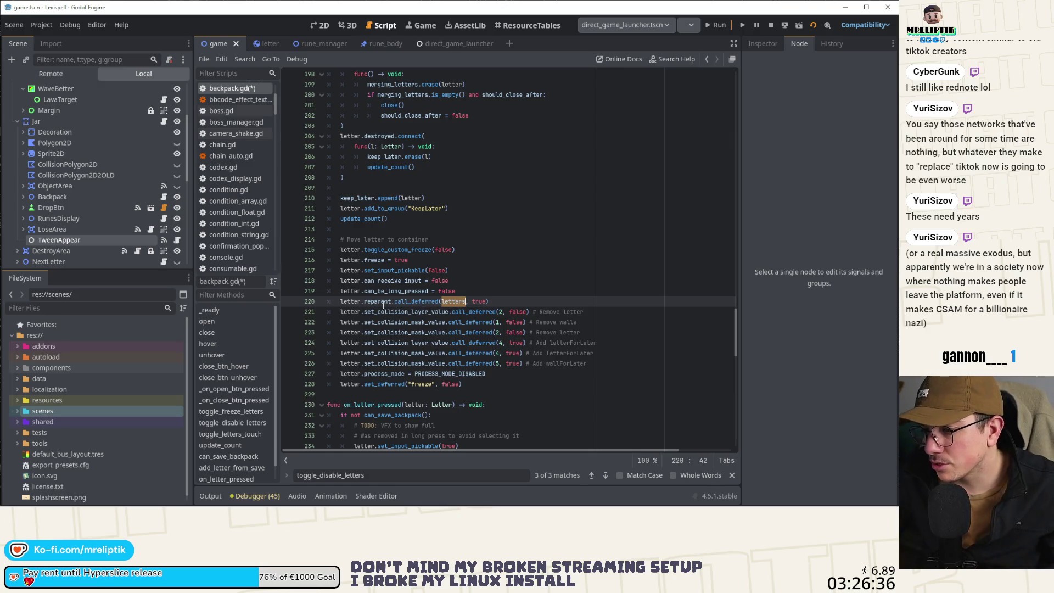
left_click(382, 302, "ctrl")
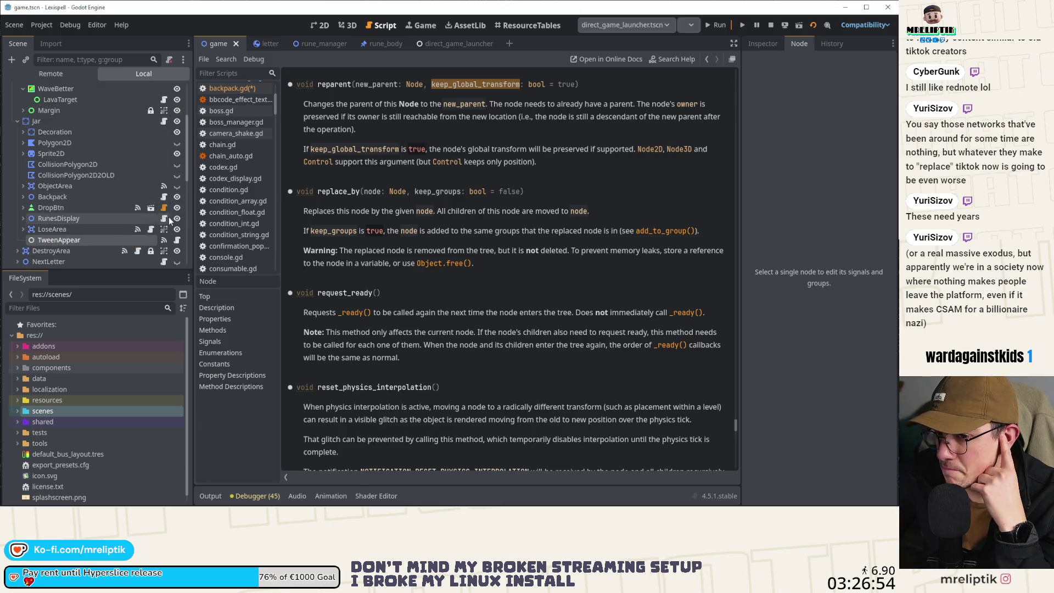
left_click(164, 198)
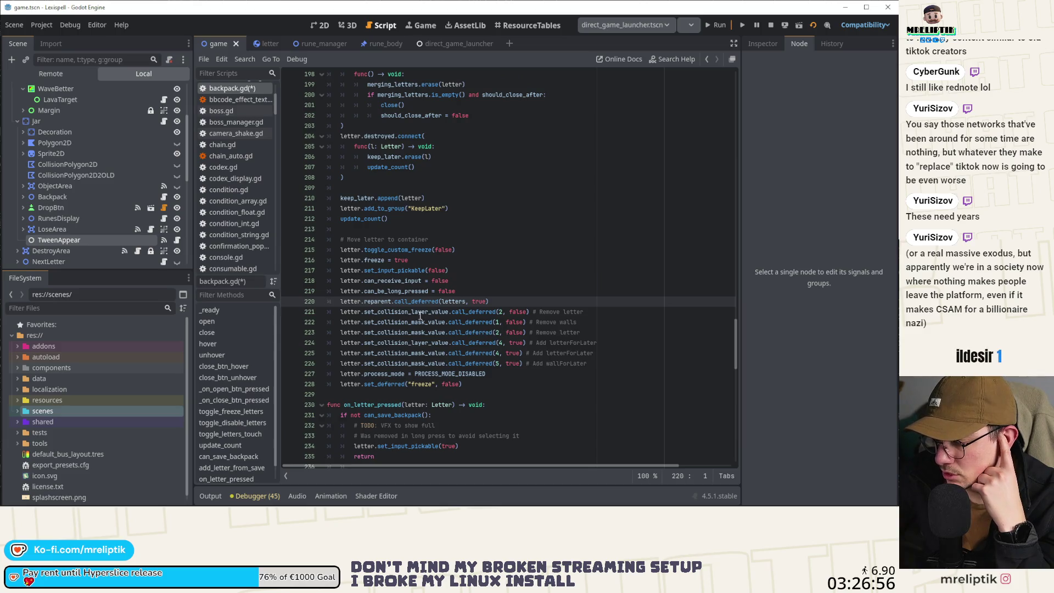
Check the set_collision_layer_value and PROCESS_MODE_DISABLED docs, then go to the process_mode line.
mouse_move(421, 316)
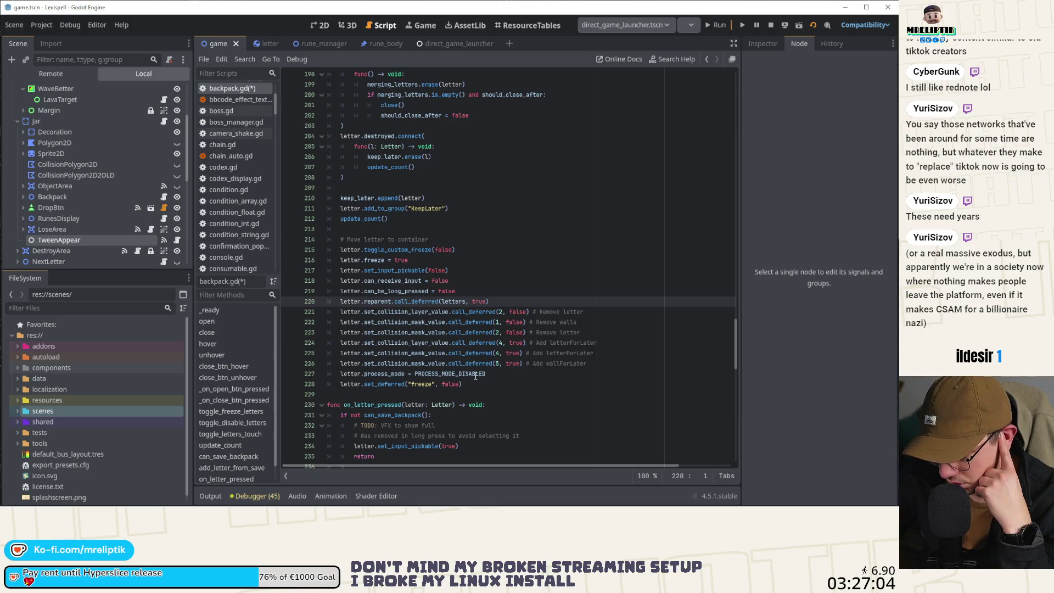
mouse_move(481, 374)
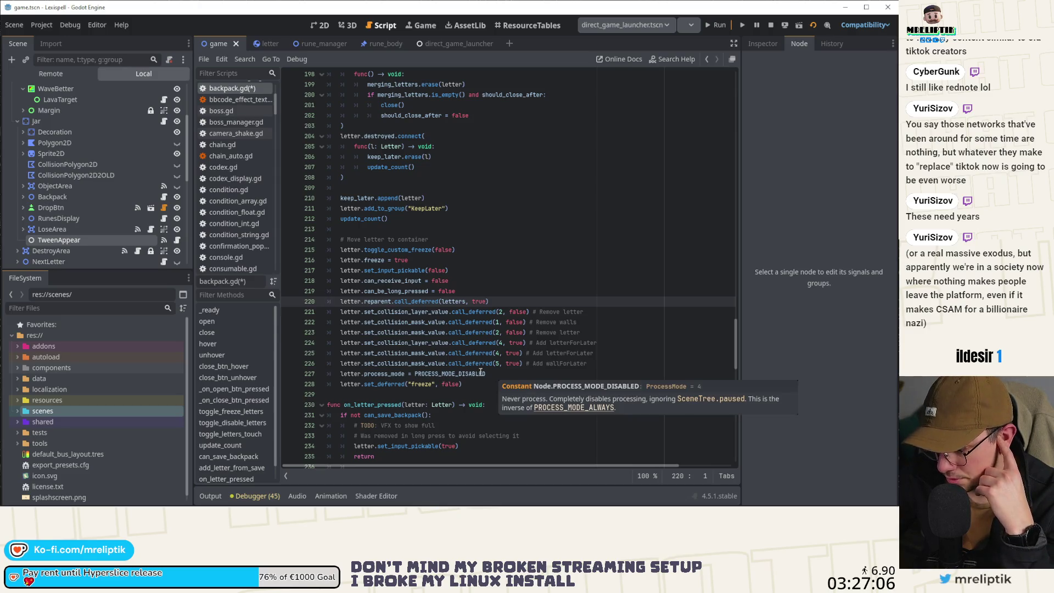
double_click(386, 384)
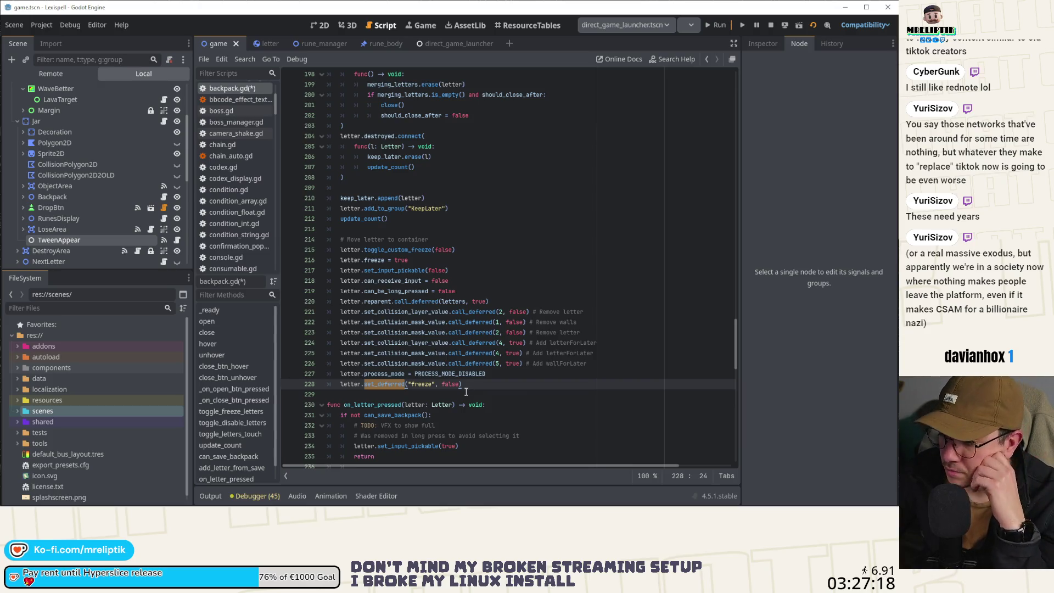
scroll(464, 382, "down", 2)
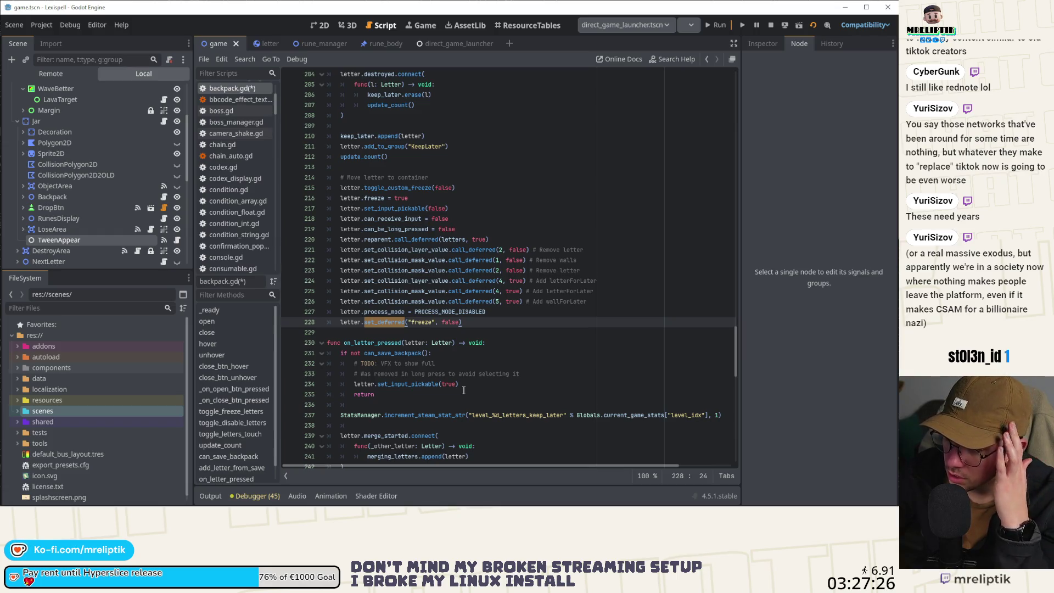
left_click(491, 312)
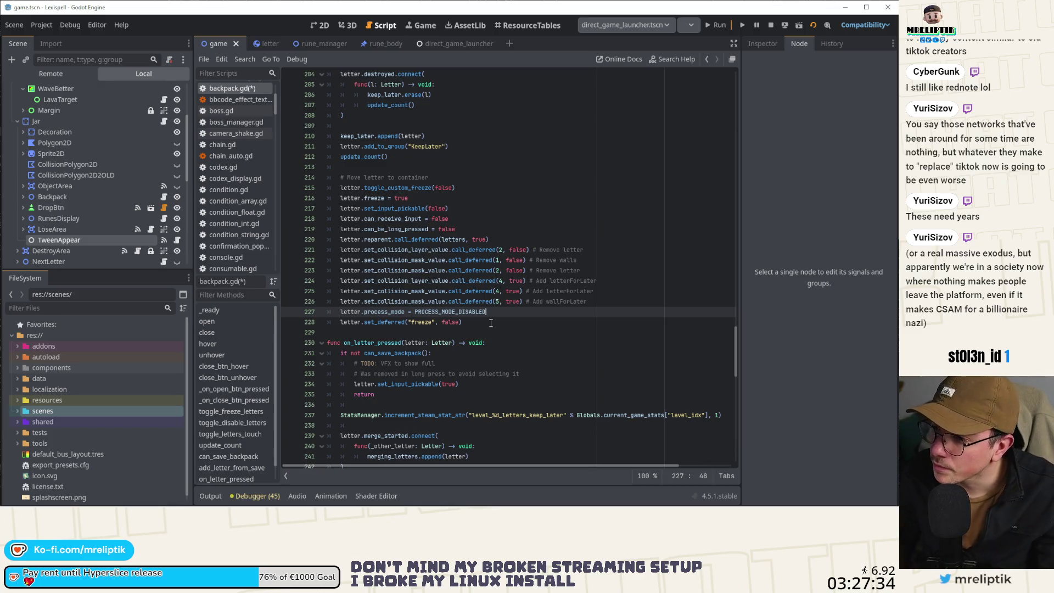
key("super+Down")
double_click(399, 2)
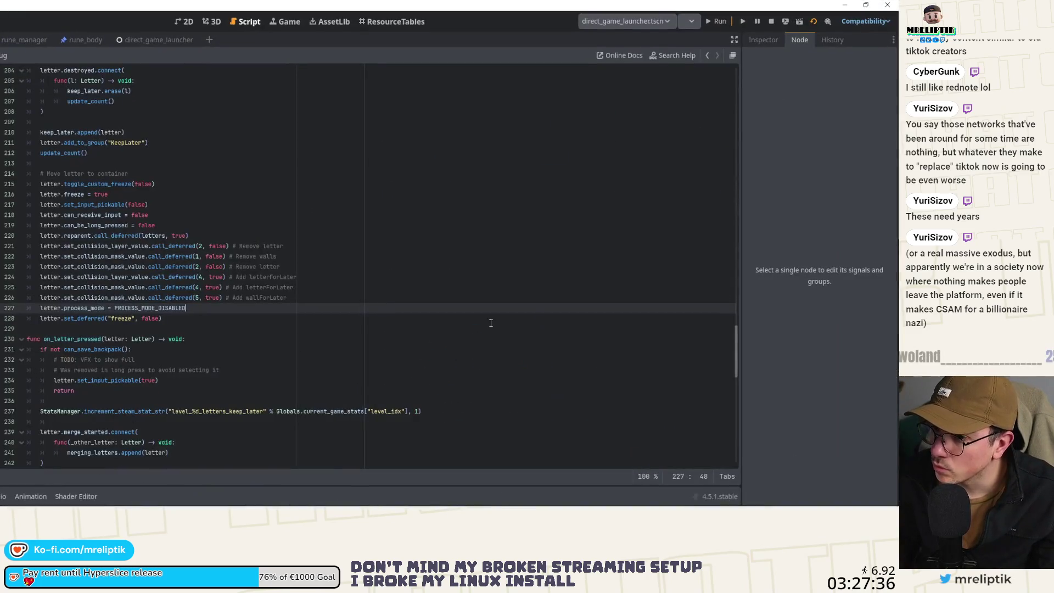
Re-maximize the Godot window and move the process_mode line up to line 223.
double_click(447, 9)
key("super")
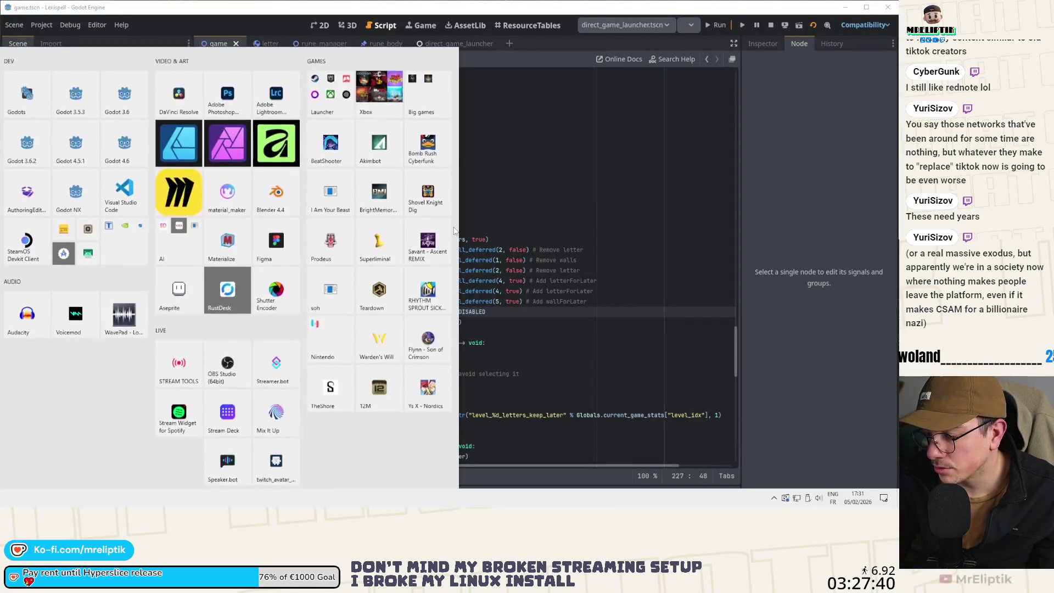
key("super")
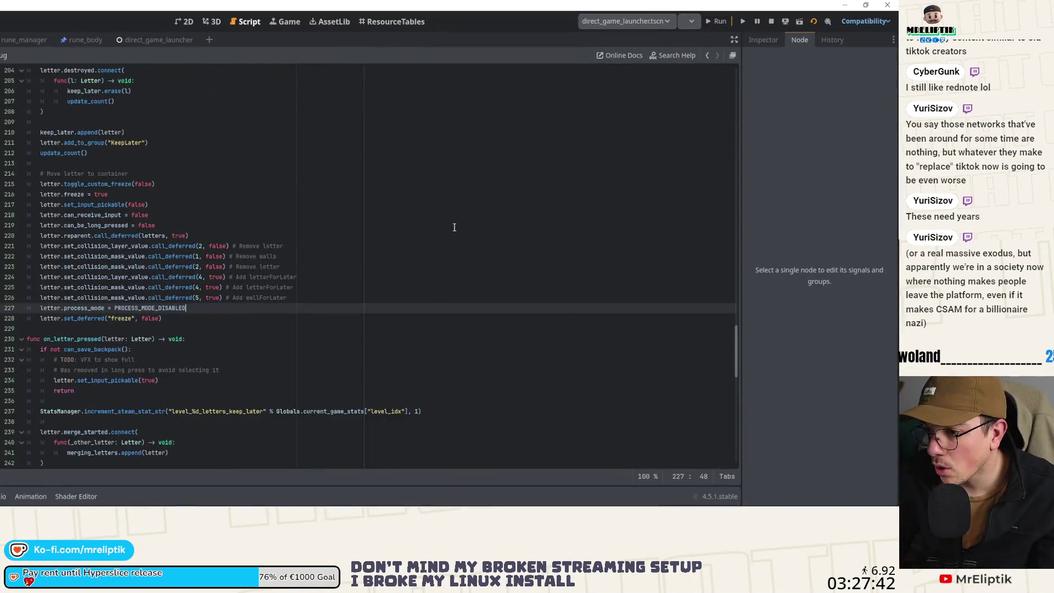
double_click(488, 7)
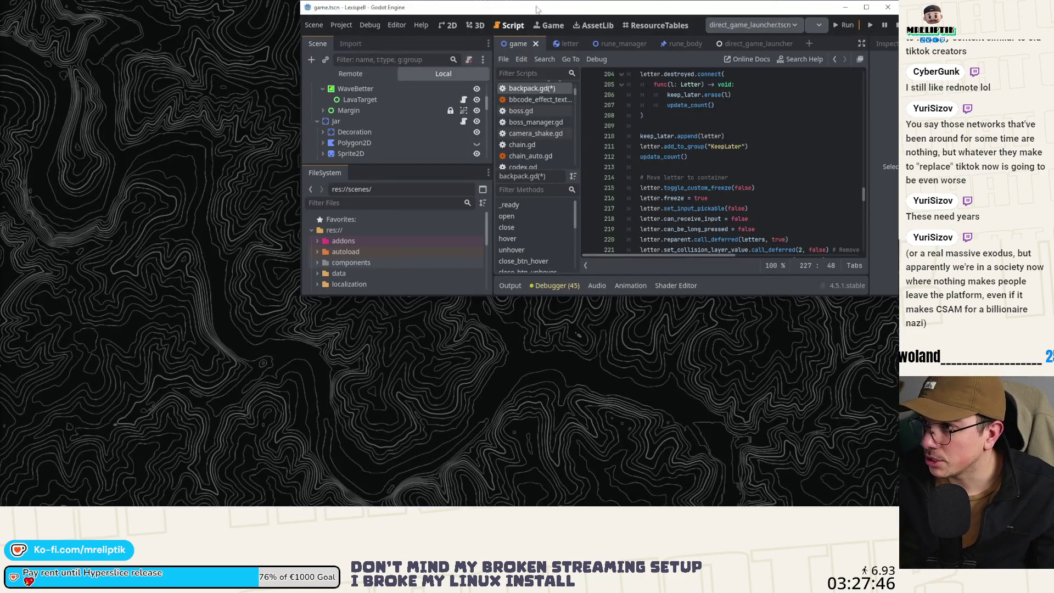
key("alt+Up")
key("alt+Up")
key("alt+Up")
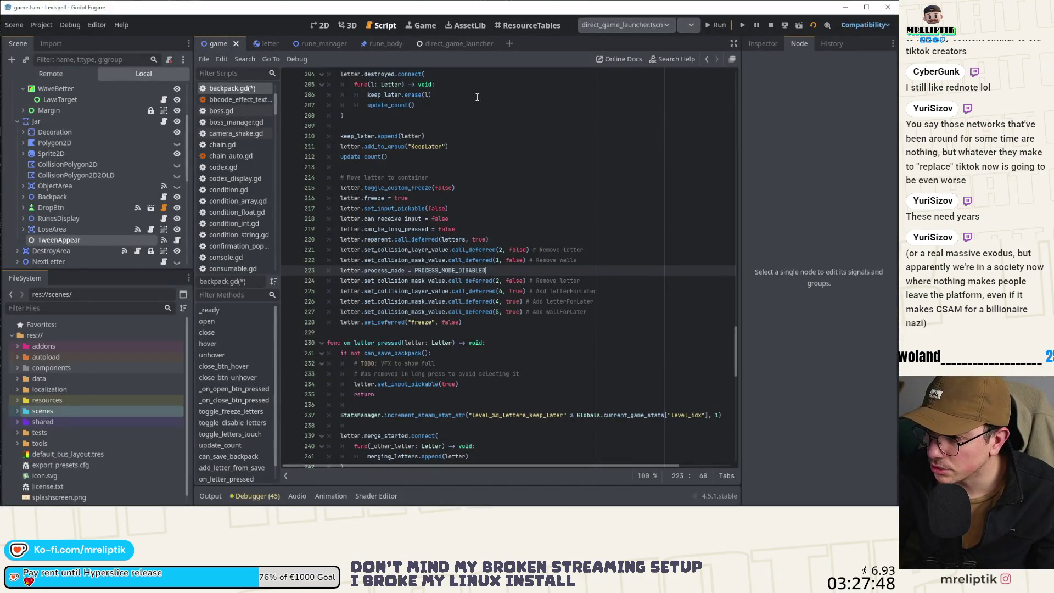
Move the process_mode line up under letter.freeze, save the script, and run the game.
key("alt+Up")
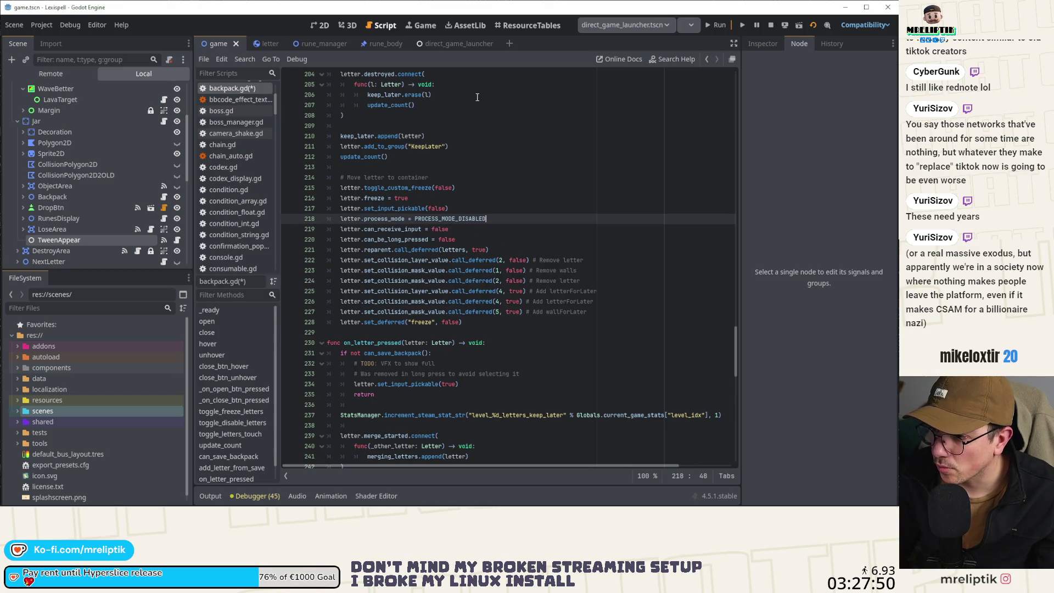
key("alt+Up")
key("ctrl+s")
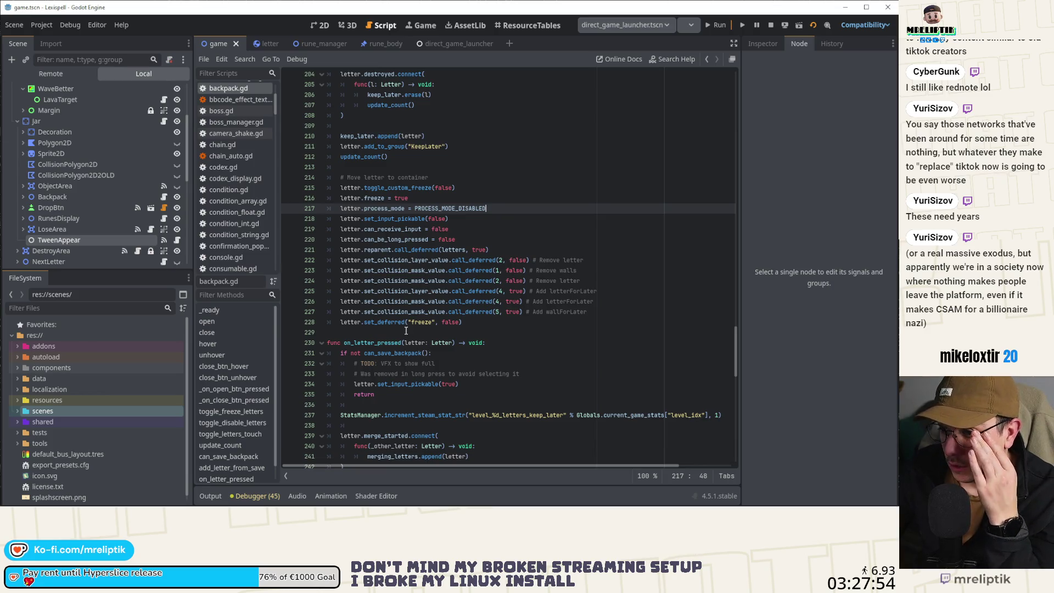
left_click(717, 27)
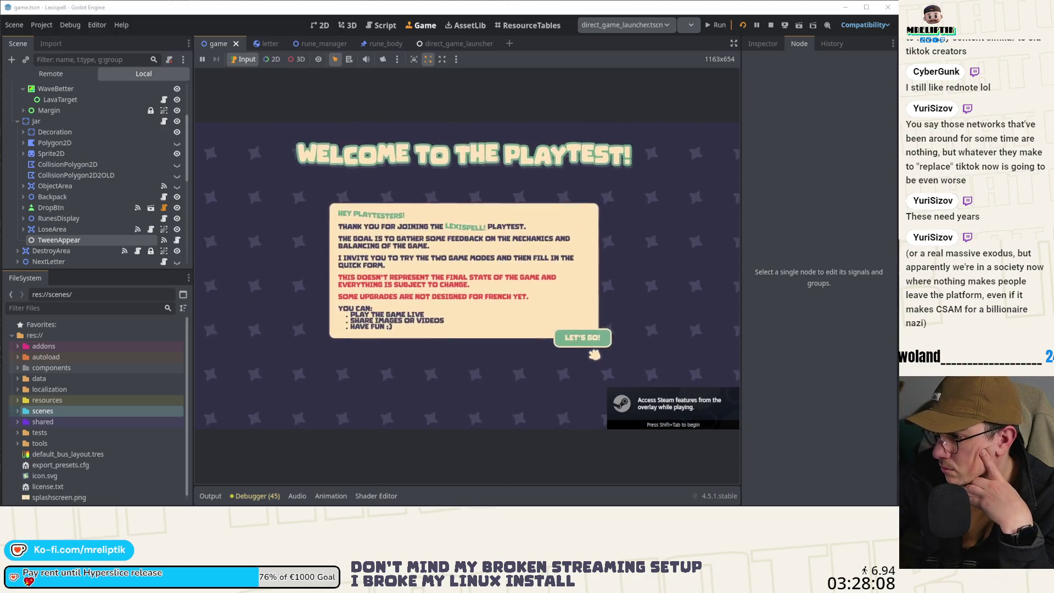
Start a new English run in Chapter 1 and put the ¥ tile into the backpack.
left_click(586, 342)
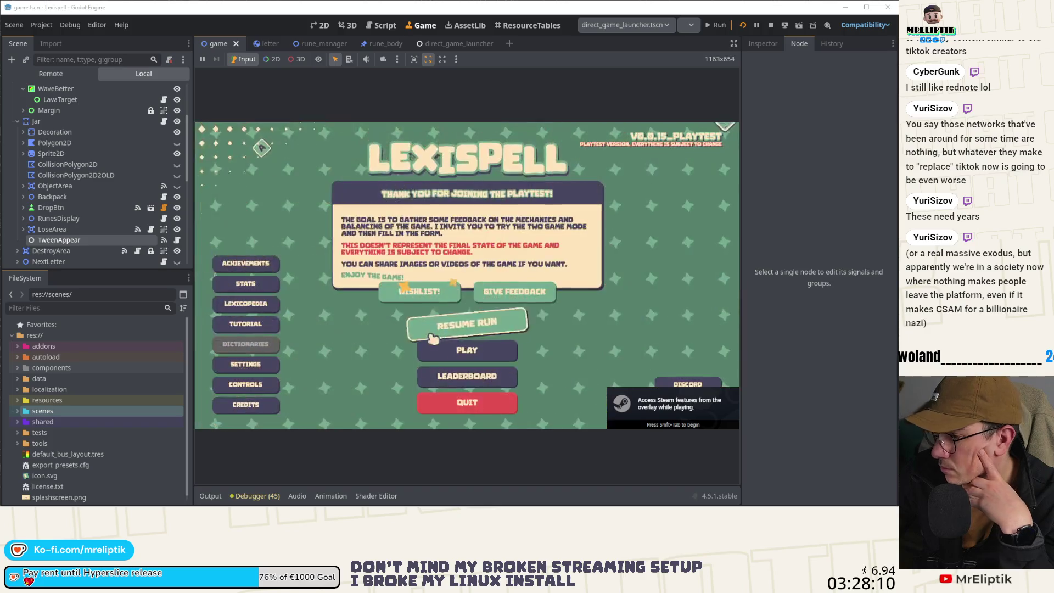
left_click(472, 325)
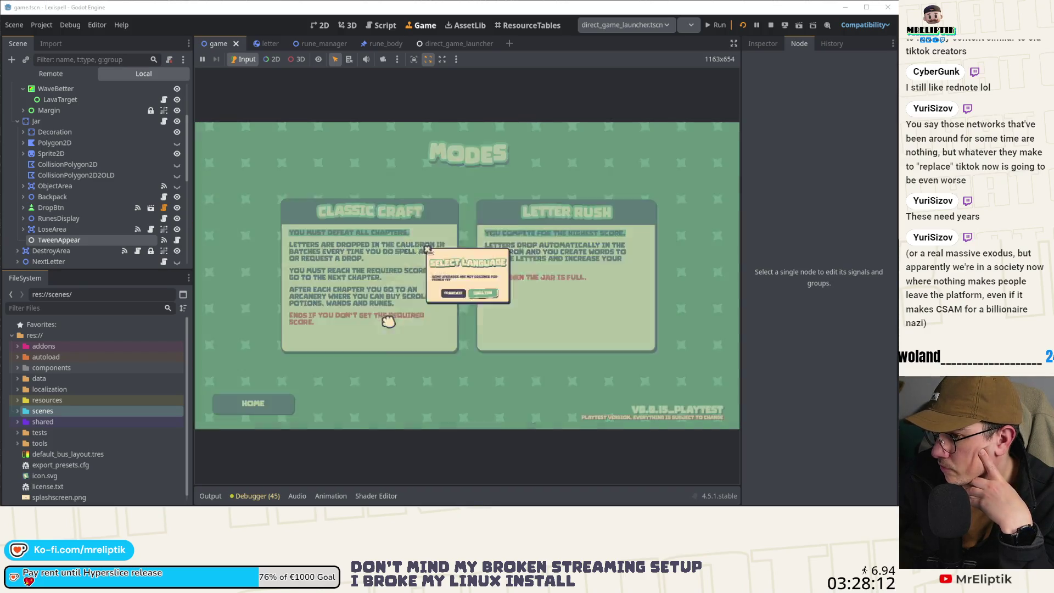
left_click(498, 317)
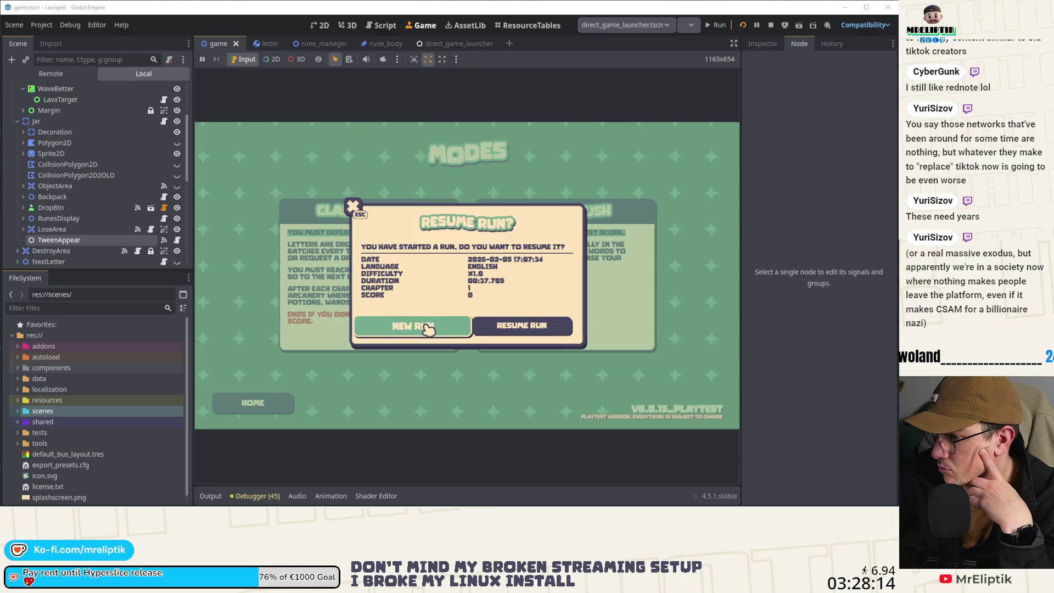
left_click(429, 328)
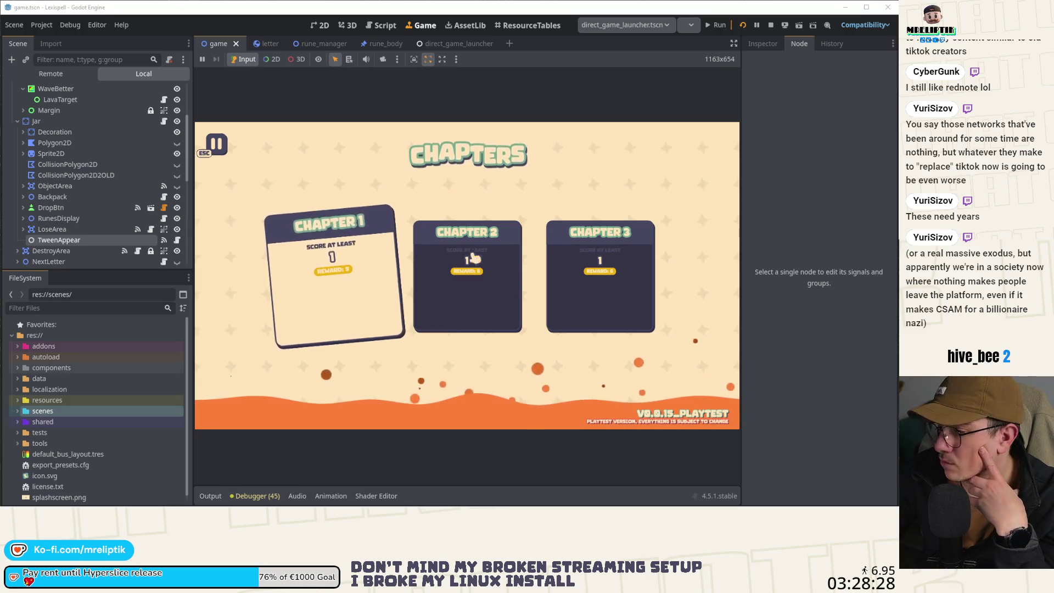
key("Return")
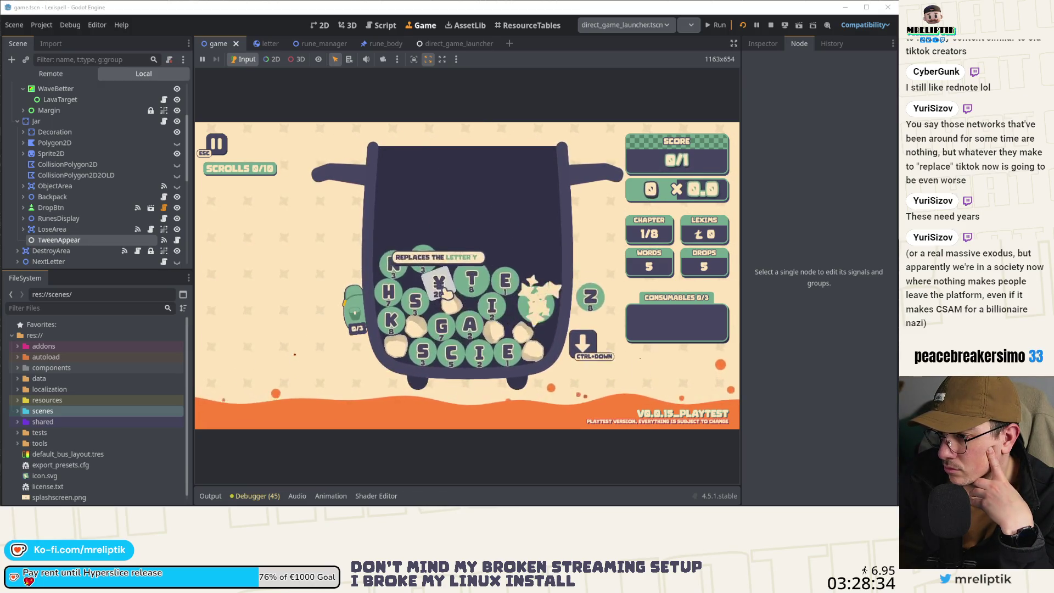
left_click(444, 292)
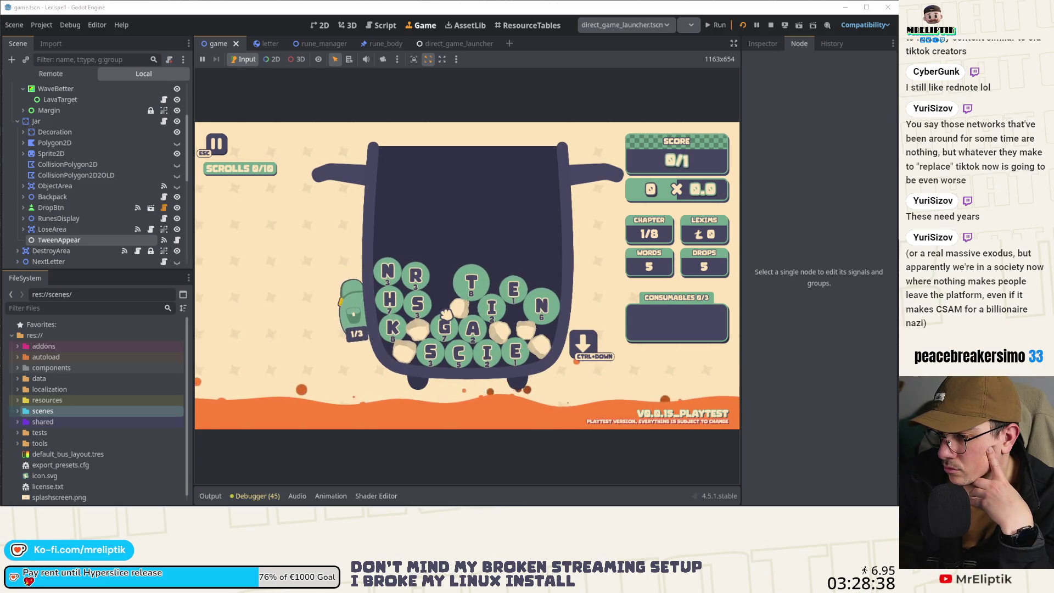
Capture a screenshot of the pause menu and choose HOME to get the 'Go home?' prompt.
mouse_move(313, 259)
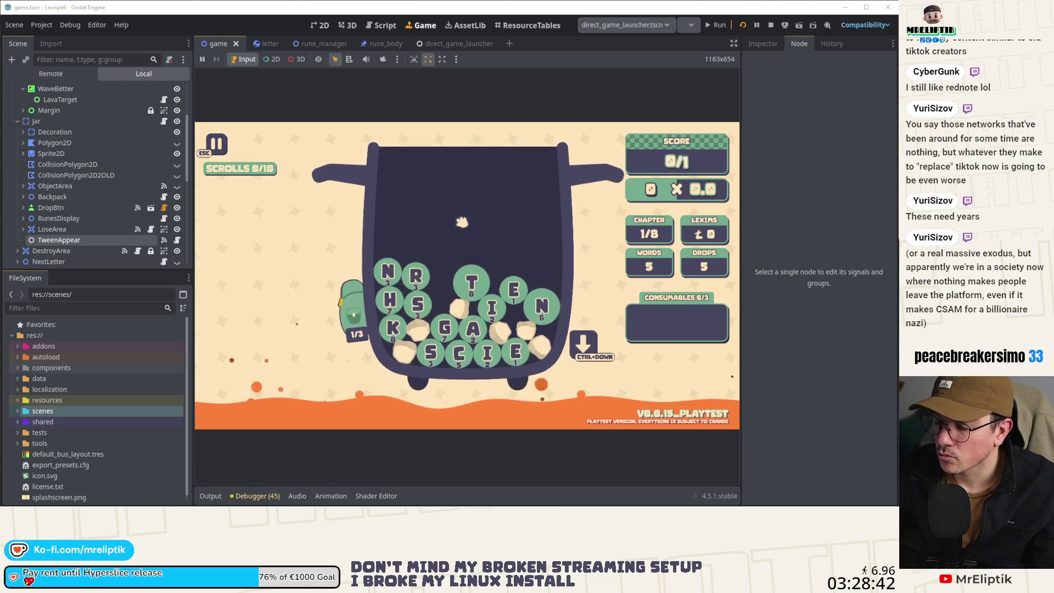
key("Escape")
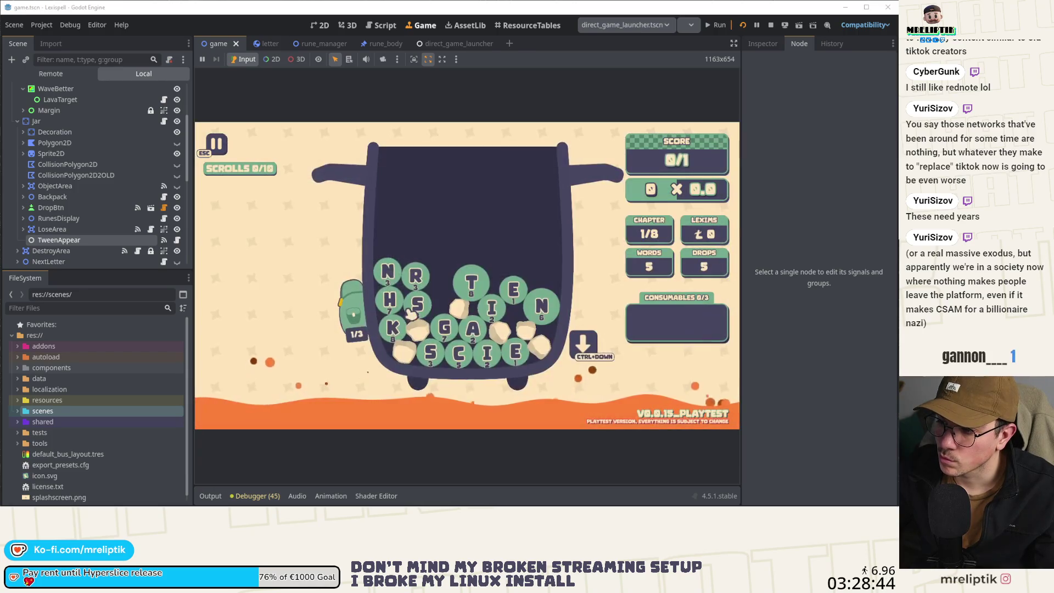
key("Print")
left_click_drag(306, 123, 548, 384)
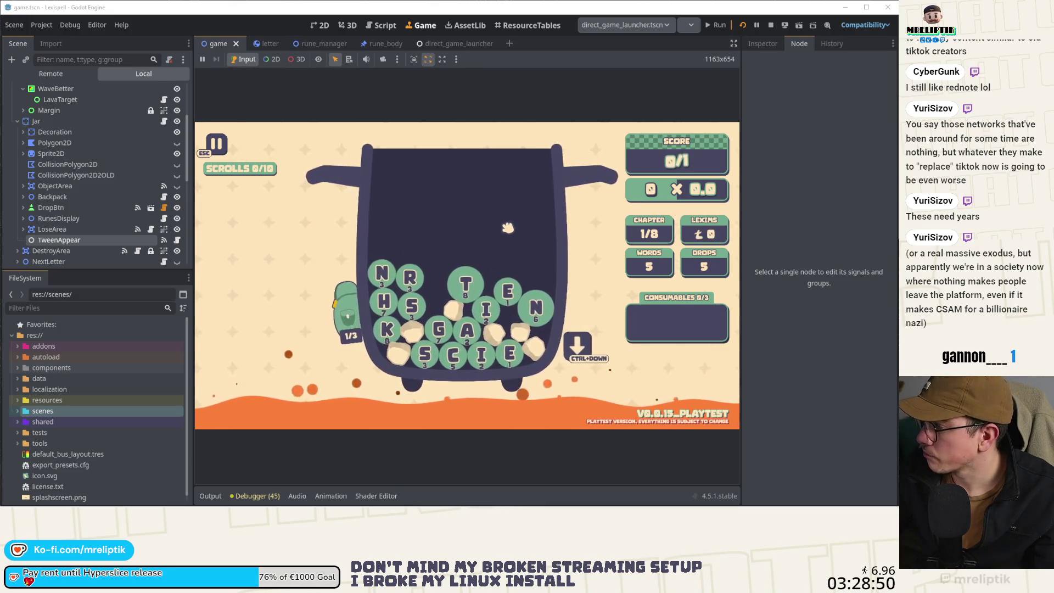
key("Escape")
left_click(467, 403)
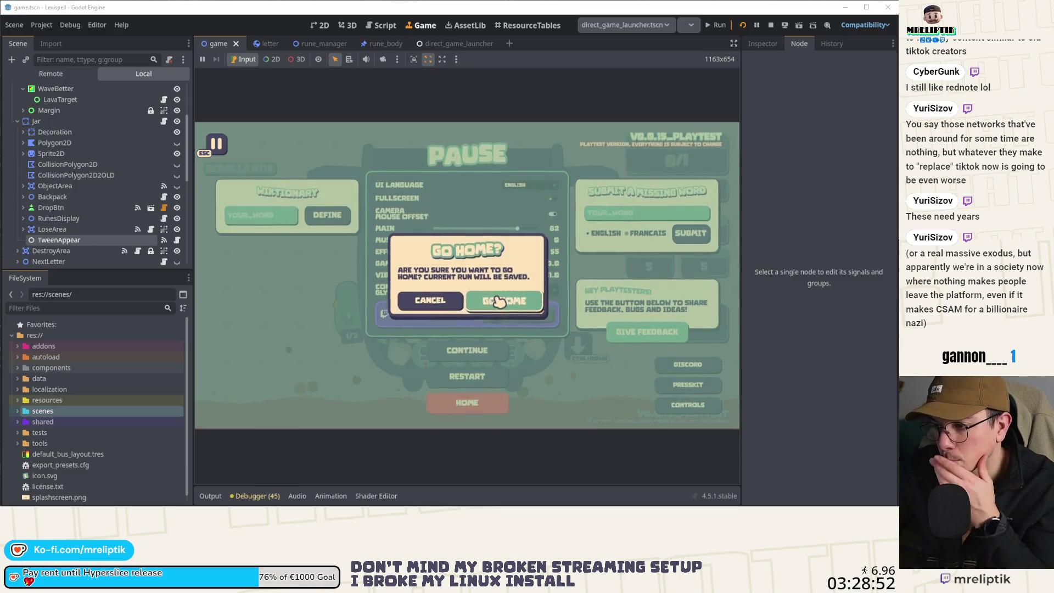
Go home with the run saved and resume the saved run.
left_click(499, 301)
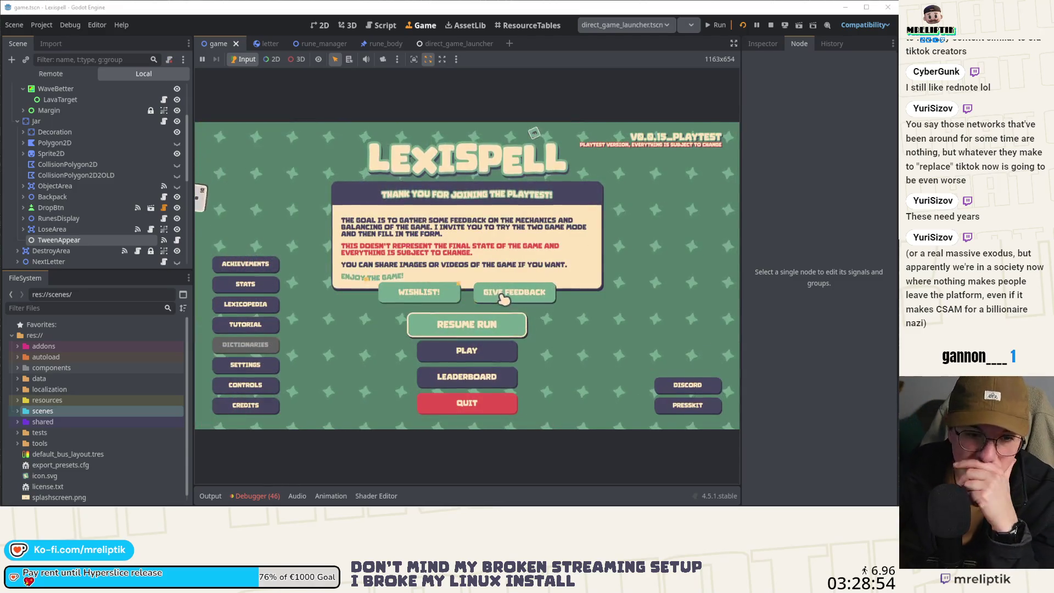
left_click(480, 329)
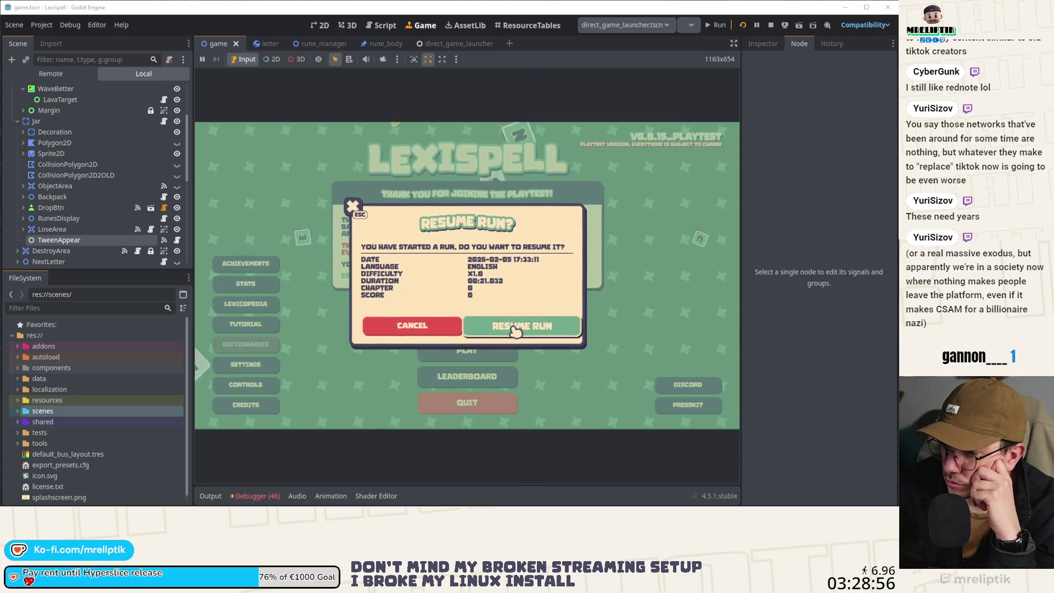
left_click(543, 324)
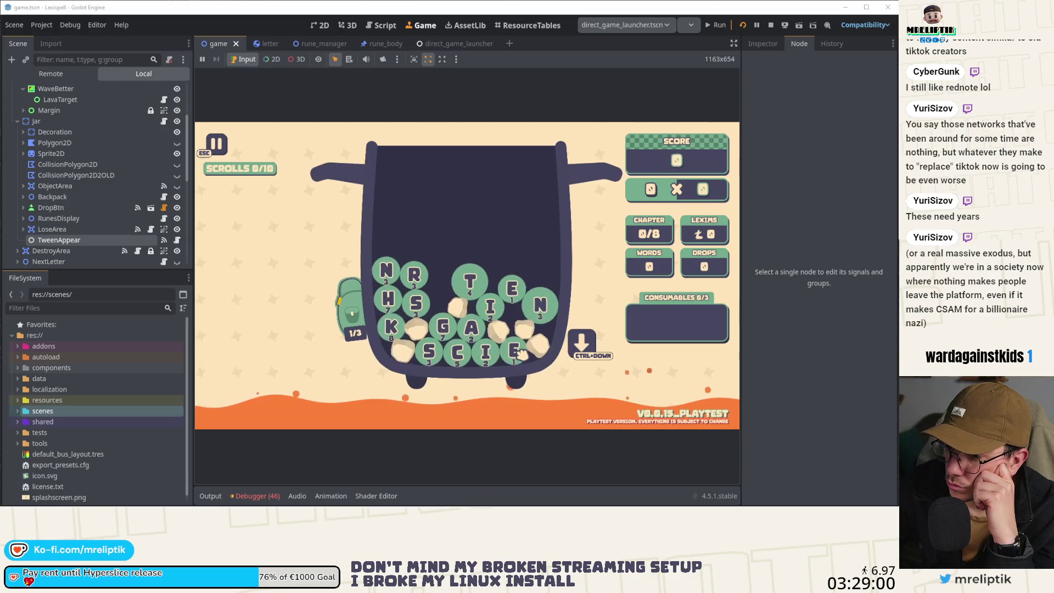
Store the T tile in the backpack, then pause and choose HOME.
left_click(350, 334)
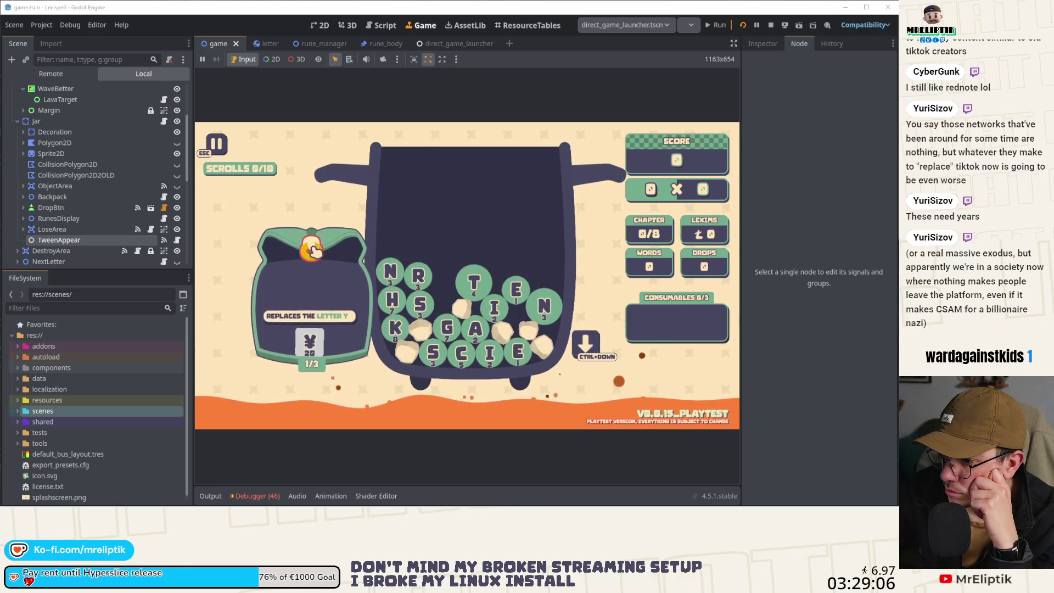
left_click(472, 286)
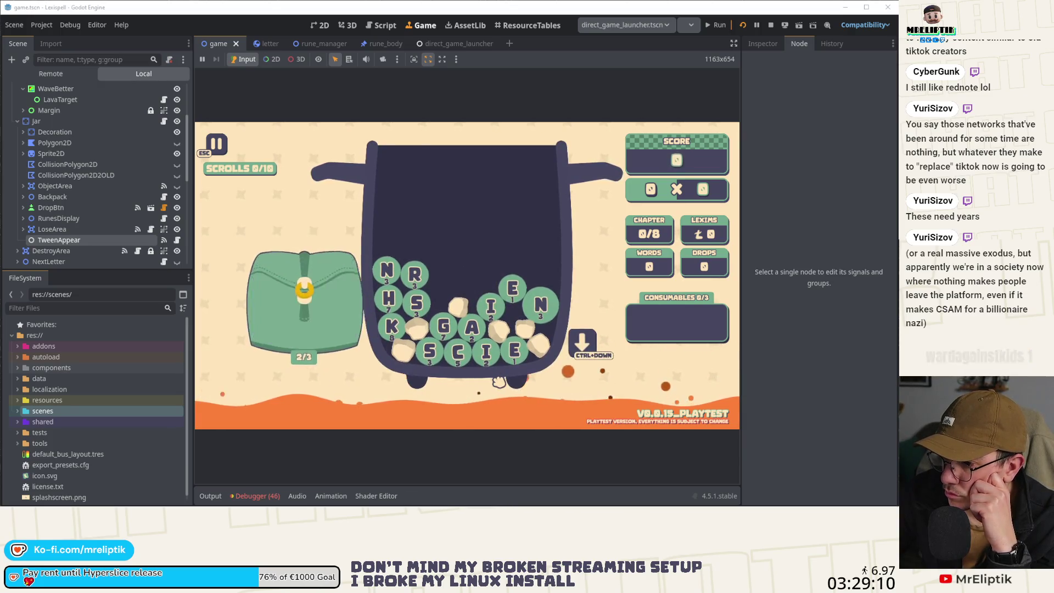
key("Escape")
left_click(502, 405)
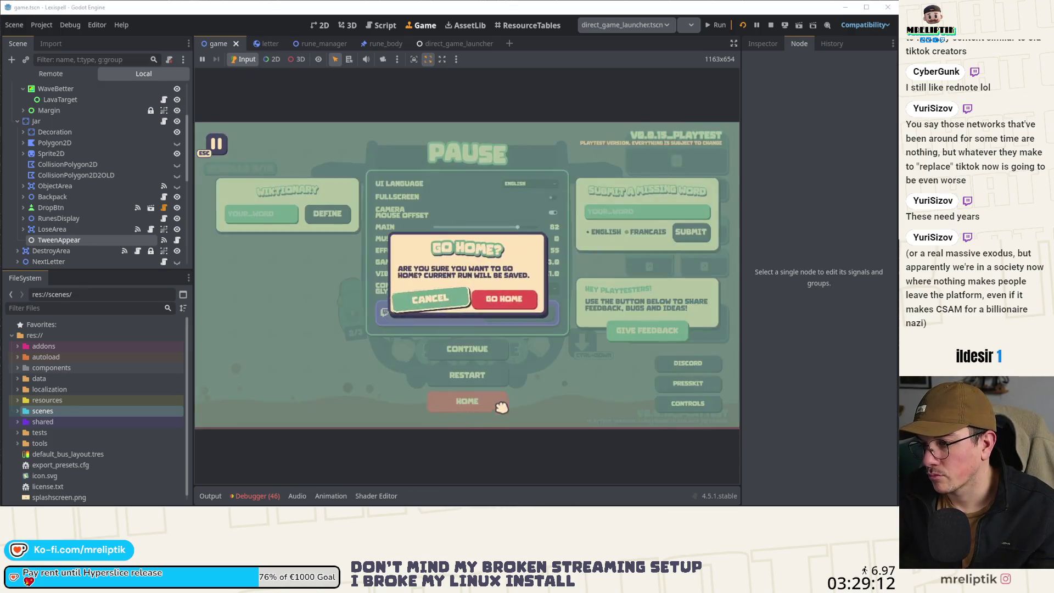
Go home, resume the saved run, and check the restored T in the backpack and the debugger errors.
key("Return")
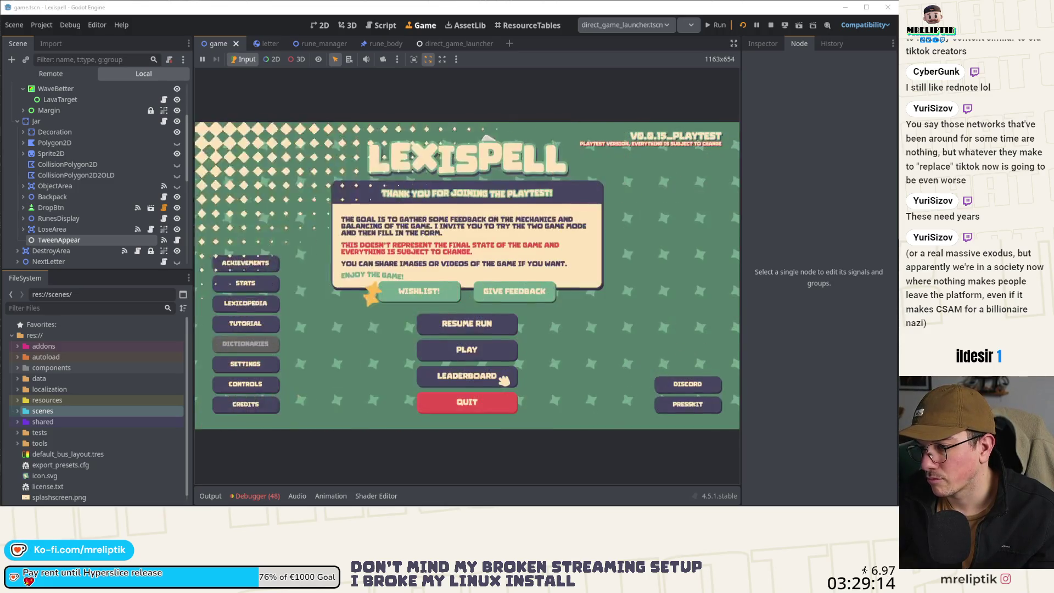
left_click(471, 330)
left_click(474, 333)
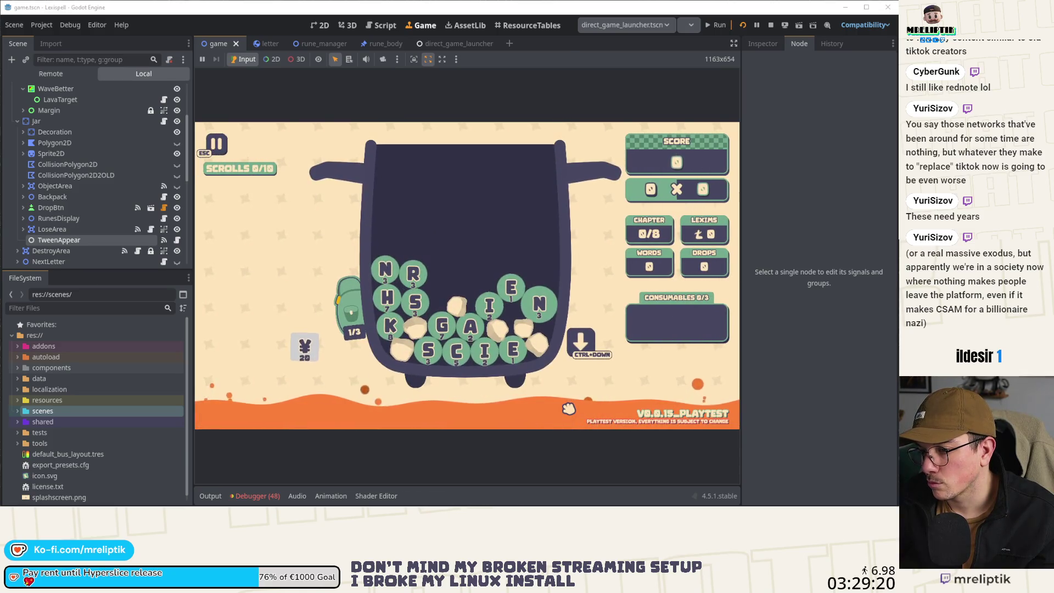
left_click(351, 313)
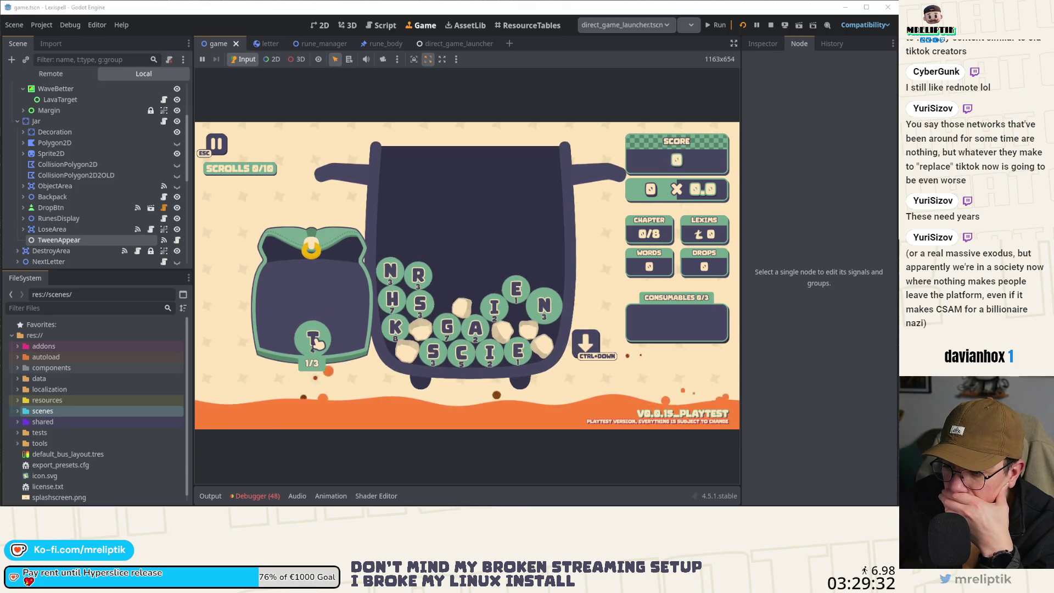
left_click(256, 496)
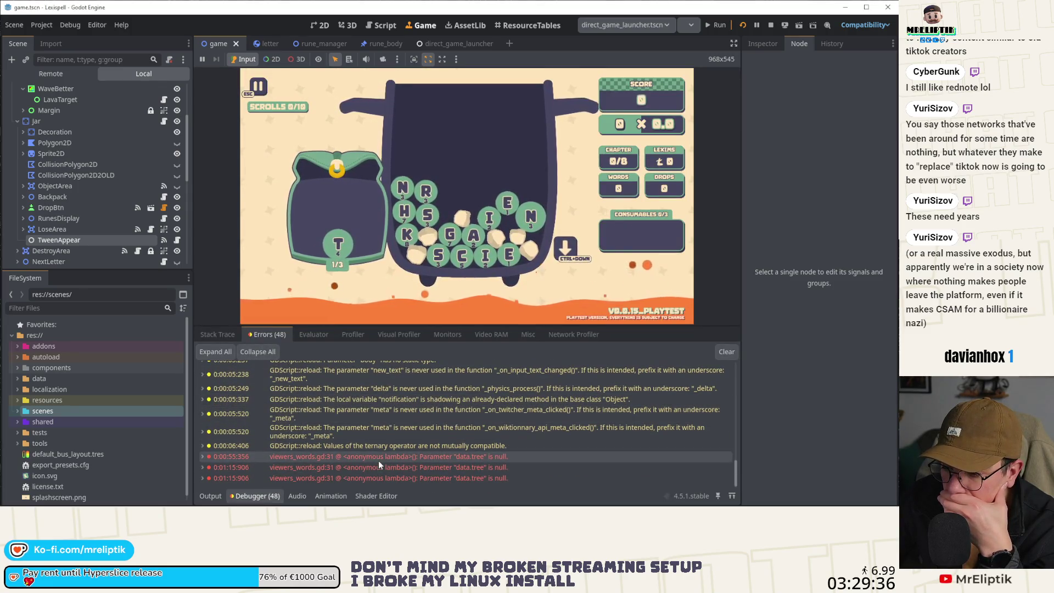
left_click(256, 496)
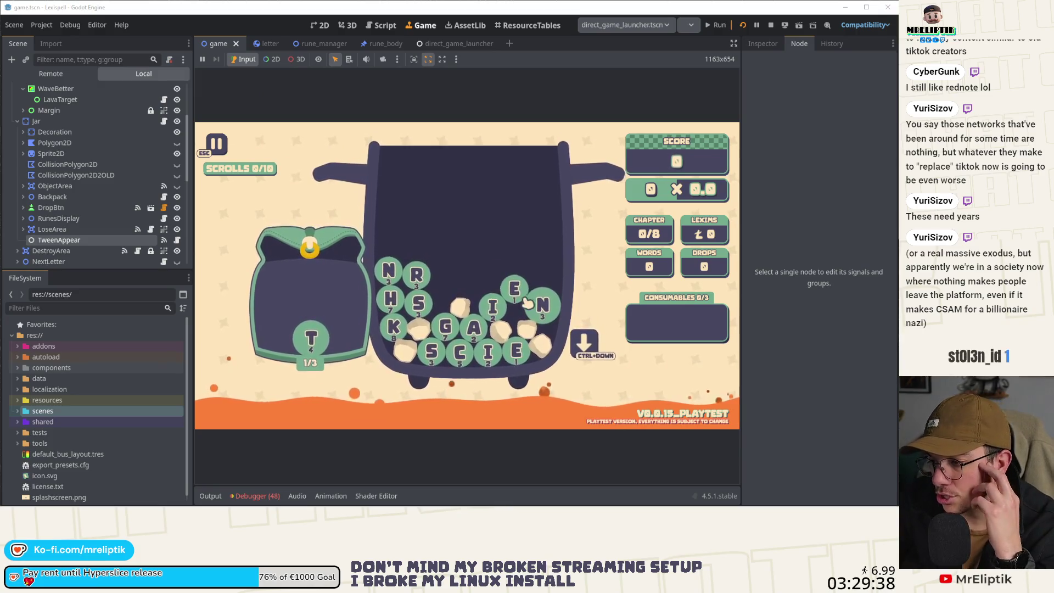
Stash the N tile, go home and resume again, then close the backpack and open letter.gd.
left_click(541, 311)
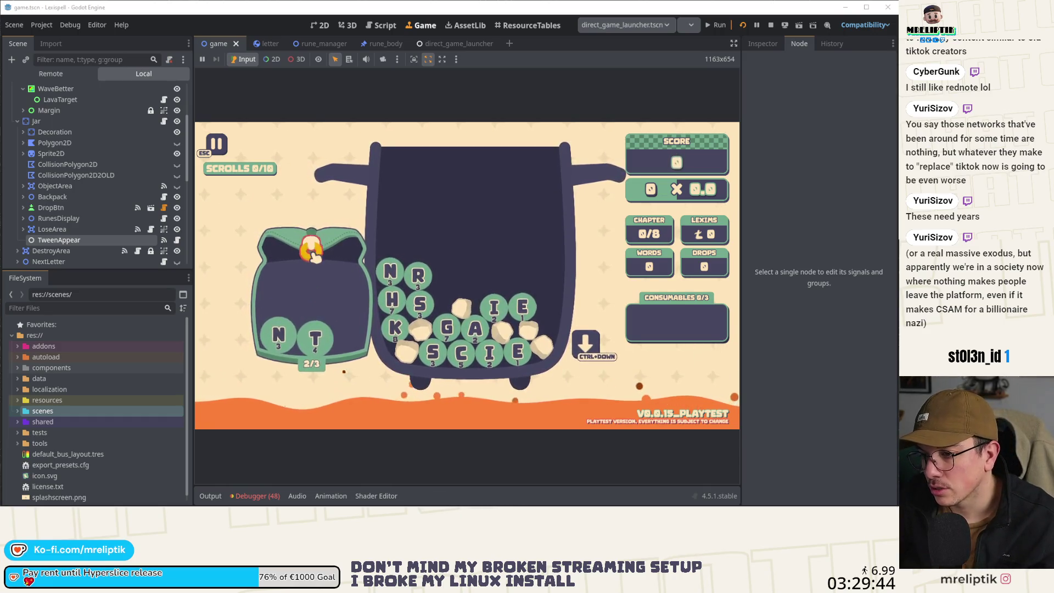
key("Escape")
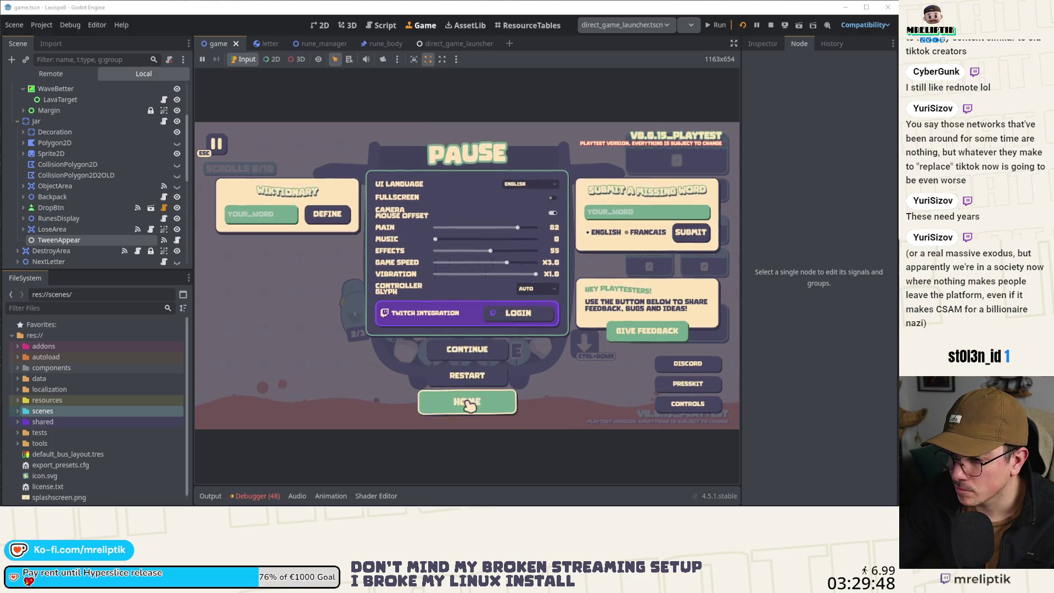
left_click(468, 403)
left_click(497, 299)
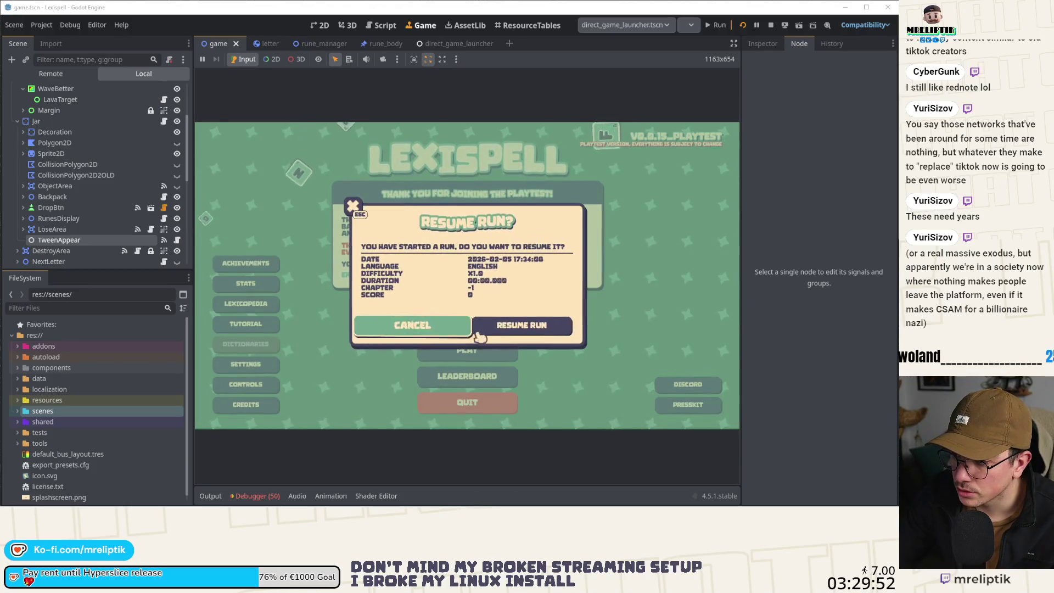
left_click(531, 331)
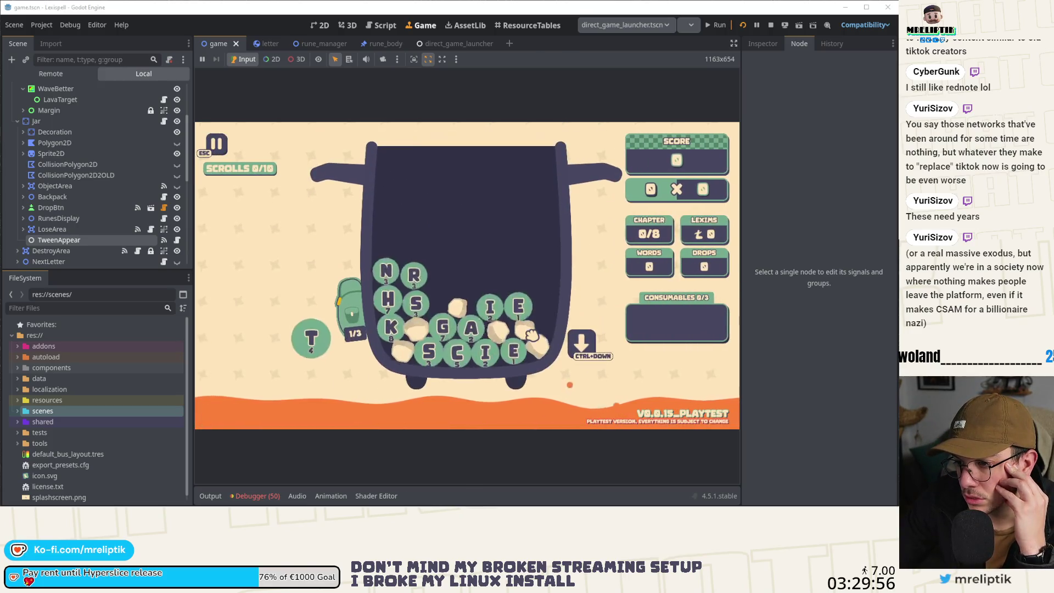
mouse_move(352, 313)
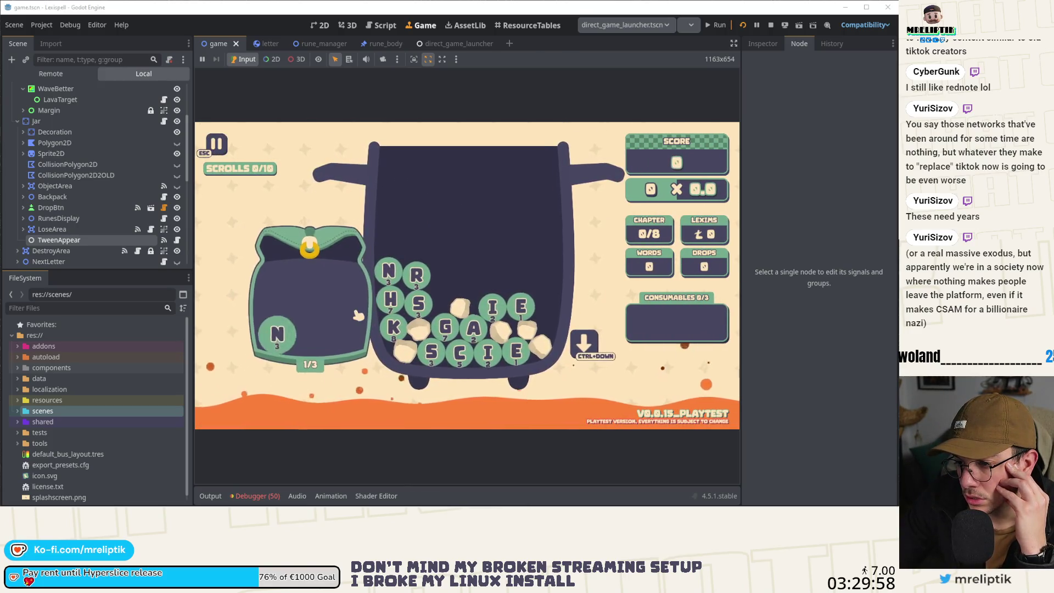
left_click(309, 247)
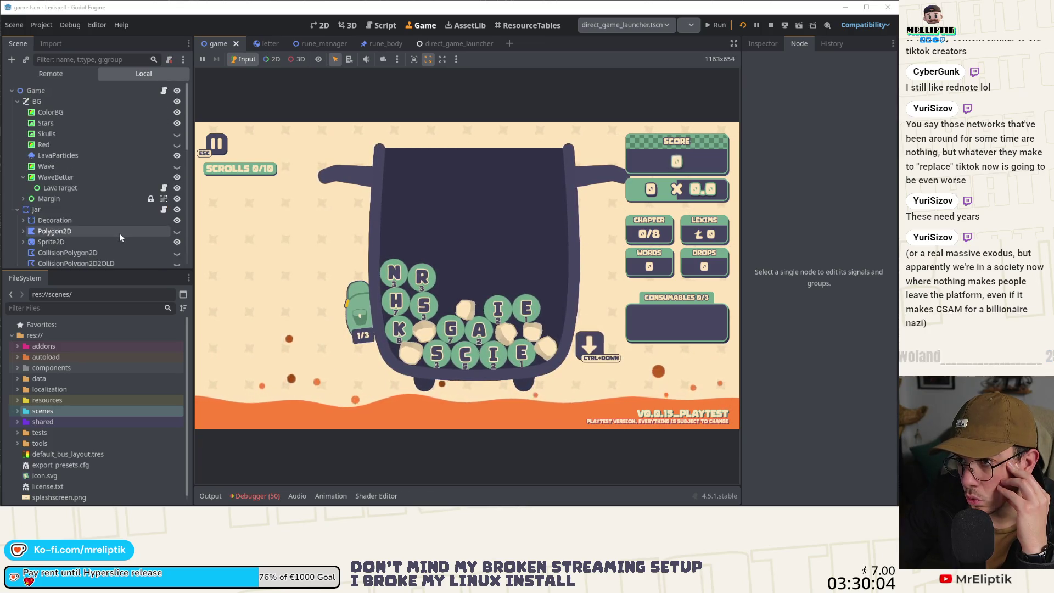
left_click(268, 43)
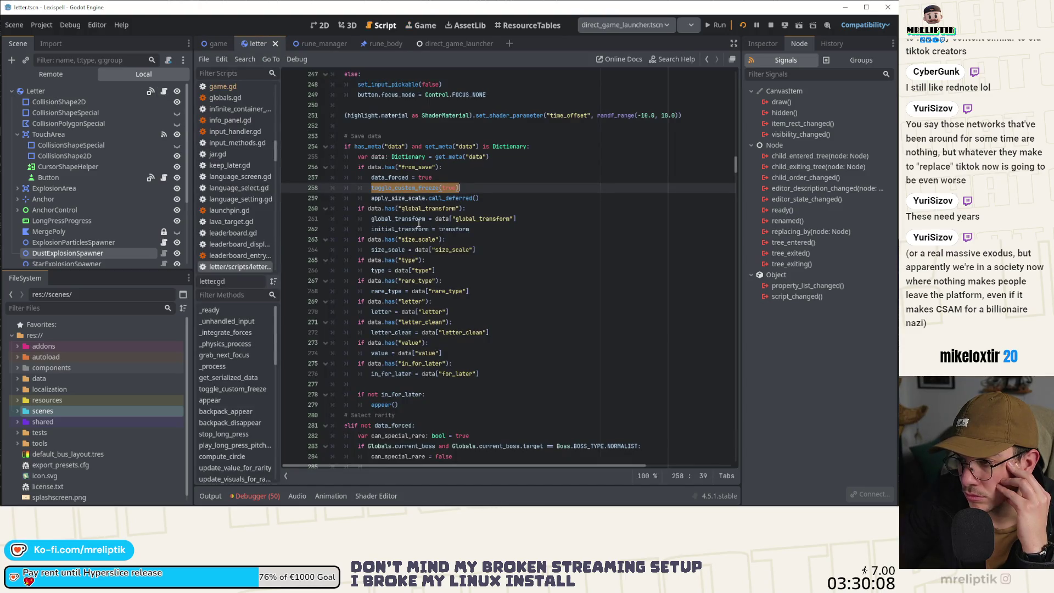
In letter.gd, inspect toggle_custom_freeze, the line-276 in_for_later assignment, and get_serialized_data's for_later entry.
double_click(409, 188)
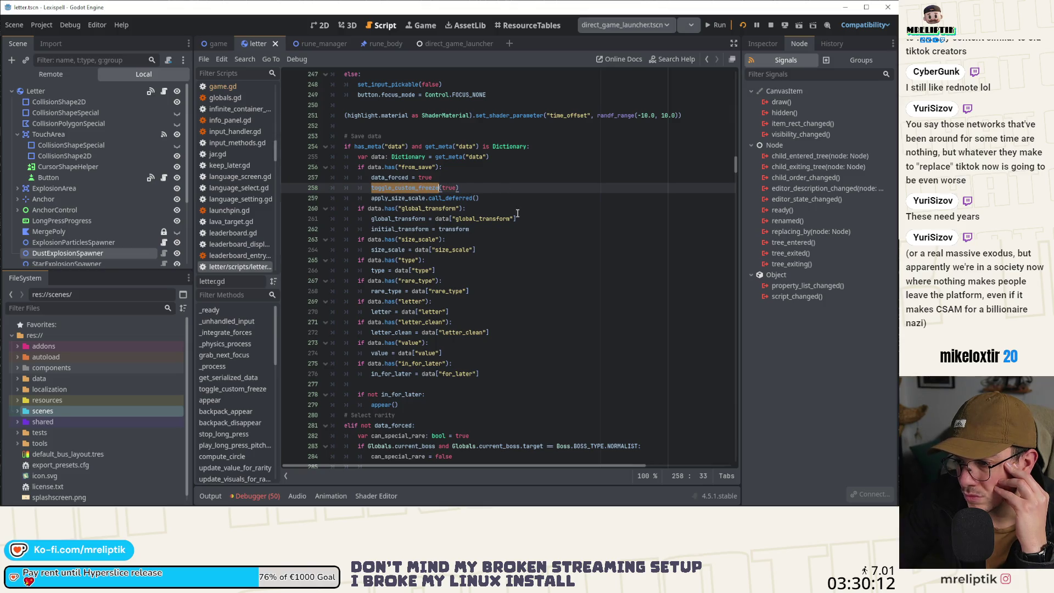
double_click(390, 374)
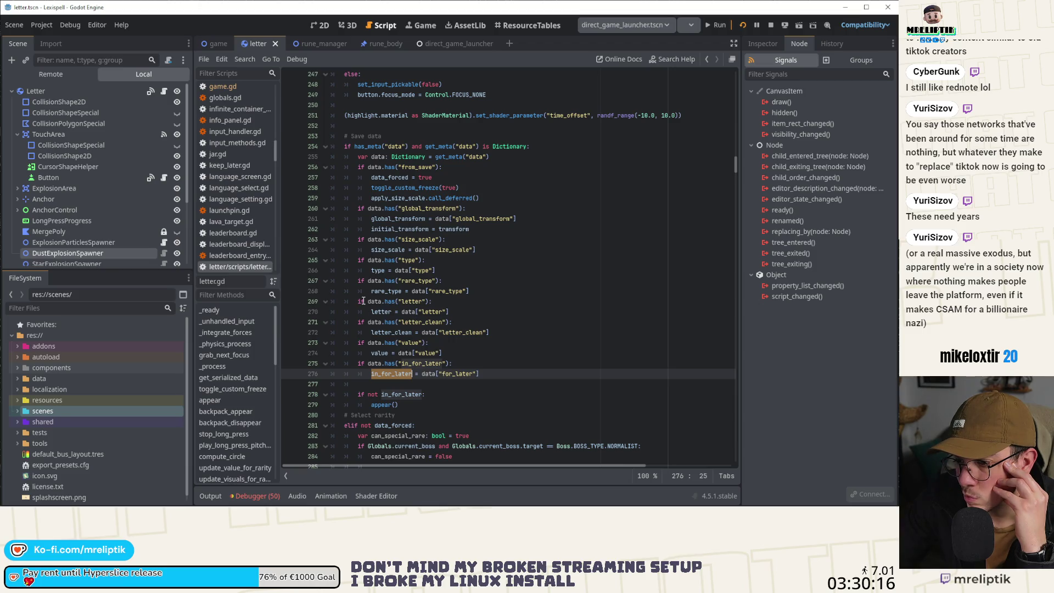
scroll(357, 278, "down", 20)
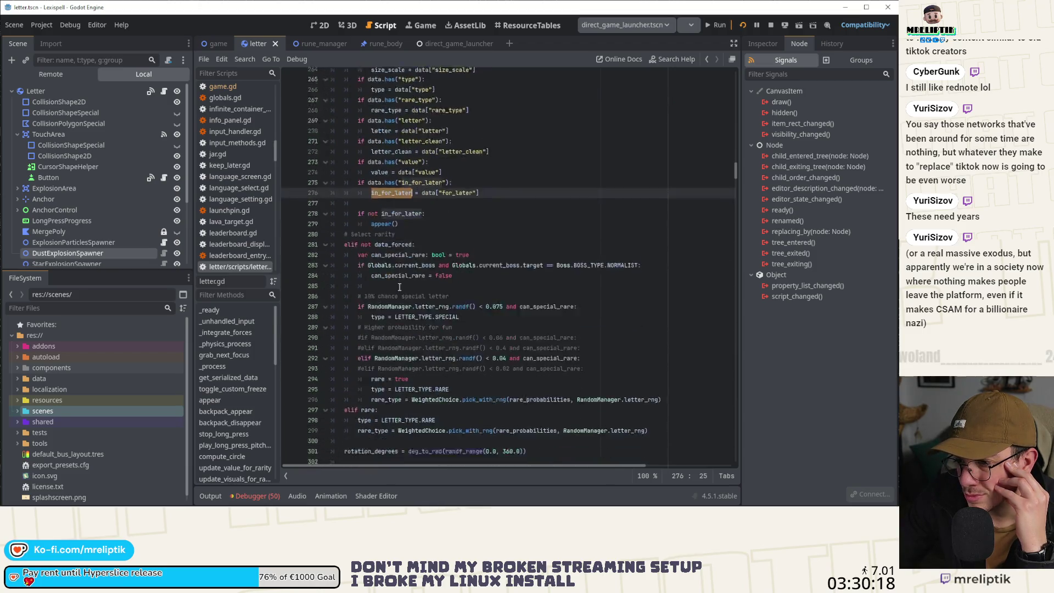
left_click(239, 378)
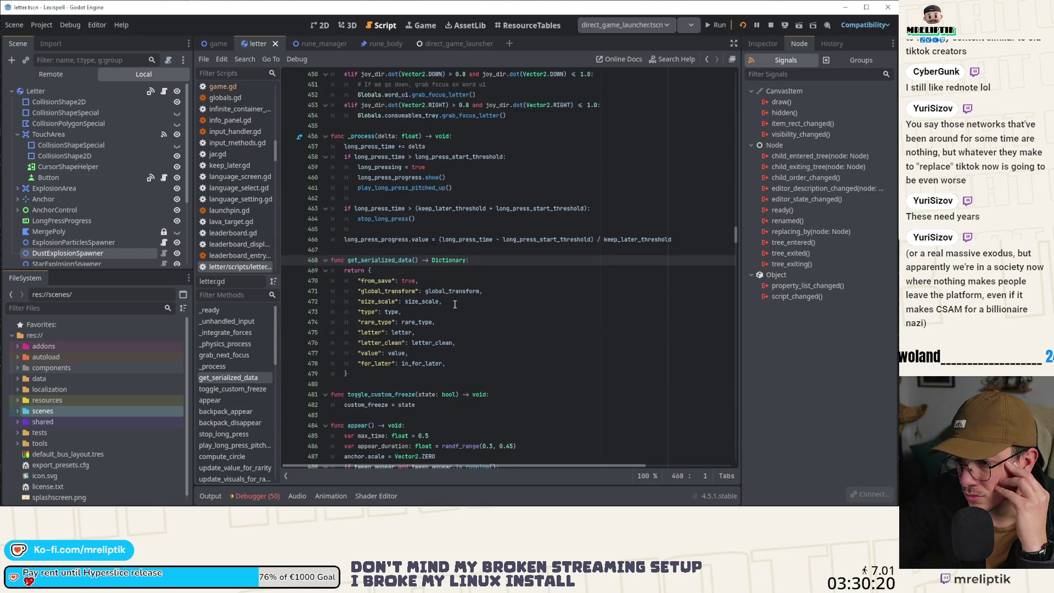
left_click(413, 364)
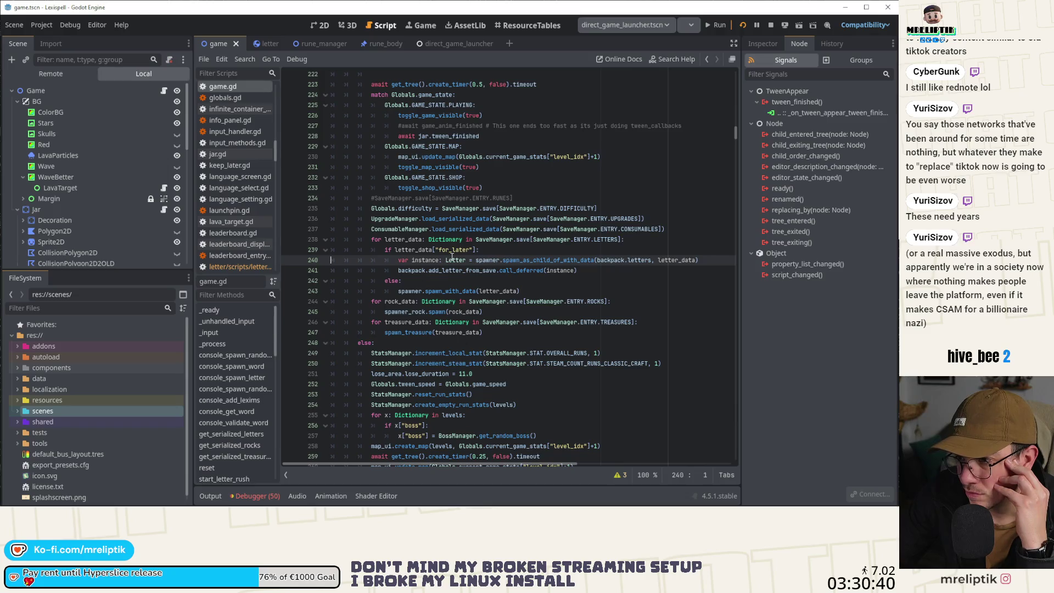
Jump to get_serialized_letters and open the Game node's script from the scene view.
right_click(181, 389)
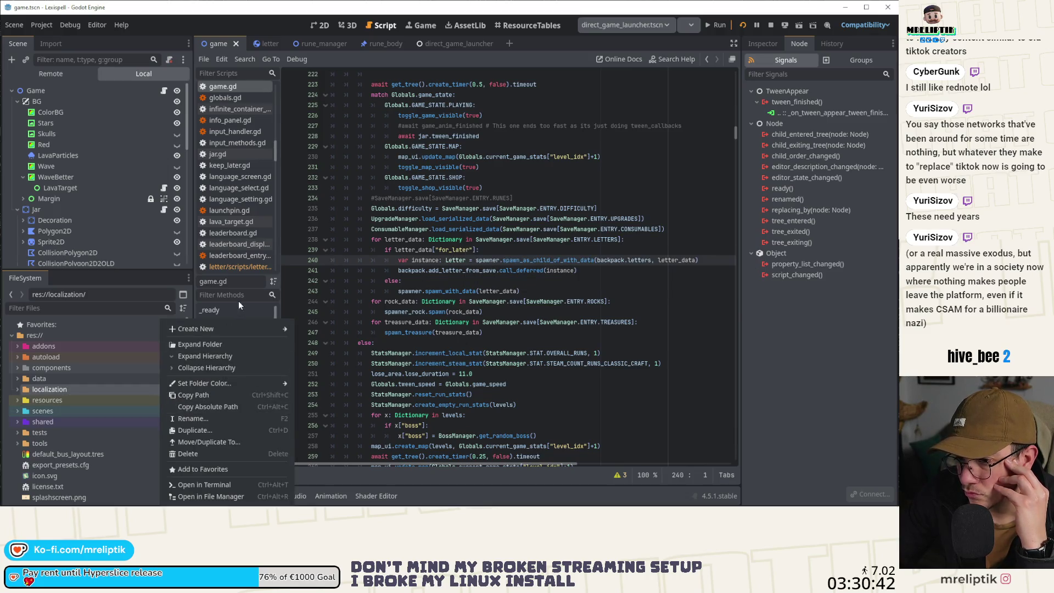
left_click(242, 434)
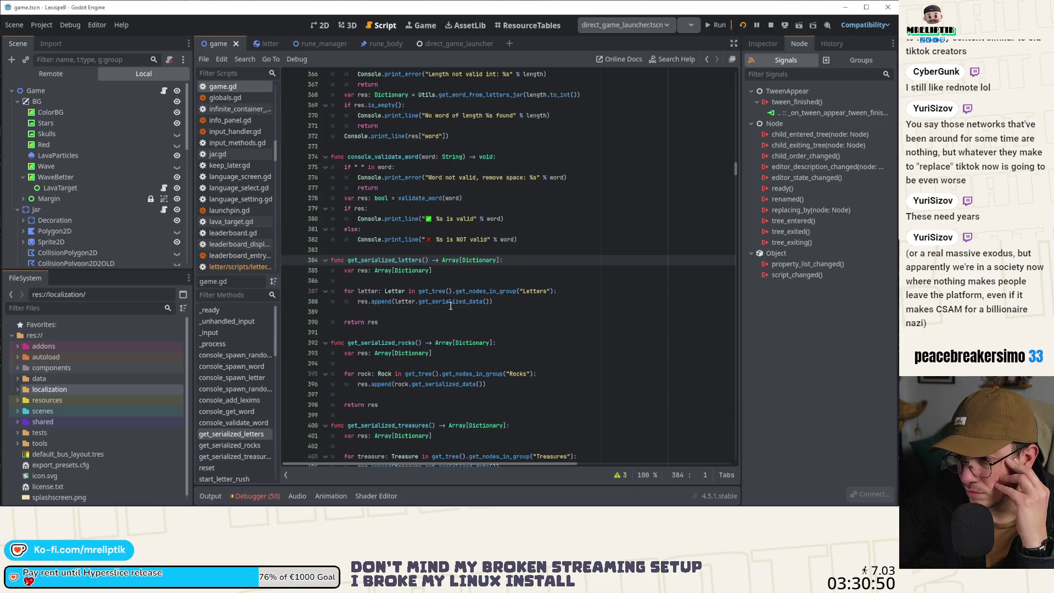
left_click(166, 91)
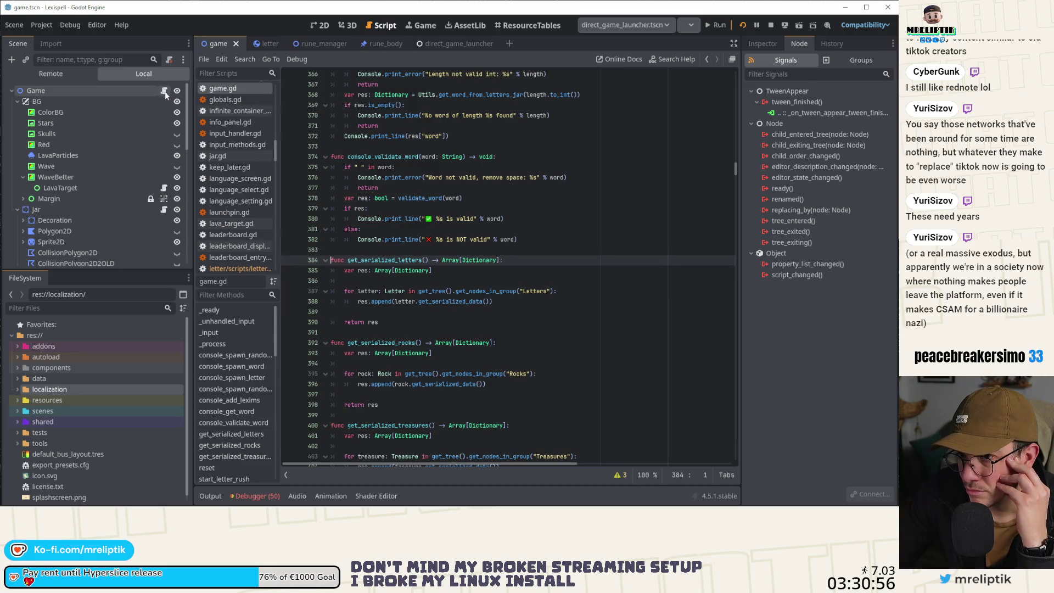
left_click(316, 26)
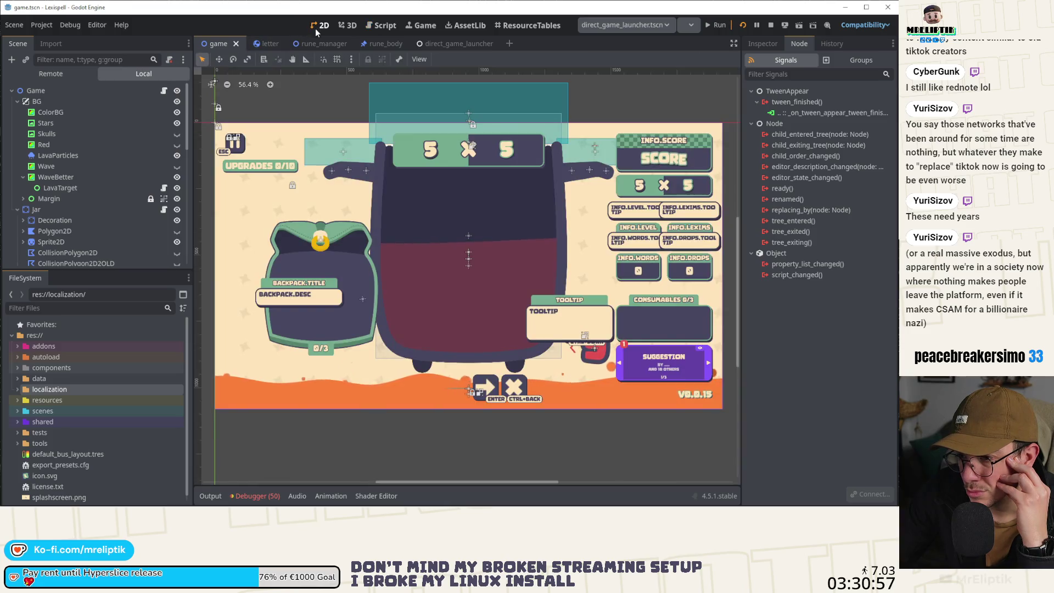
left_click(166, 90)
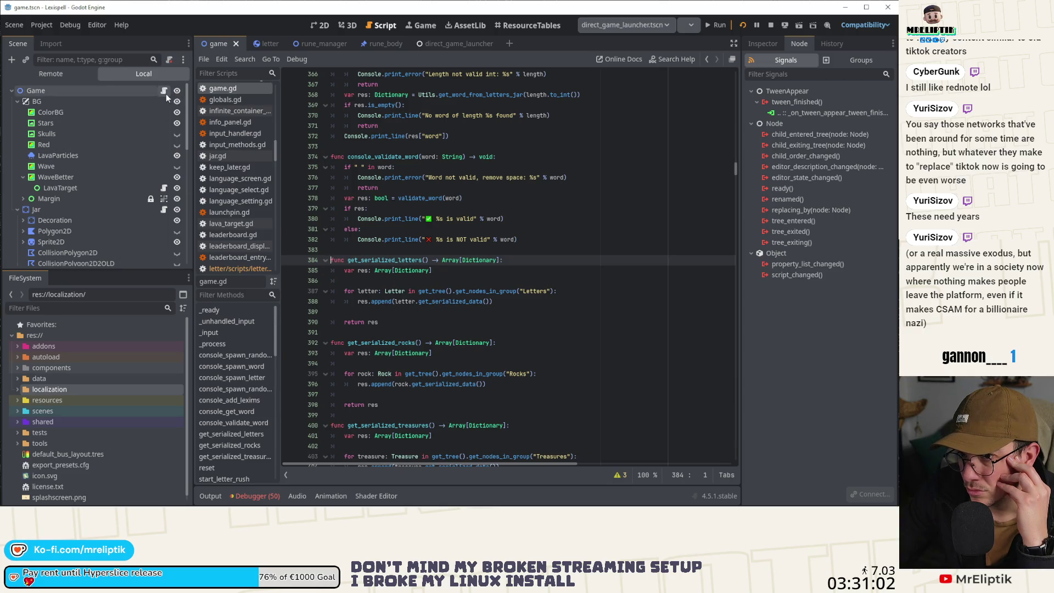
Glance at the infinite_container script, return to game.gd, and scroll through _ready toward line 239.
left_click(242, 111)
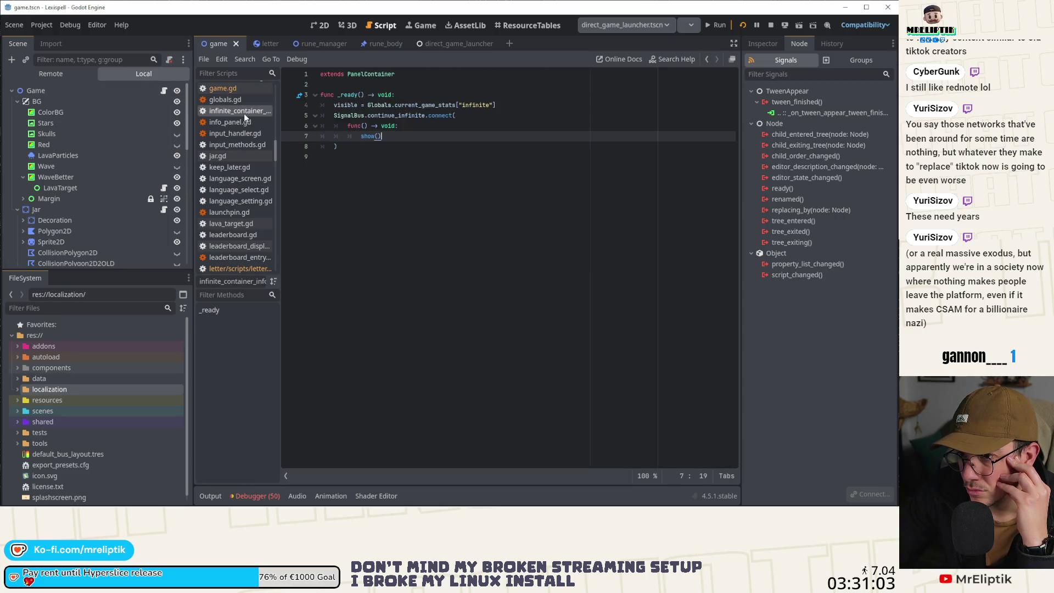
left_click(222, 88)
left_click(222, 311)
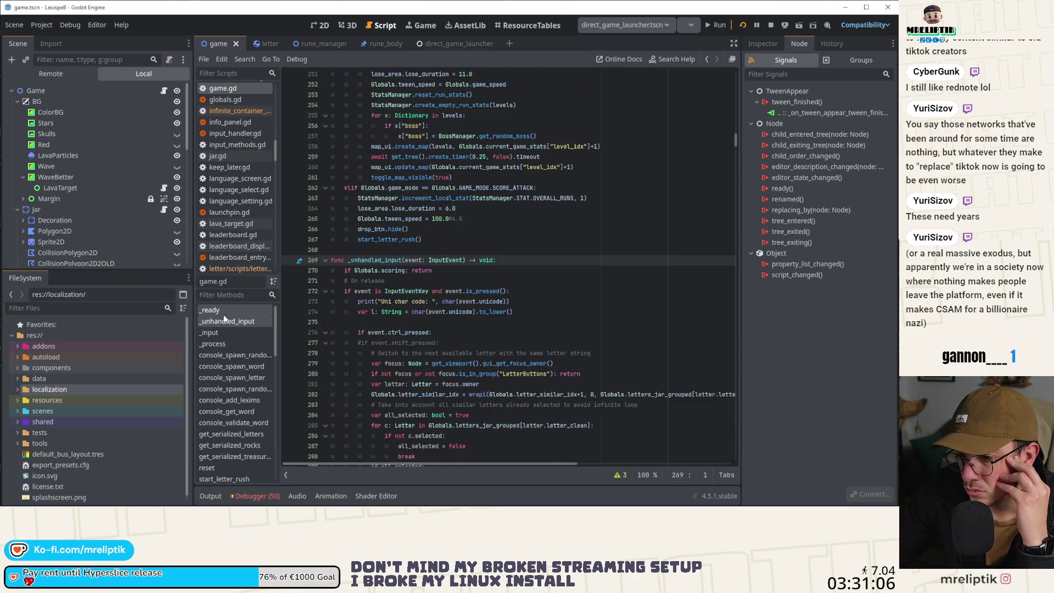
scroll(379, 350, "down", 18)
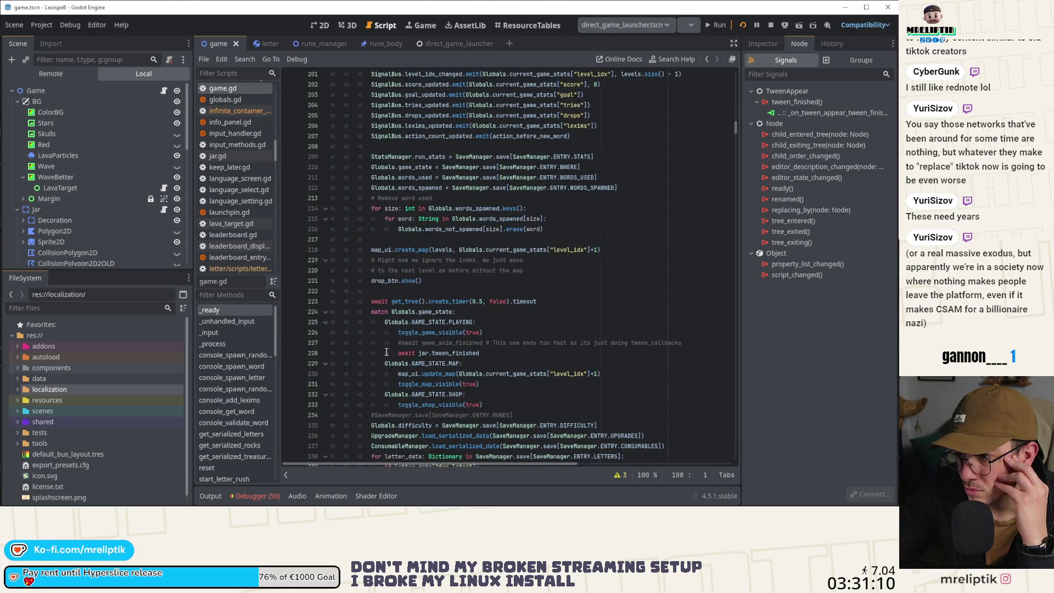
scroll(386, 352, "down", 7)
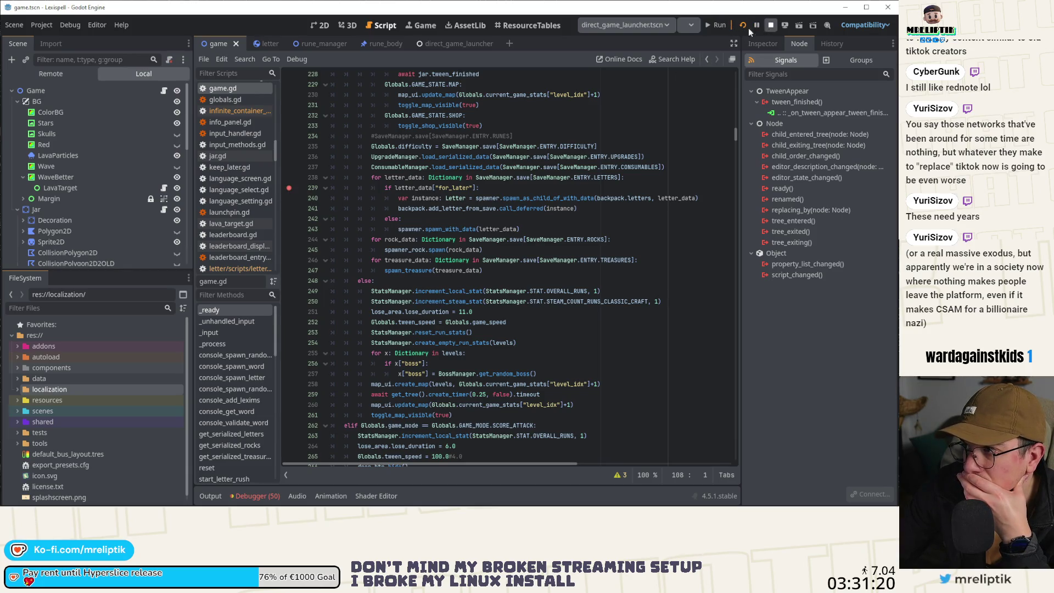
Stash the A letter in the backpack, go home, and resume the saved run until the breakpoint hits.
left_click(411, 26)
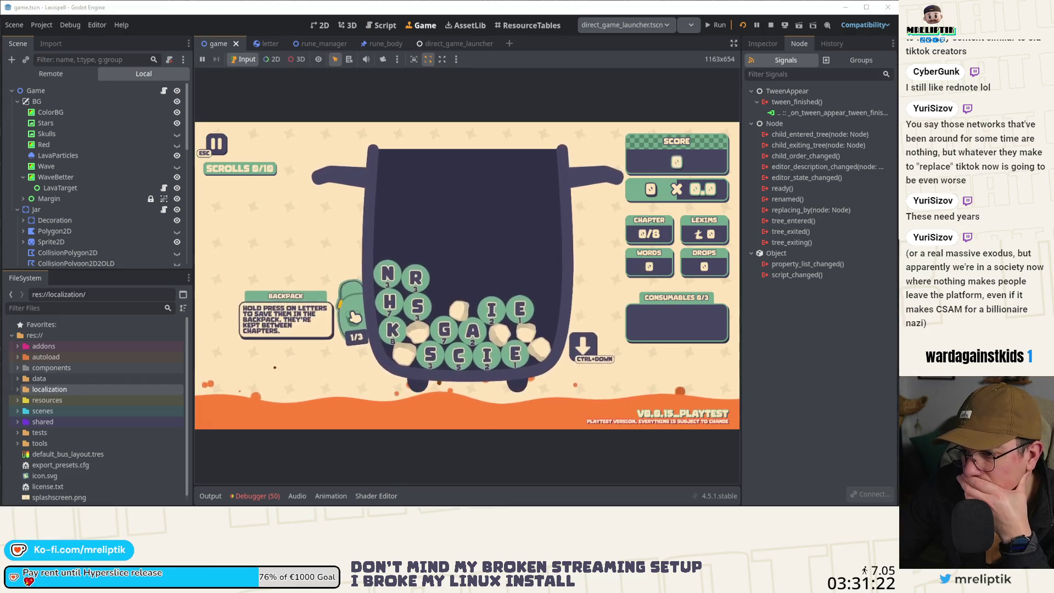
left_click(471, 331)
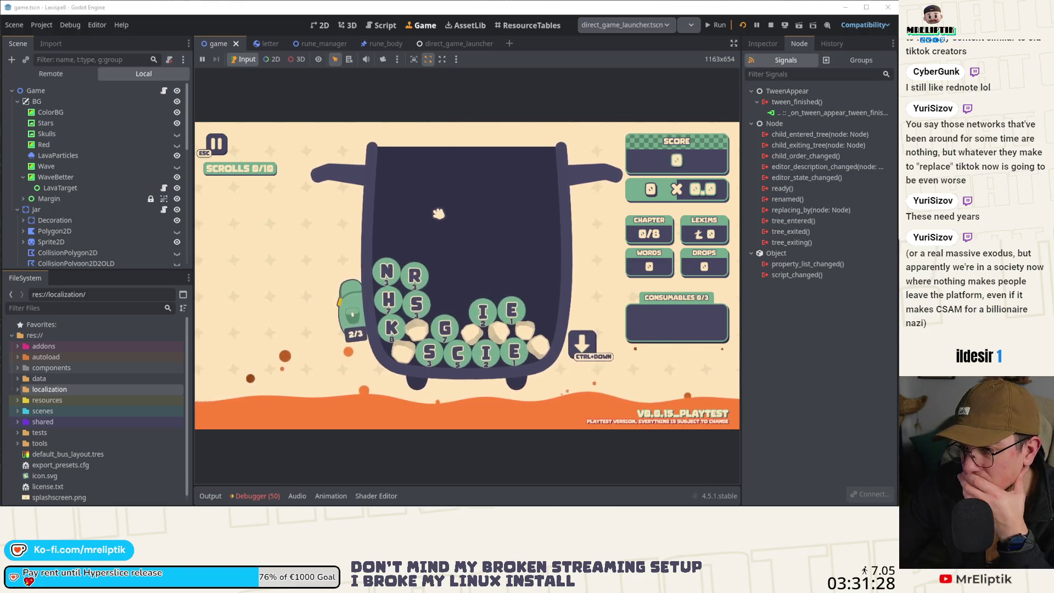
key("Escape")
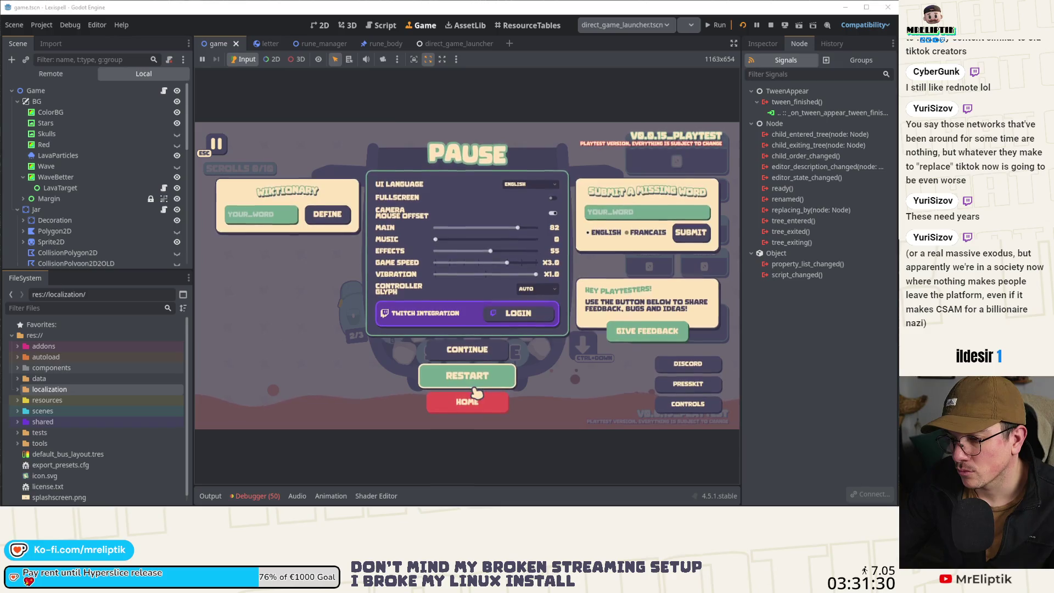
left_click(482, 403)
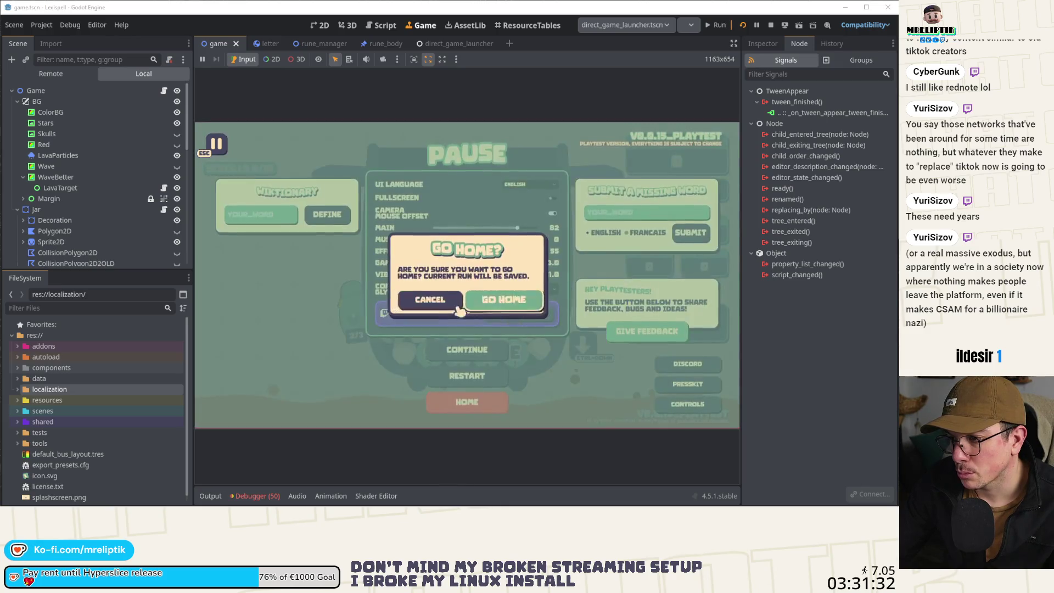
left_click(501, 299)
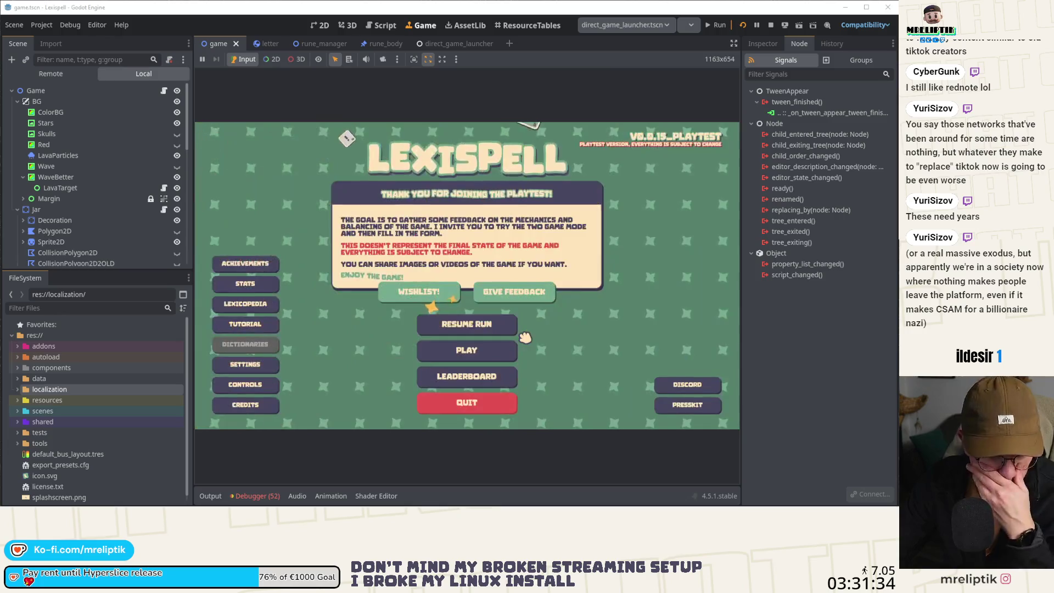
left_click(469, 332)
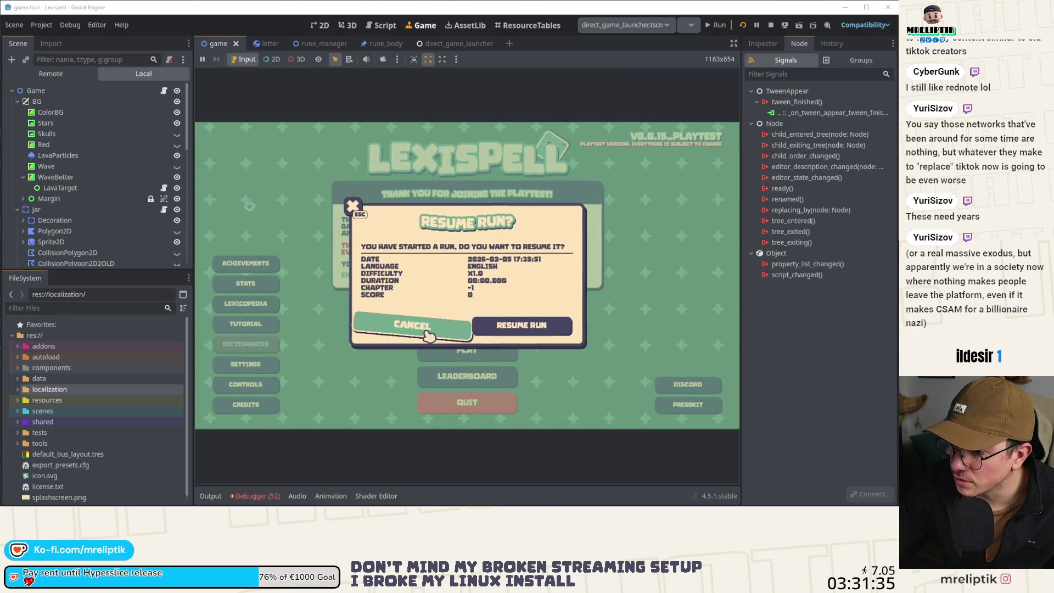
left_click(503, 327)
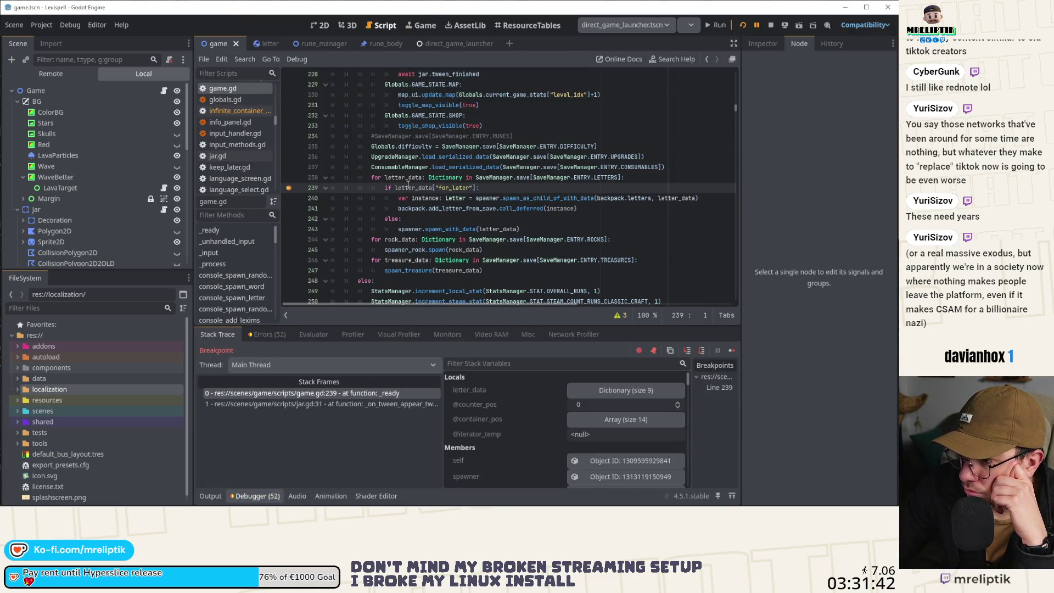
Expand letter_data in Stack Variables to inspect the first restored letter's saved fields.
mouse_move(408, 186)
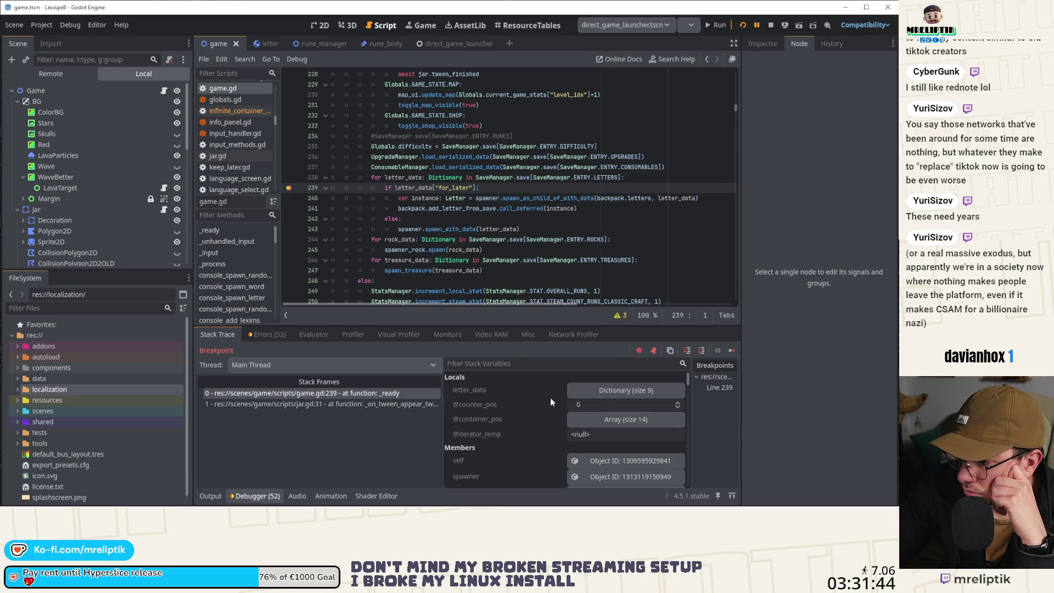
left_click(598, 391)
scroll(514, 434, "down", 2)
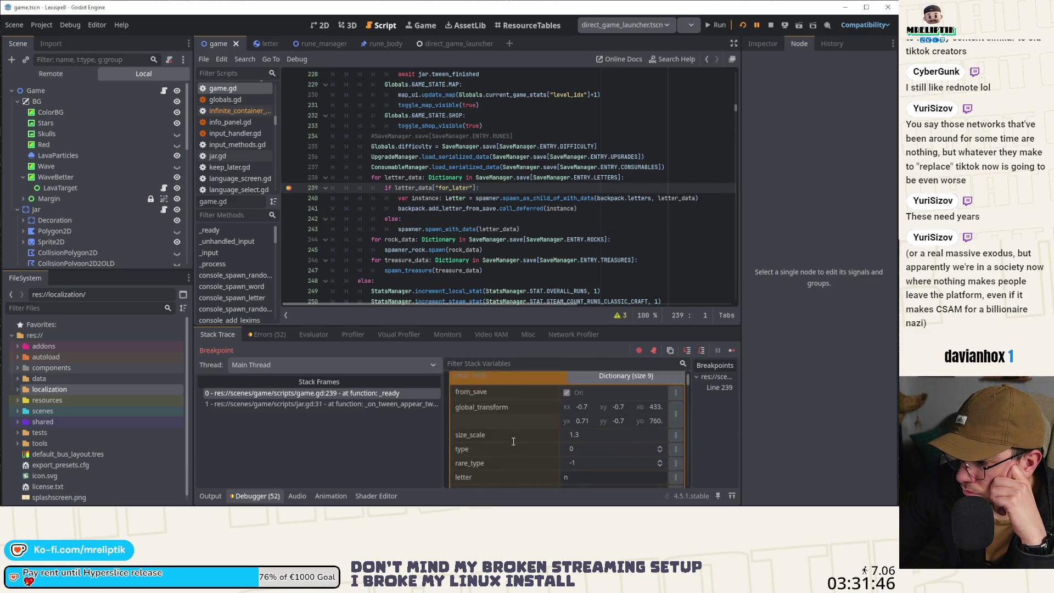
scroll(514, 442, "up", 1)
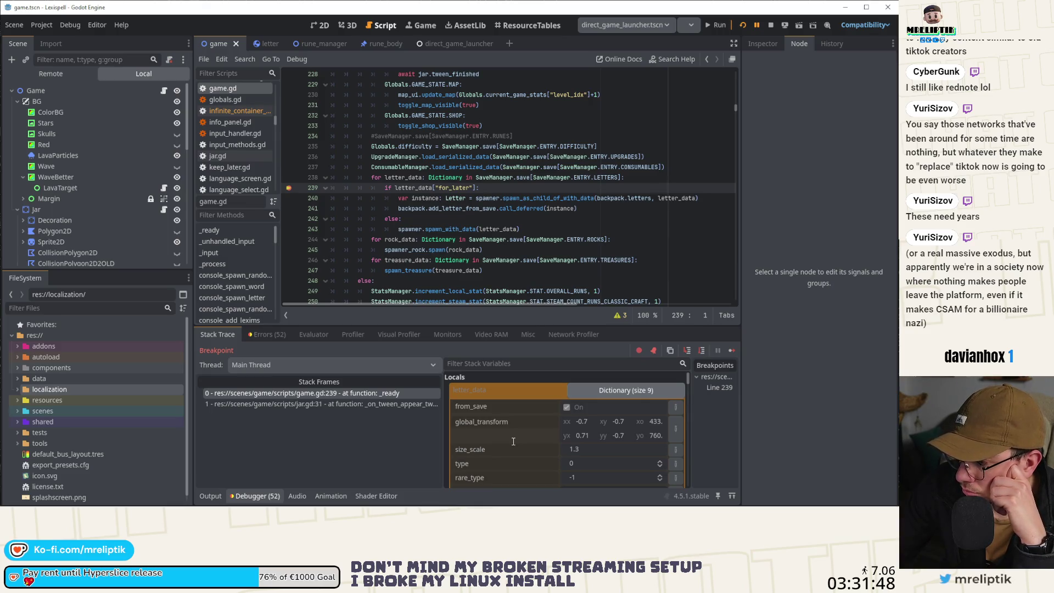
scroll(514, 441, "down", 5)
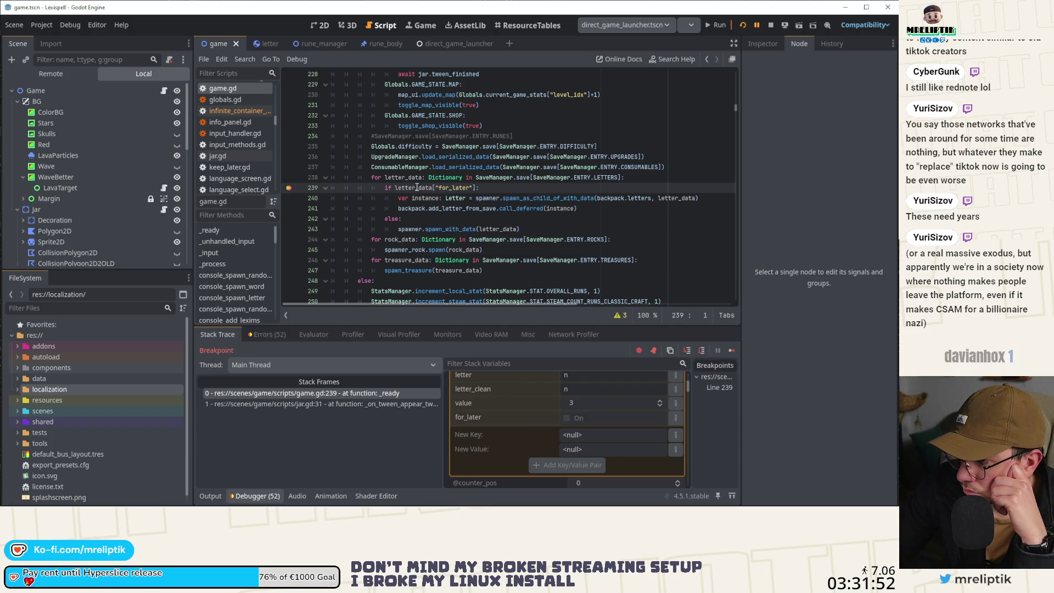
mouse_move(417, 187)
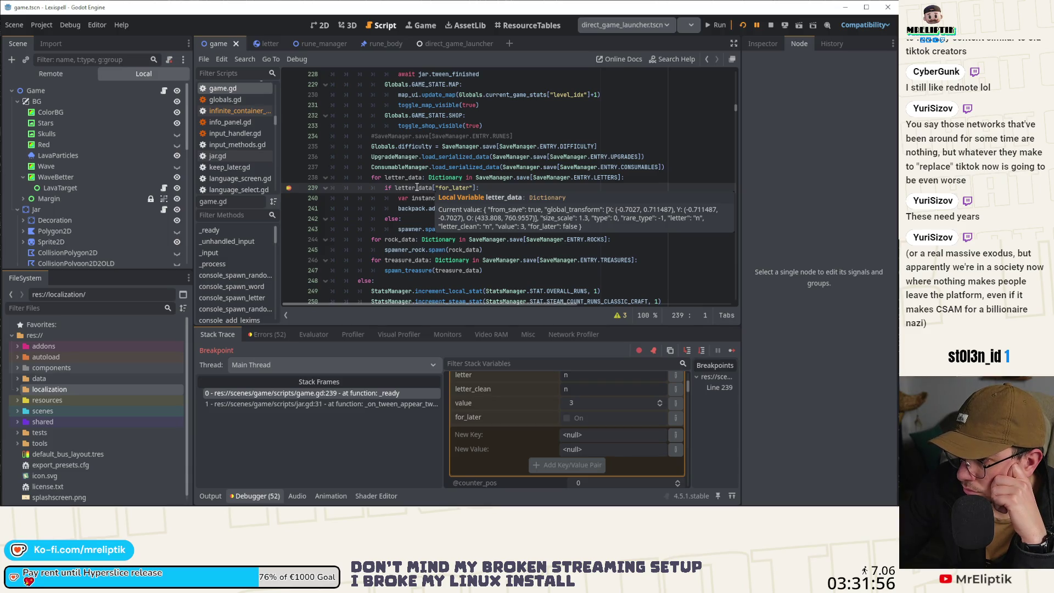
key("super+d")
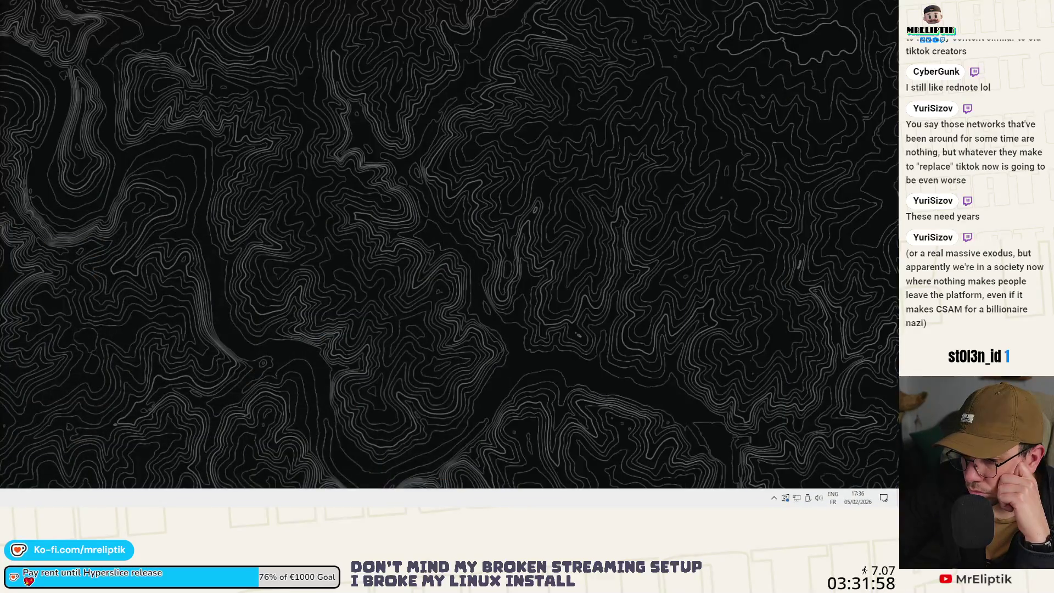
key("super+d")
Step from line 240 through adding the letter to the backpack into the next loop iteration.
left_click(730, 352)
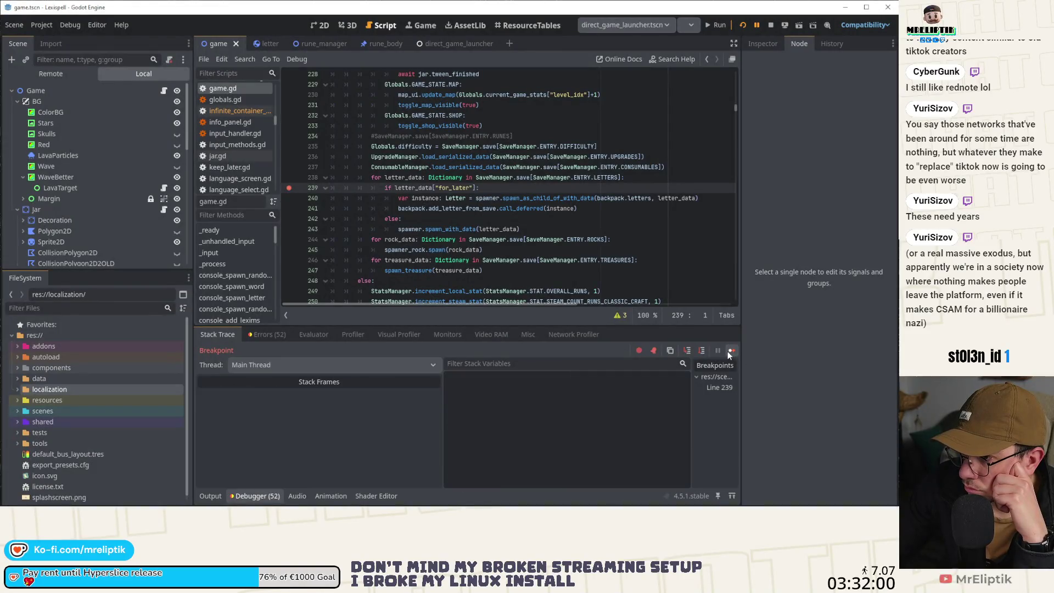
scroll(611, 439, "down", 3)
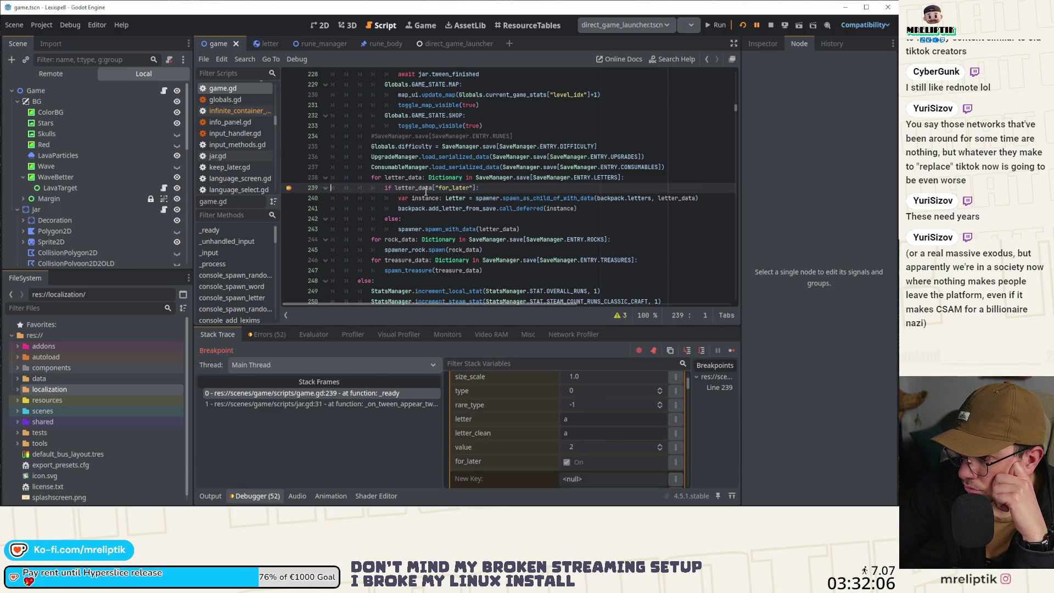
left_click(687, 350)
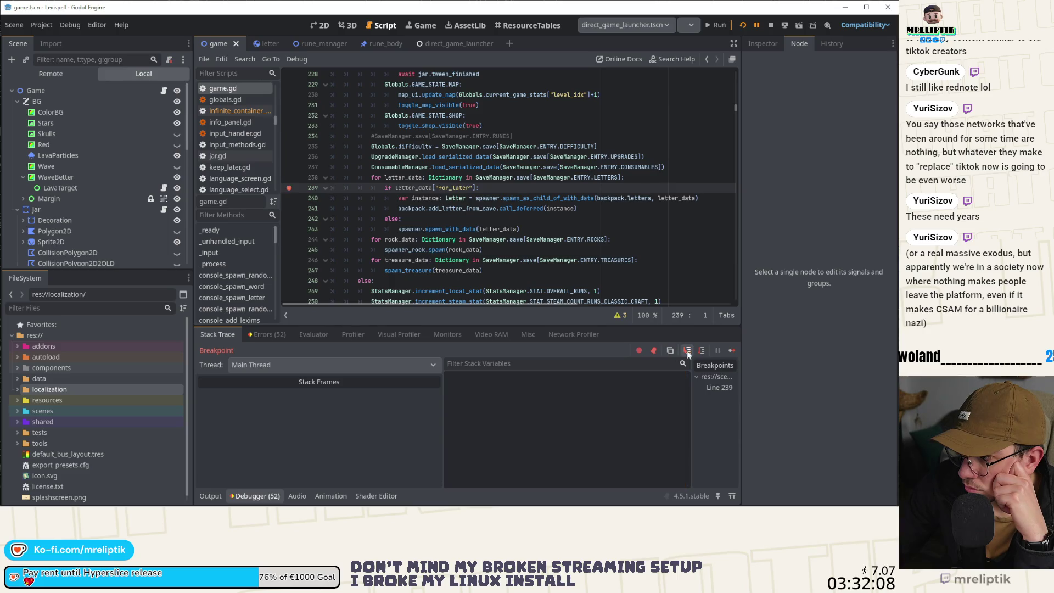
left_click(703, 351)
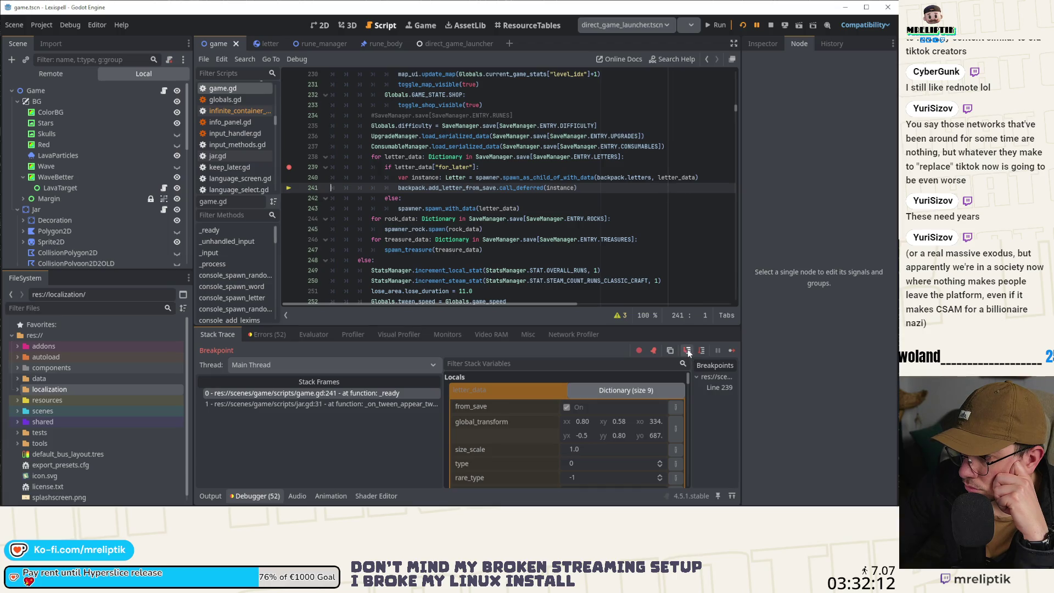
left_click(688, 351)
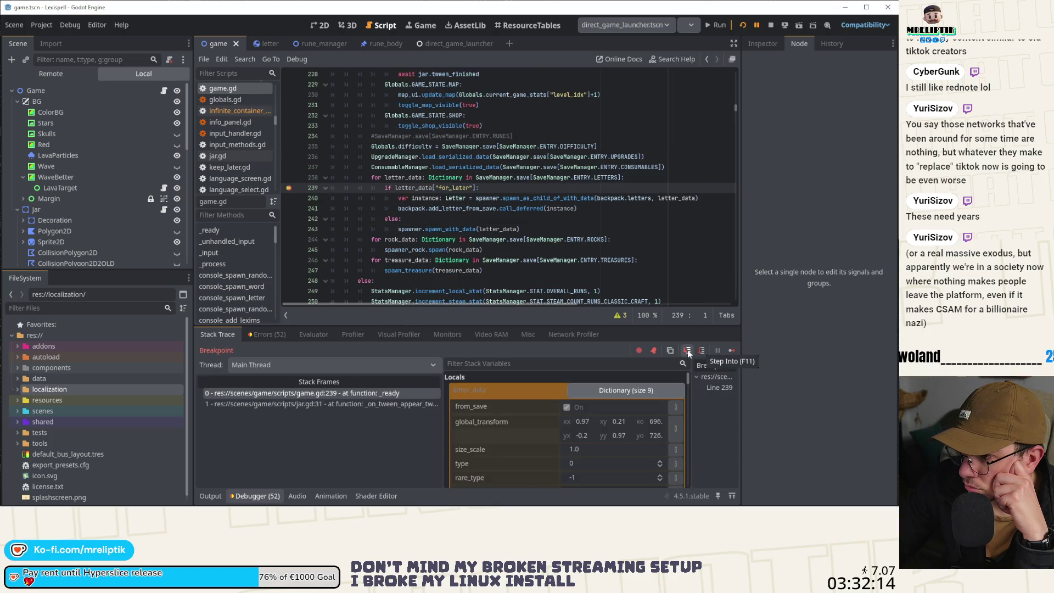
Continue through the saved letters s, c, i, h and n, checking each one's data.
scroll(635, 396, "down", 4)
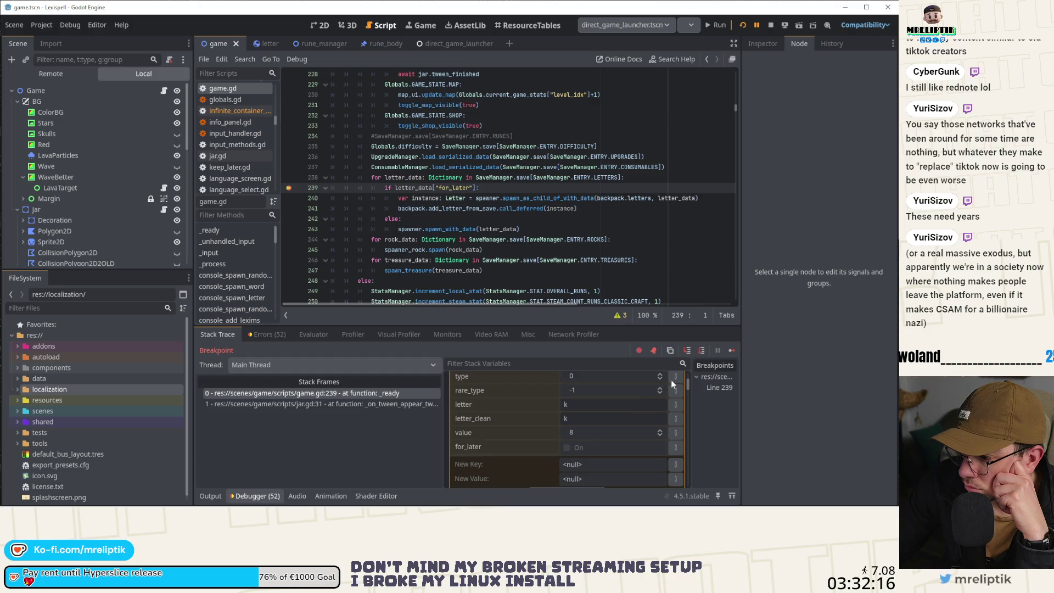
left_click(731, 350)
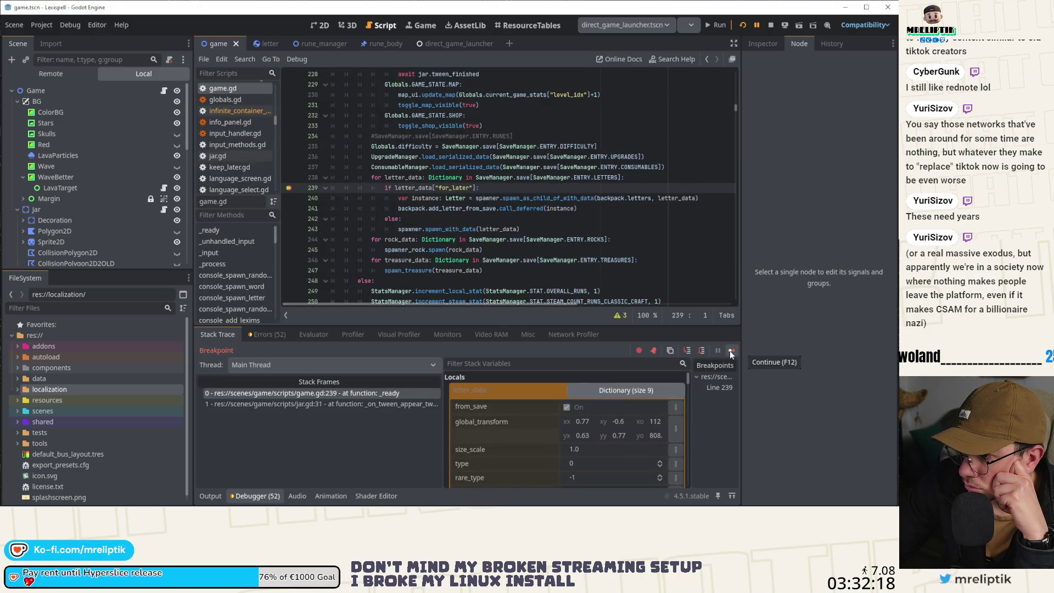
scroll(633, 432, "down", 3)
left_click(731, 350)
scroll(650, 444, "down", 4)
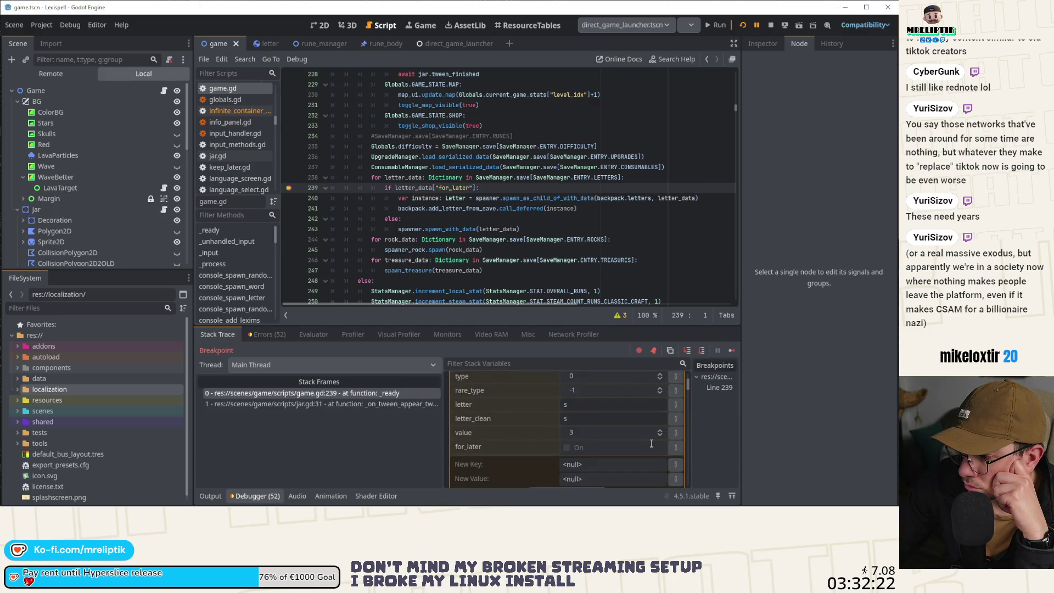
left_click(731, 351)
scroll(643, 444, "down", 3)
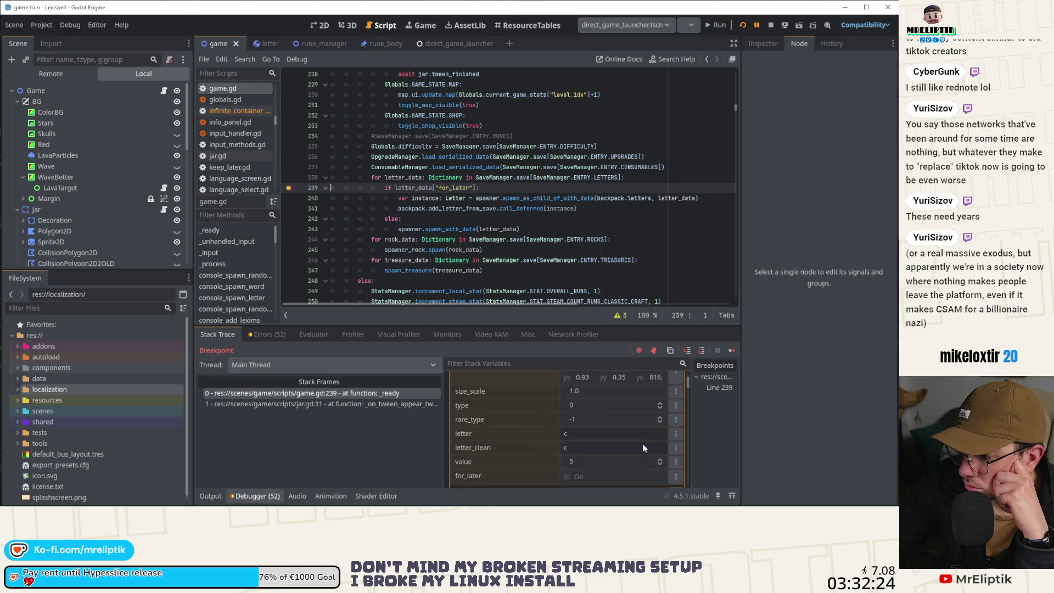
left_click(731, 350)
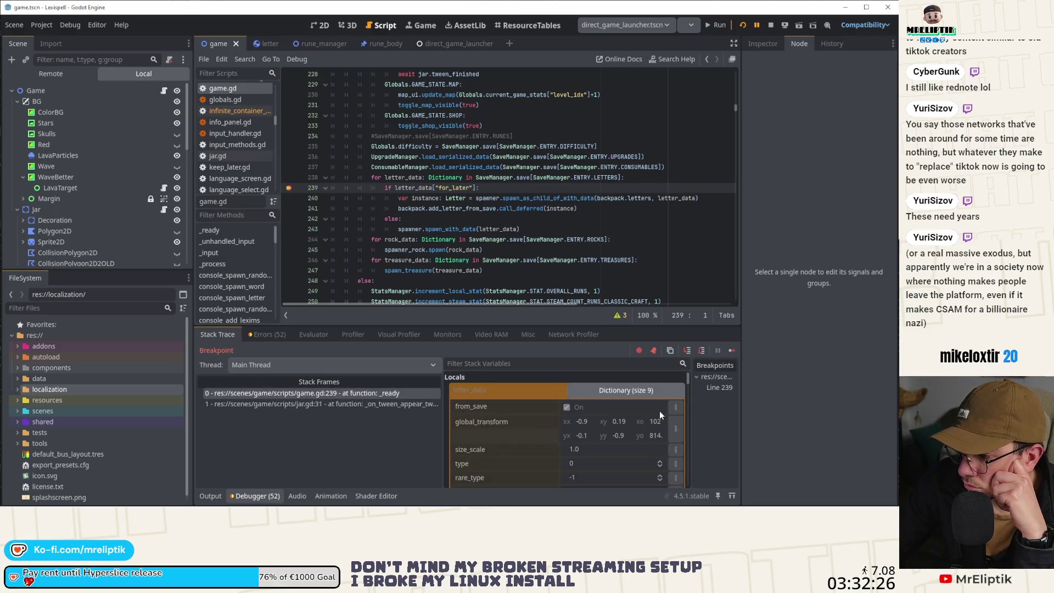
scroll(660, 411, "down", 4)
left_click(731, 350)
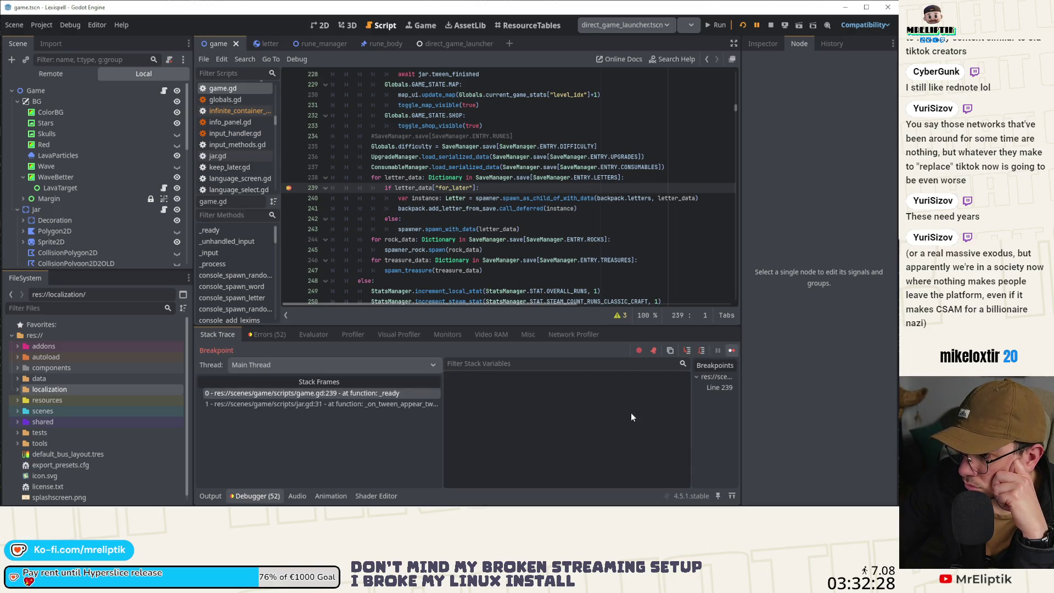
scroll(632, 413, "down", 4)
left_click(729, 352)
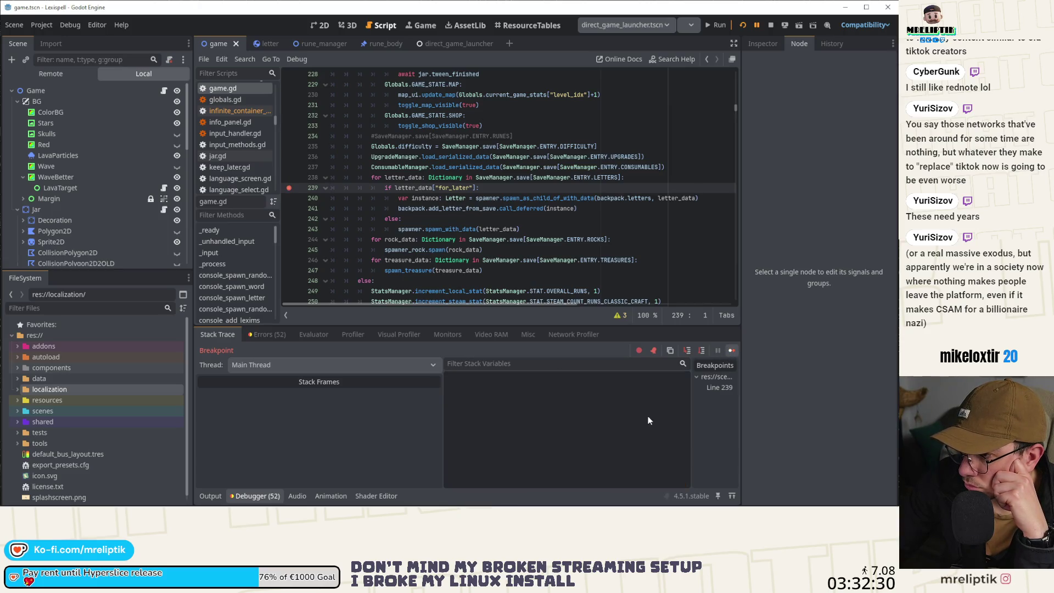
scroll(650, 421, "down", 3)
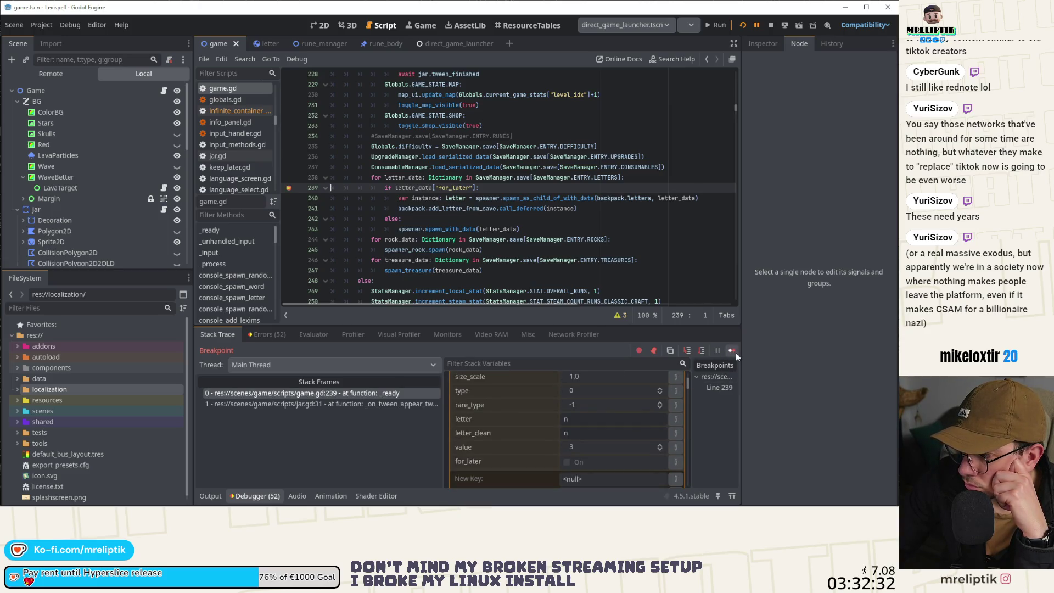
Check the remaining saved letters g, s, i and others, then stop the game with F8.
left_click(736, 352)
scroll(641, 413, "down", 3)
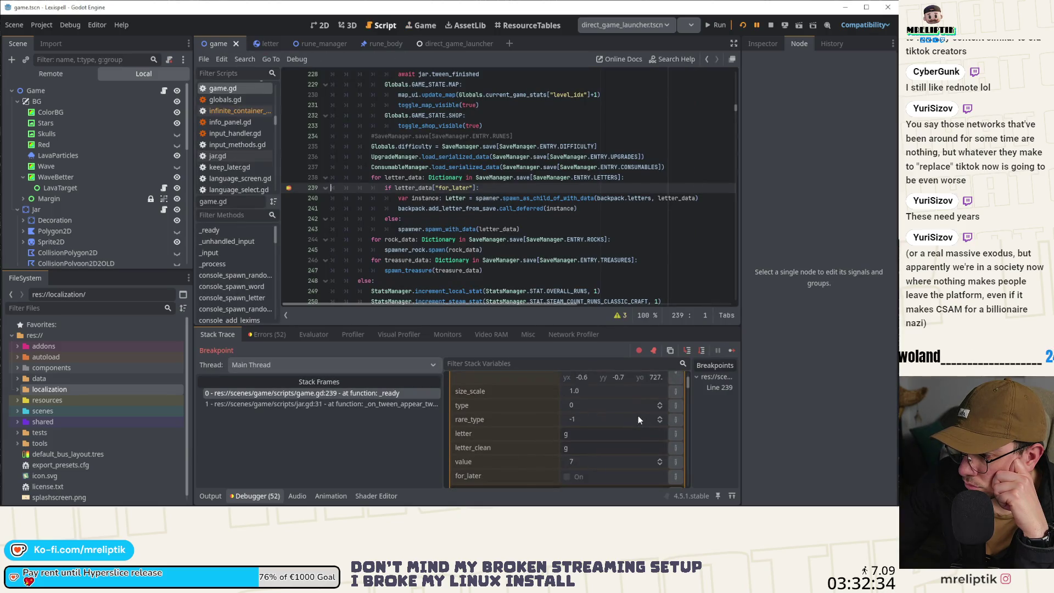
scroll(638, 417, "down", 2)
left_click(736, 353)
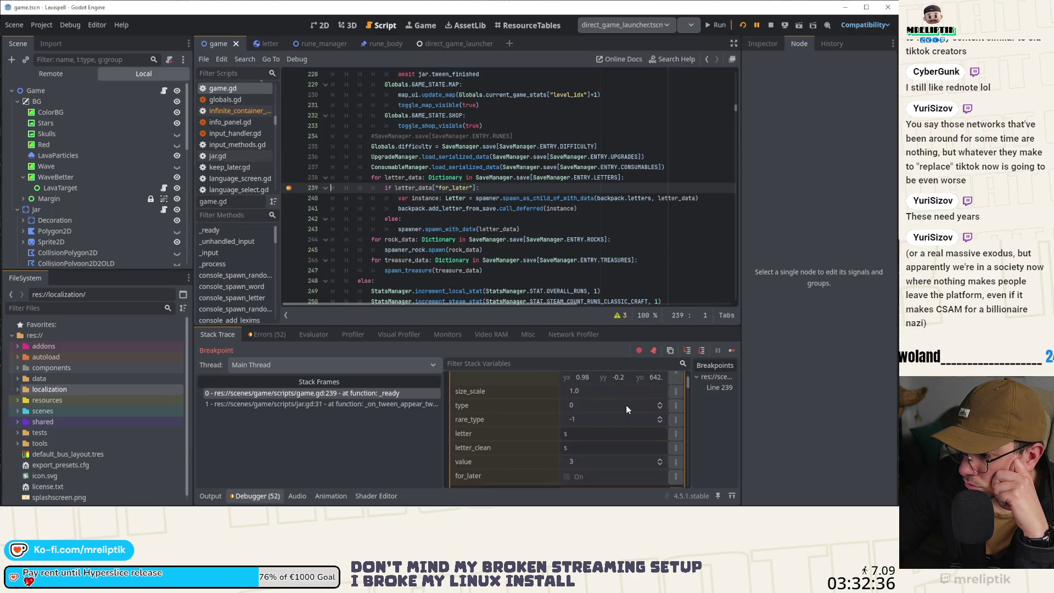
scroll(626, 405, "down", 3)
left_click(730, 352)
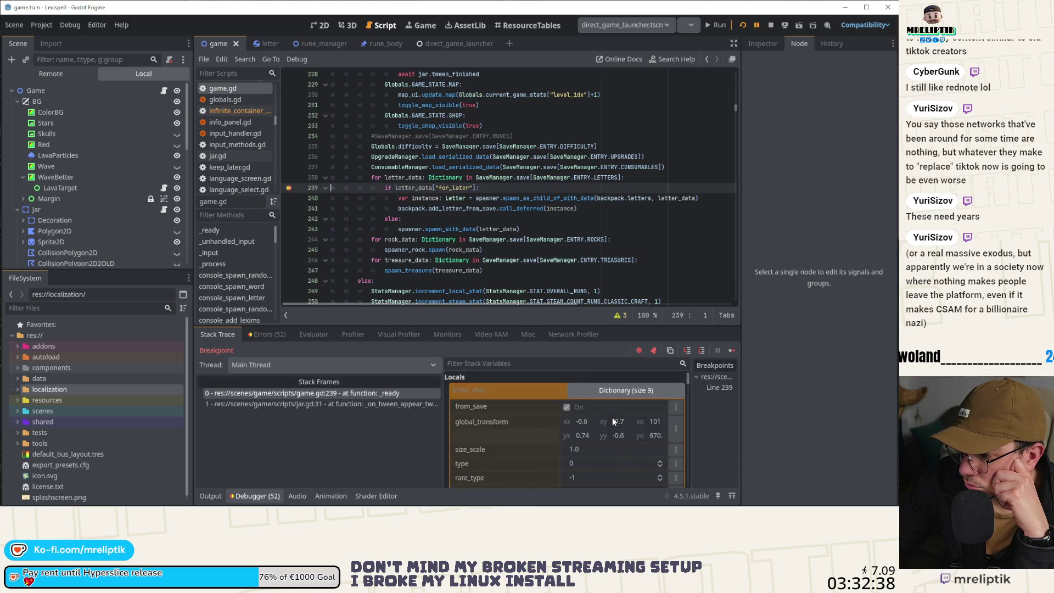
scroll(612, 417, "down", 3)
left_click(731, 352)
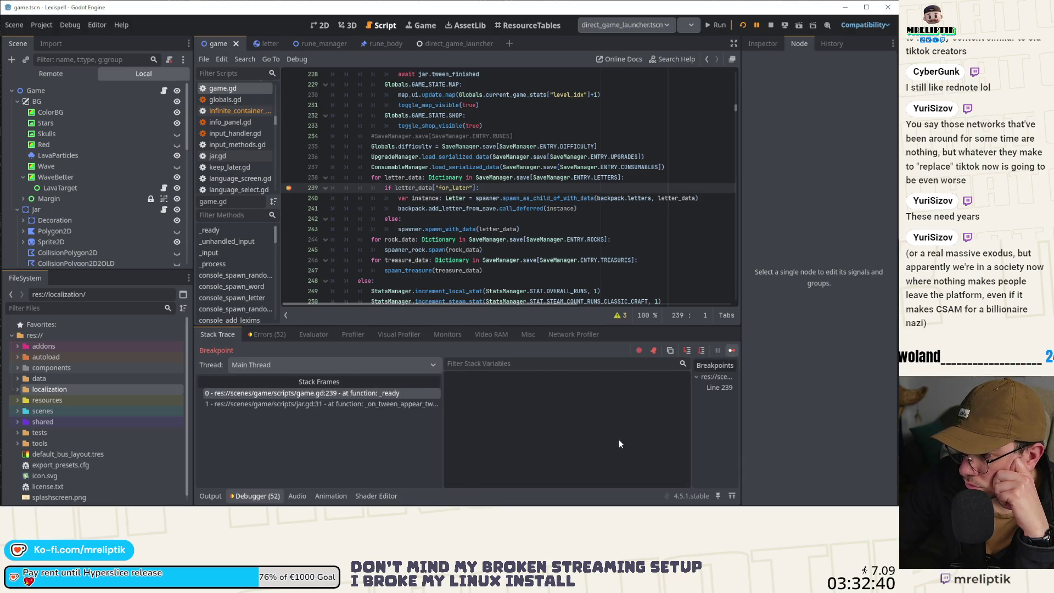
scroll(618, 440, "down", 2)
left_click(731, 353)
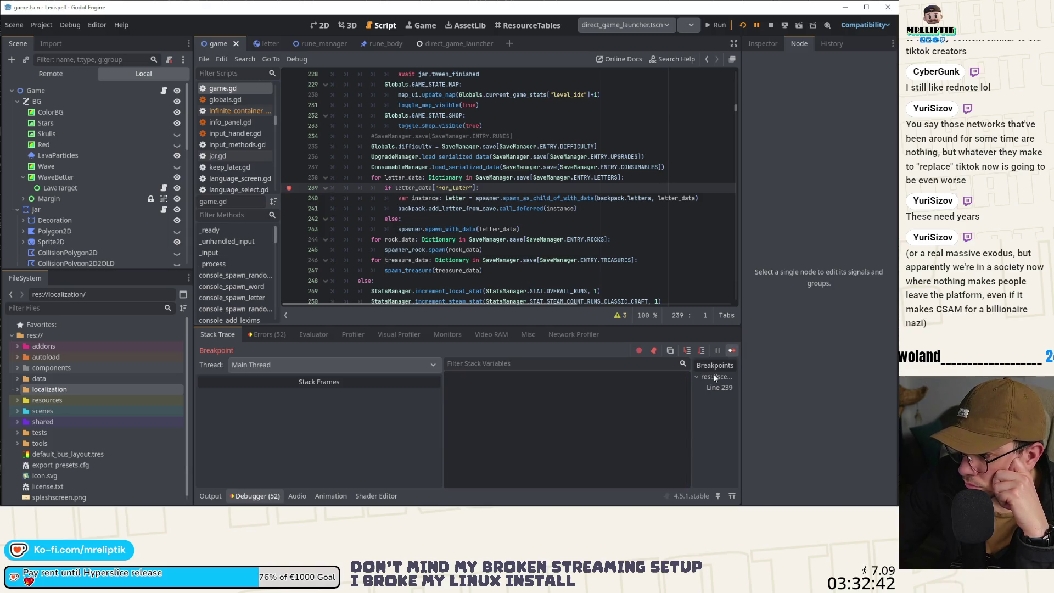
scroll(640, 425, "down", 3)
scroll(641, 426, "down", 2)
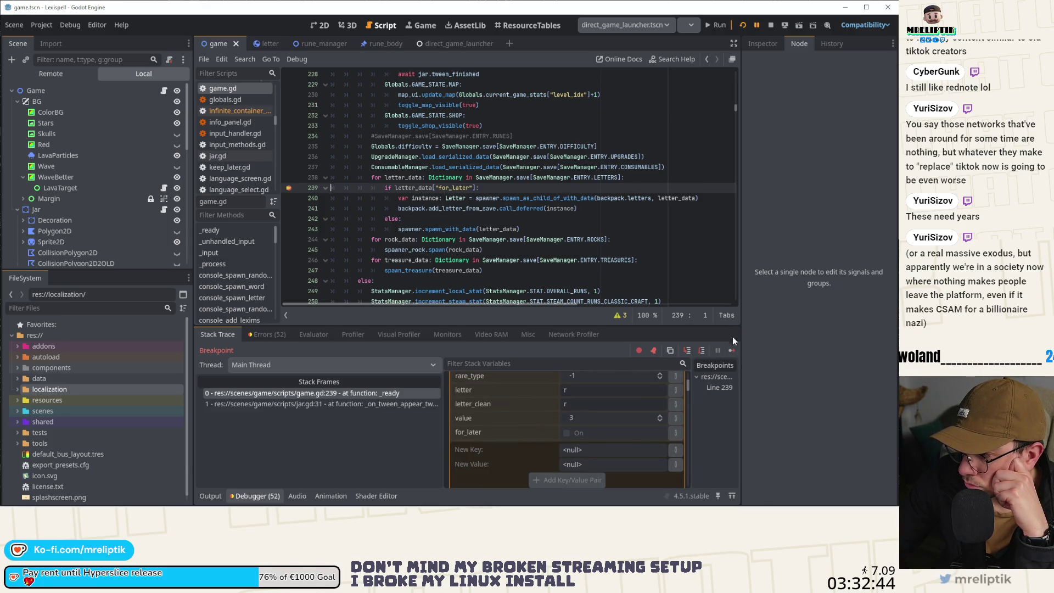
left_click(731, 351)
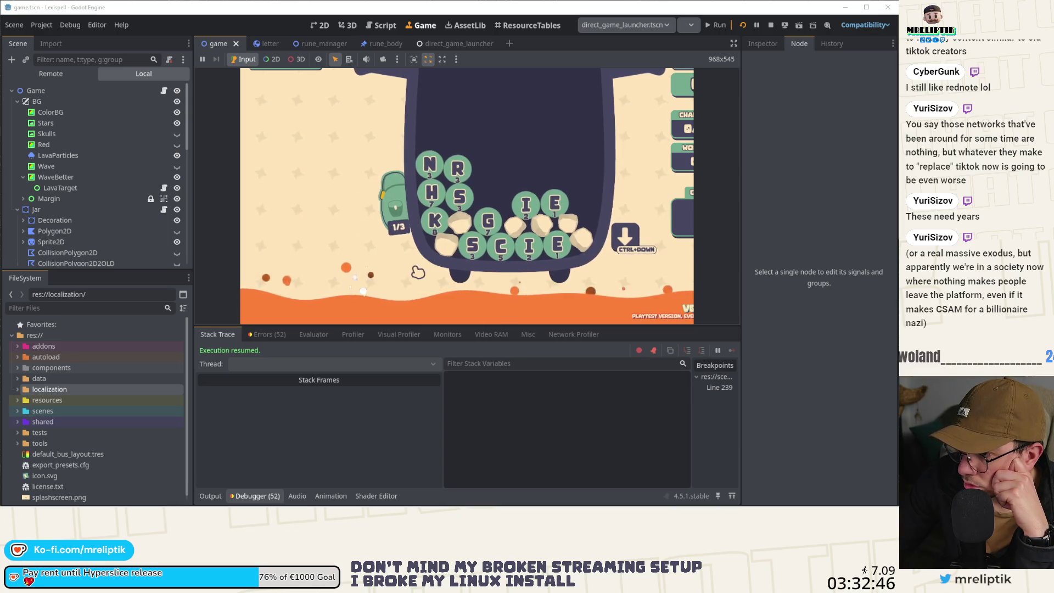
key("F8")
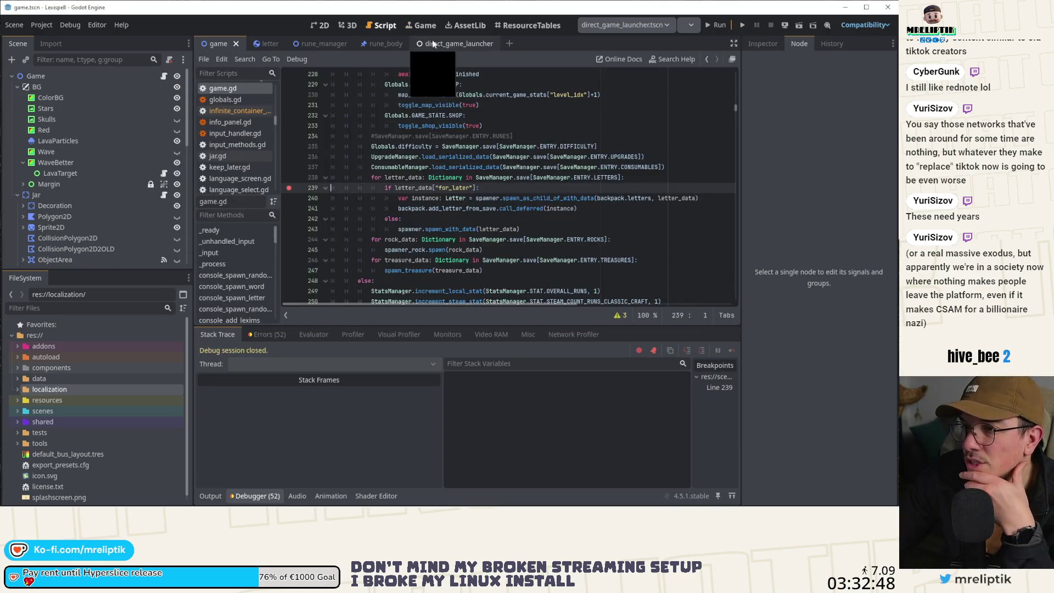
Remove the line 239 breakpoint and bring up the letter scene's script.
left_click(290, 188)
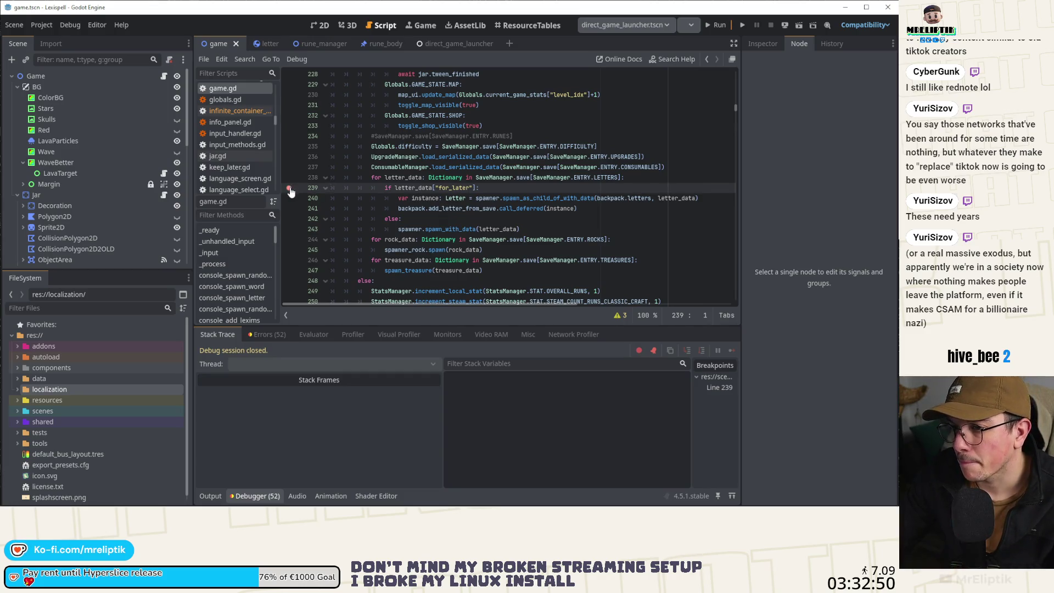
double_click(540, 199)
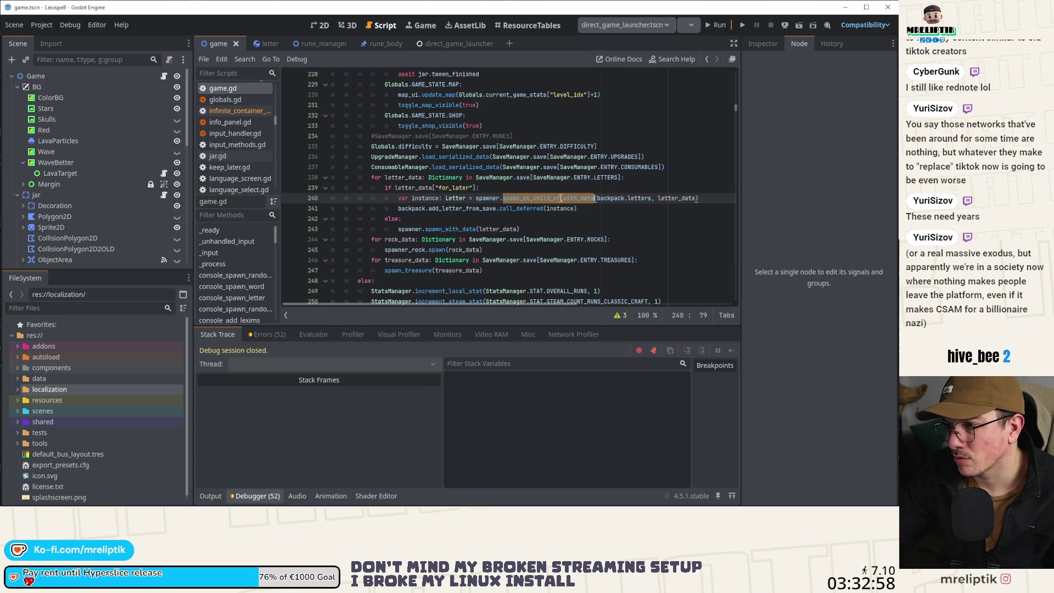
left_click(261, 45)
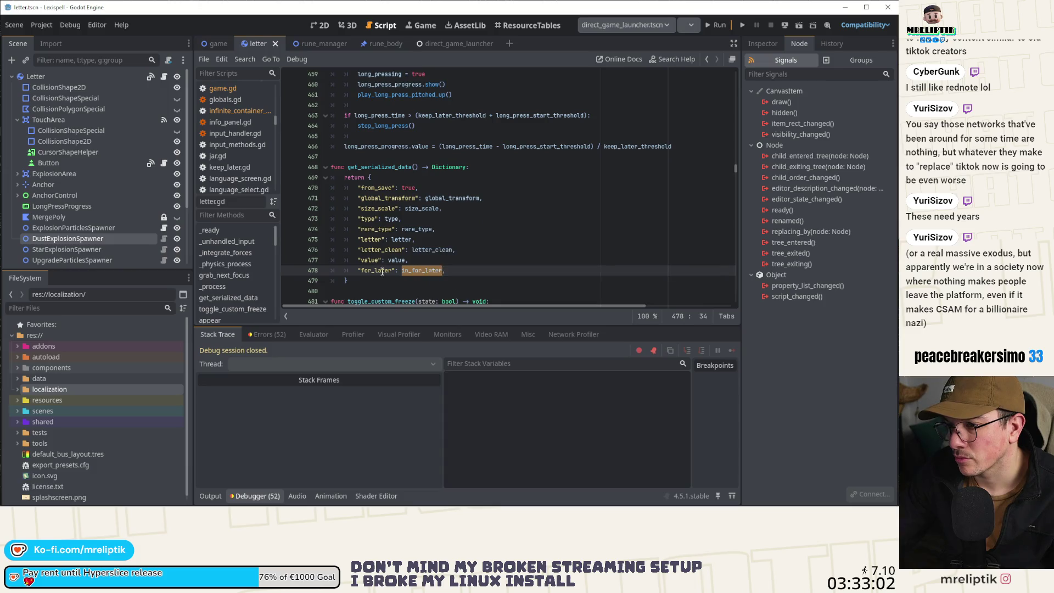
scroll(427, 258, "up", 10)
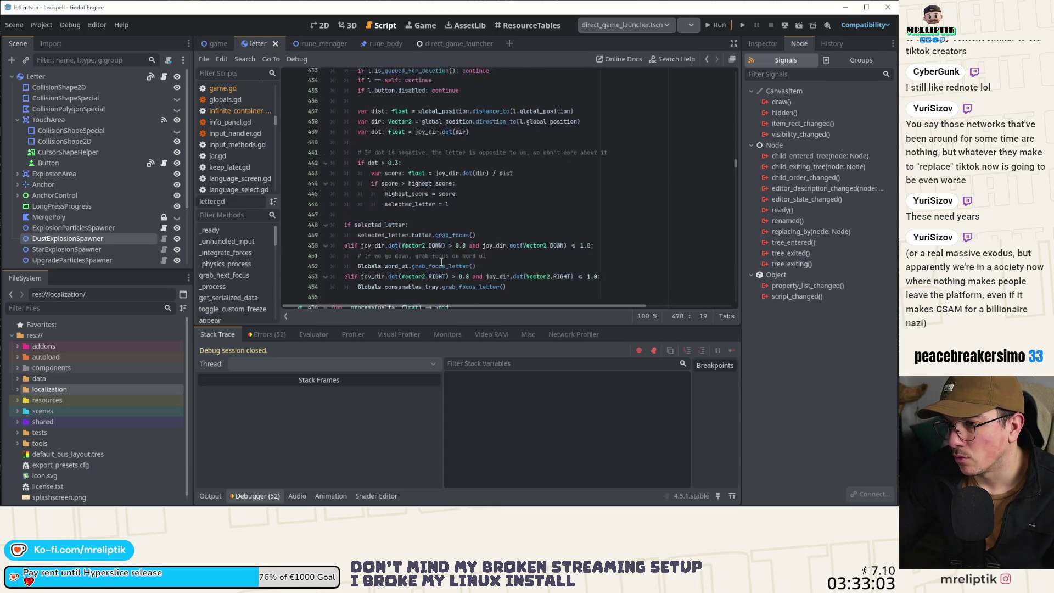
left_click(211, 496)
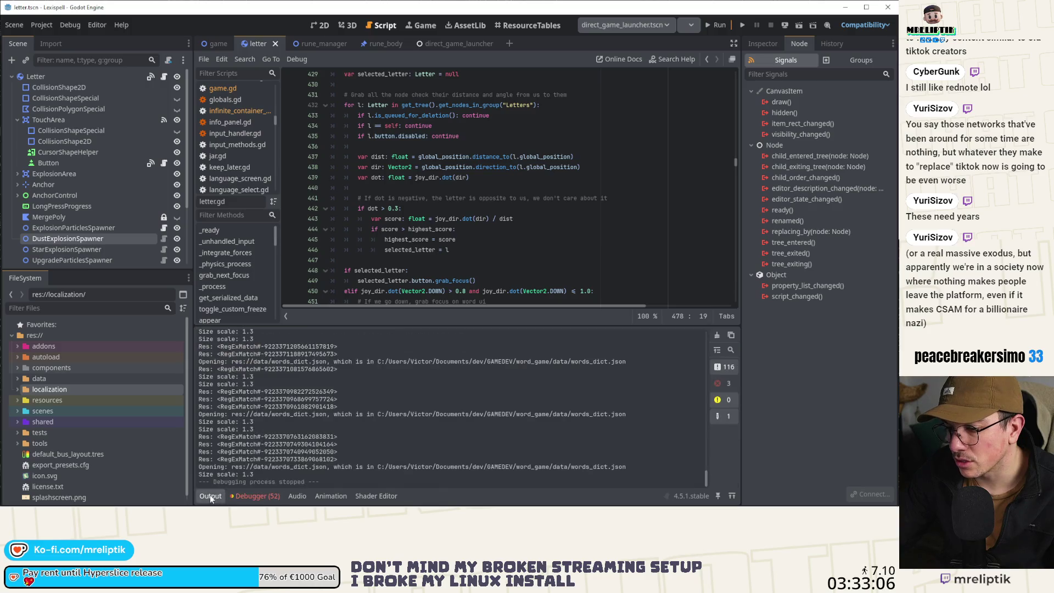
scroll(384, 247, "up", 7)
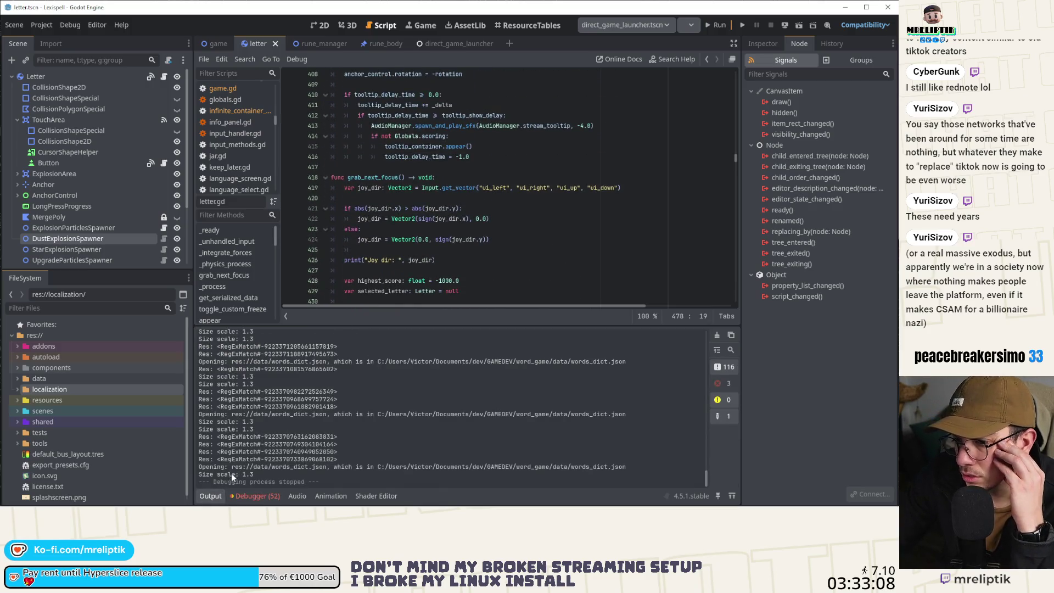
left_click(211, 496)
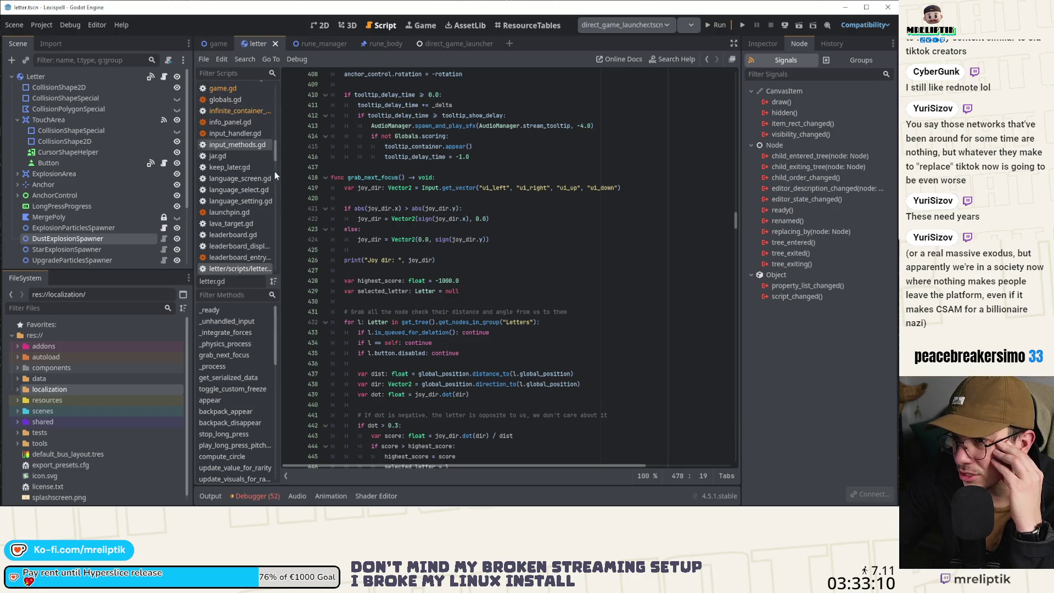
scroll(318, 324, "up", 19)
Review how _ready restores in_for_later from the saved data.
left_click(223, 309)
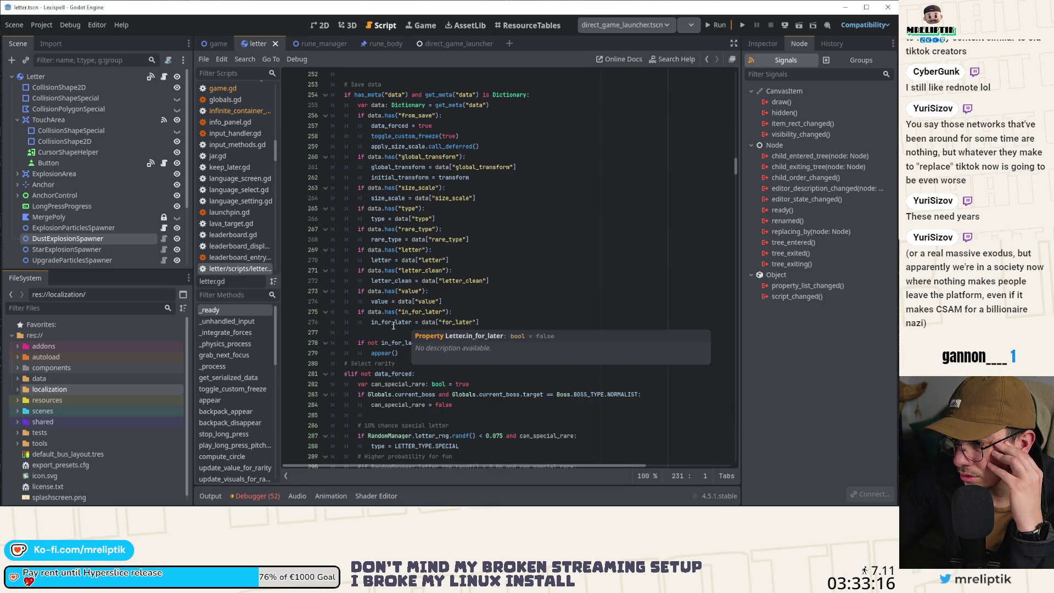
double_click(393, 326)
scroll(428, 318, "up", 20)
scroll(455, 314, "up", 20)
scroll(461, 312, "up", 20)
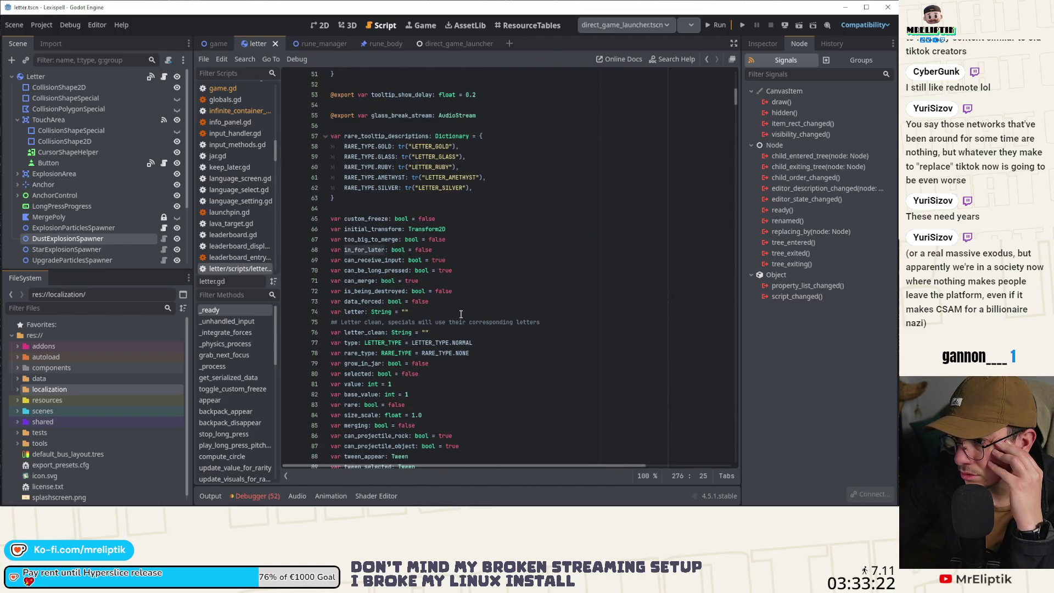
scroll(461, 314, "down", 20)
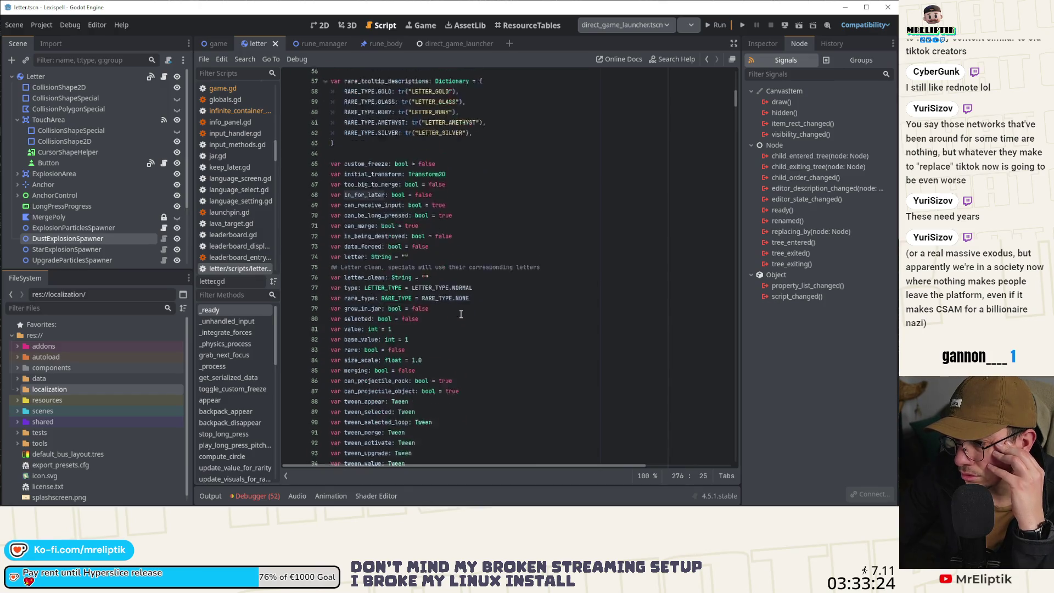
scroll(462, 314, "down", 20)
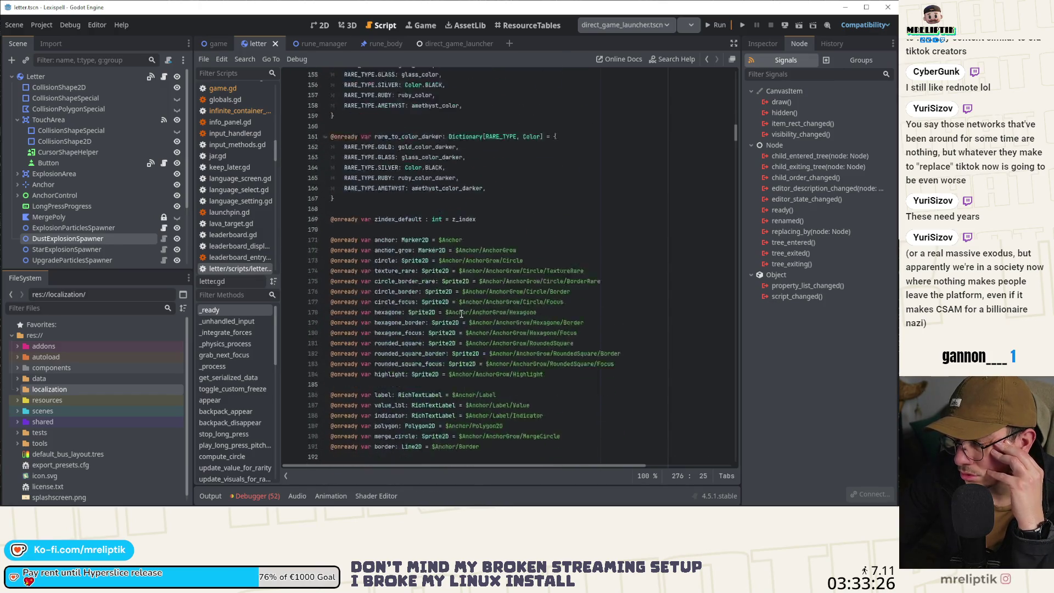
scroll(463, 317, "down", 9)
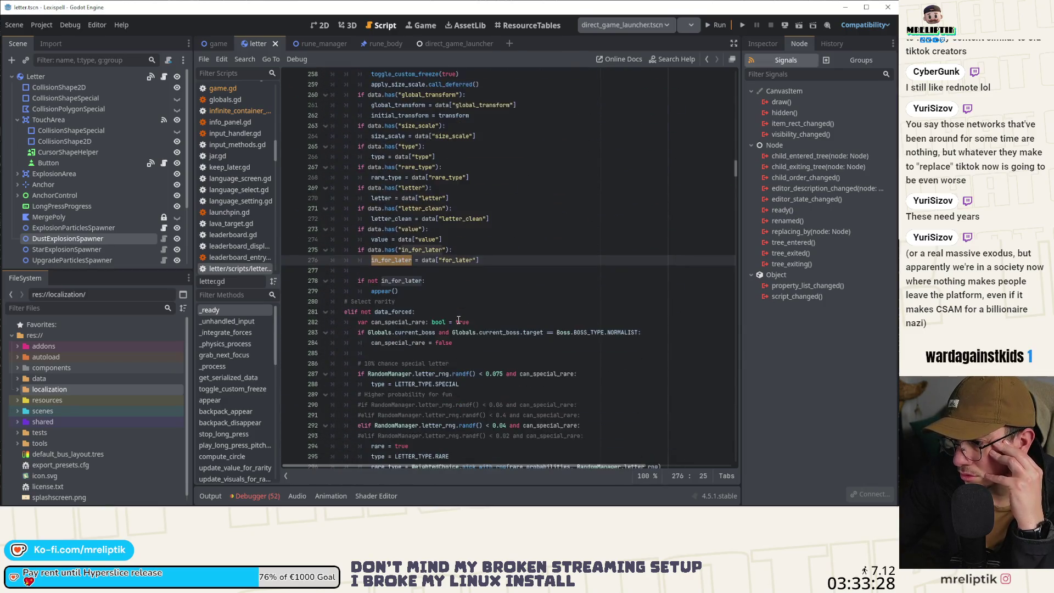
scroll(458, 320, "down", 4)
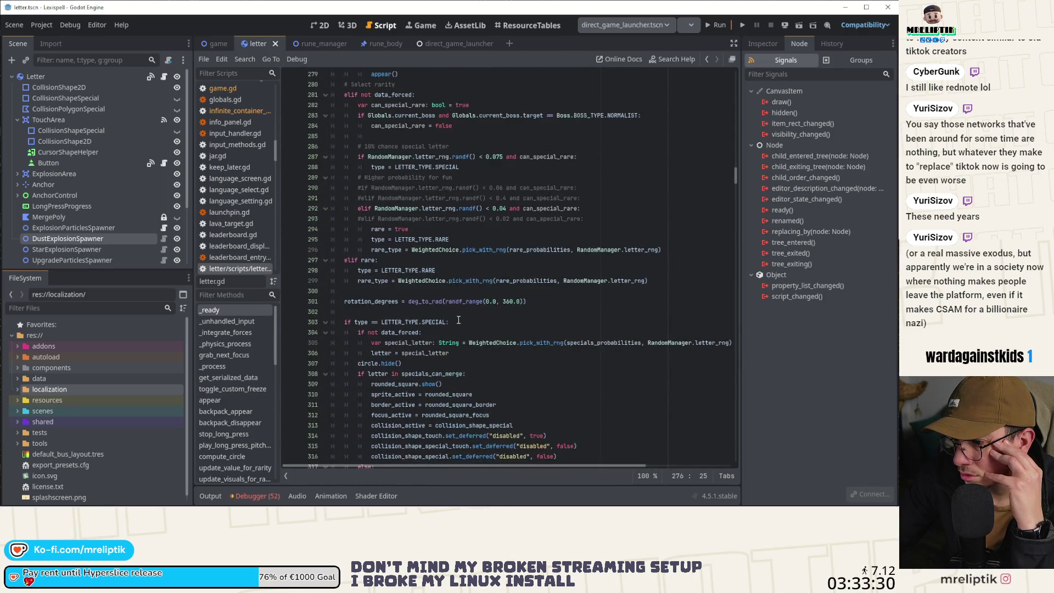
Check how get_serialized_data stores in_for_later in the save data.
left_click(238, 378)
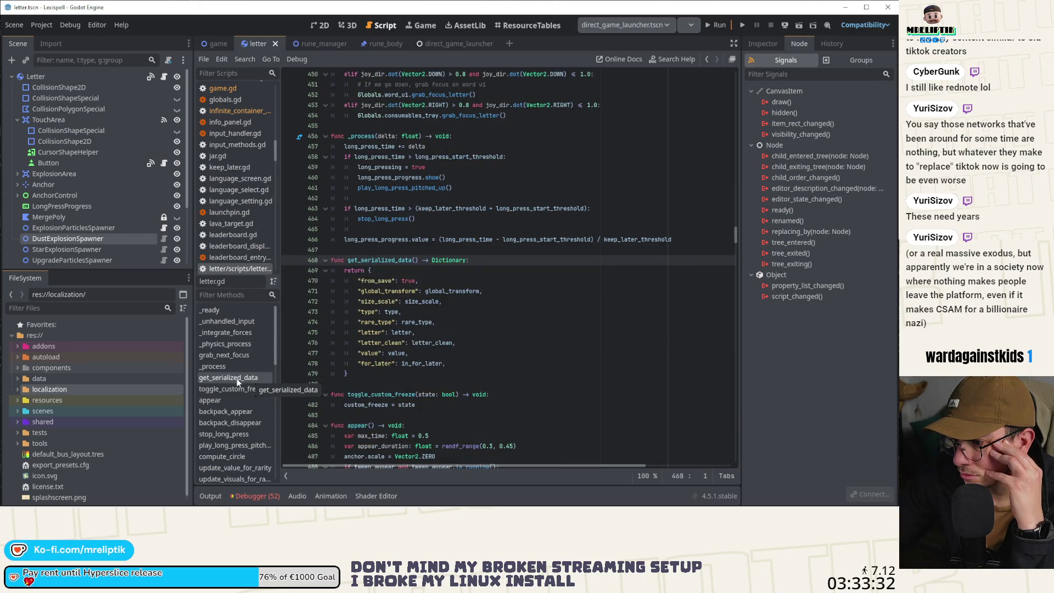
double_click(413, 364)
scroll(380, 364, "up", 20)
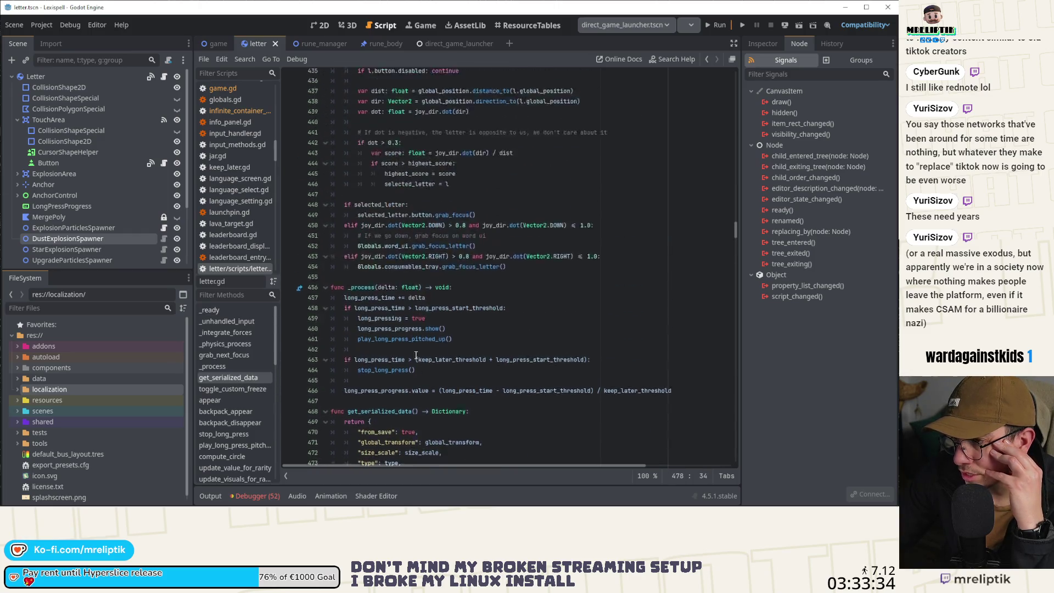
scroll(417, 352, "up", 20)
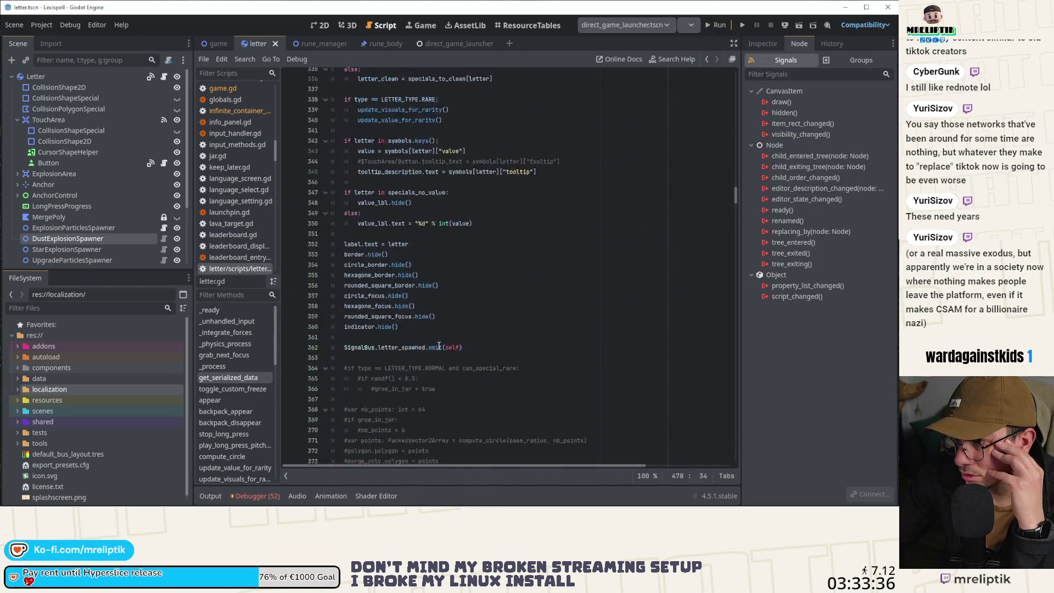
scroll(438, 341, "up", 5)
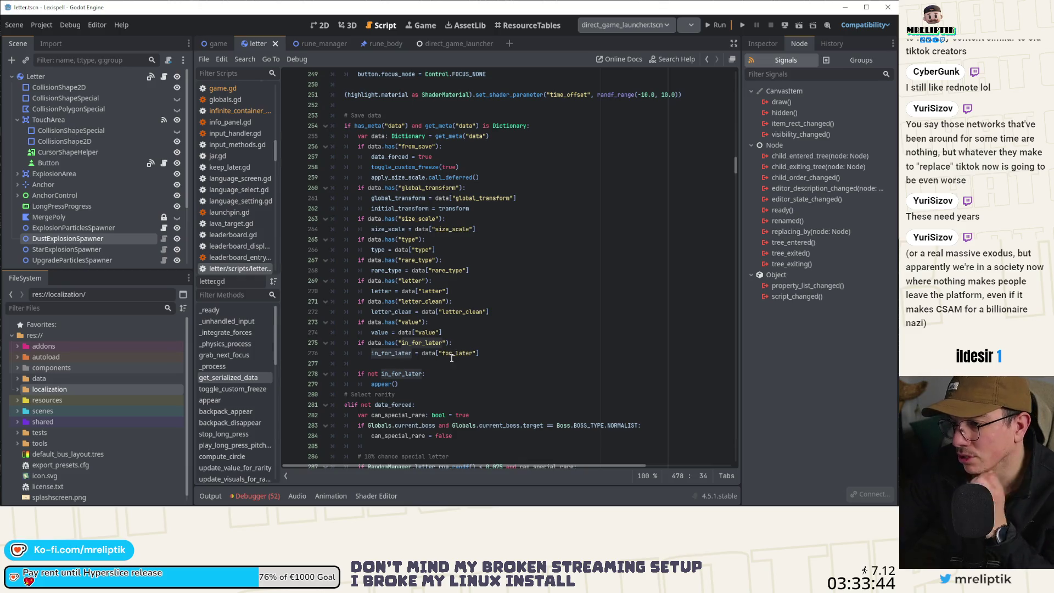
Make line 275 check data.has("for_later") and save letter.gd.
double_click(452, 355)
left_click(422, 343)
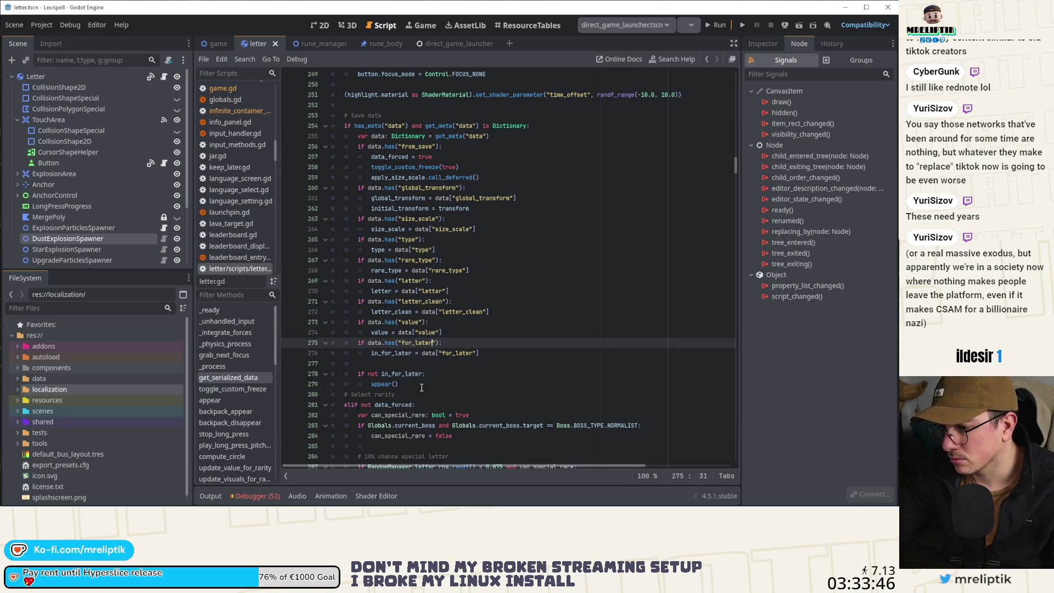
key("ctrl+s")
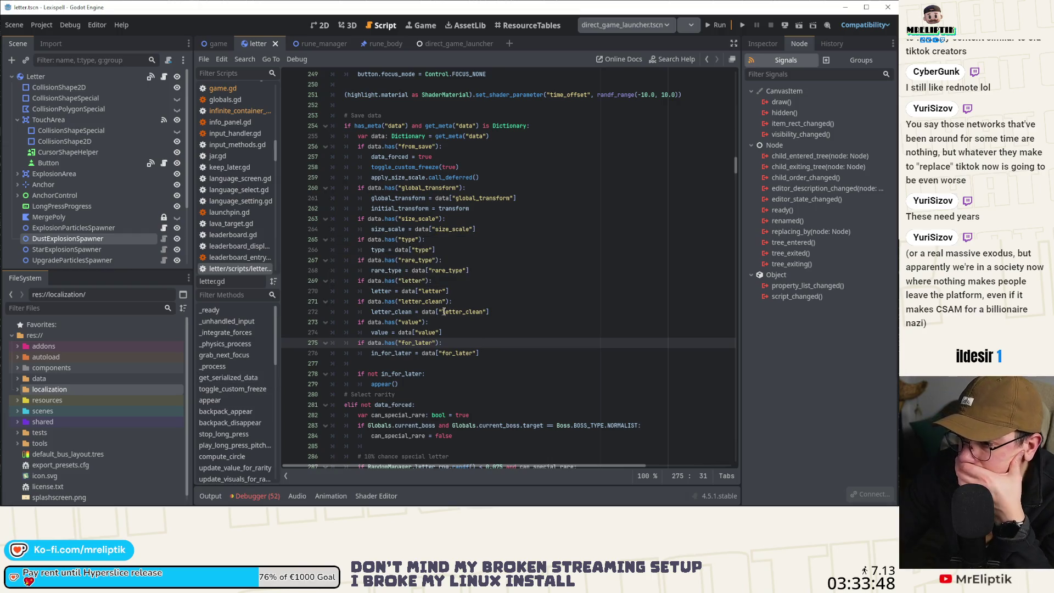
left_click(421, 25)
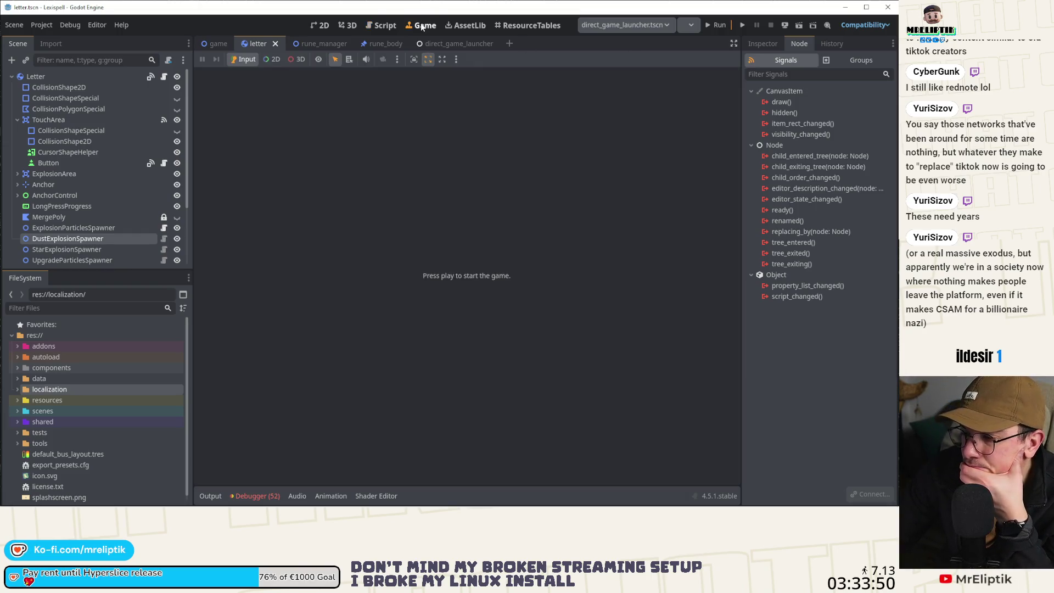
left_click(725, 25)
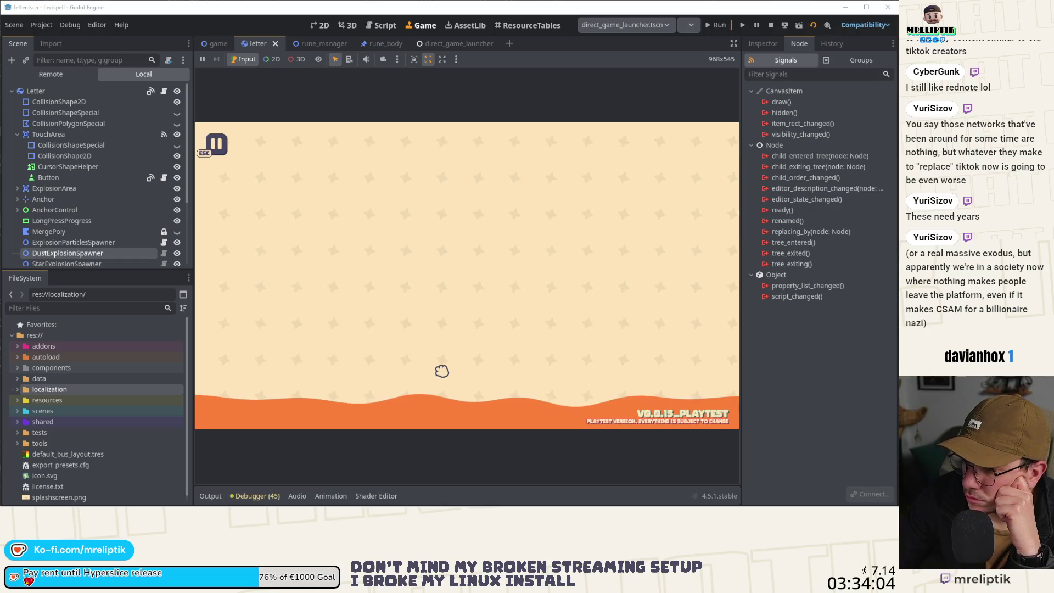
mouse_move(378, 341)
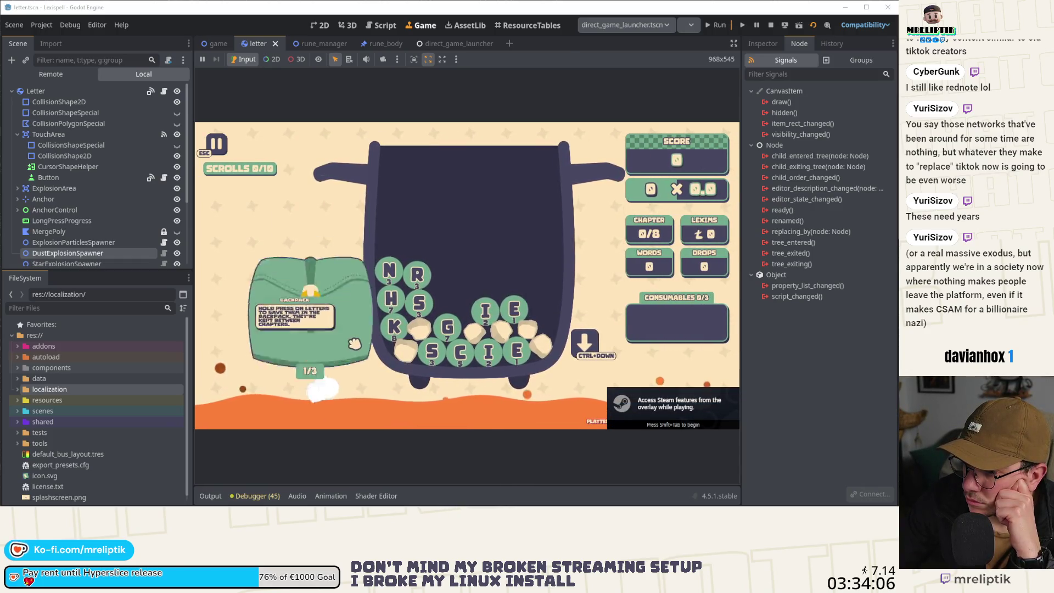
left_click(420, 279)
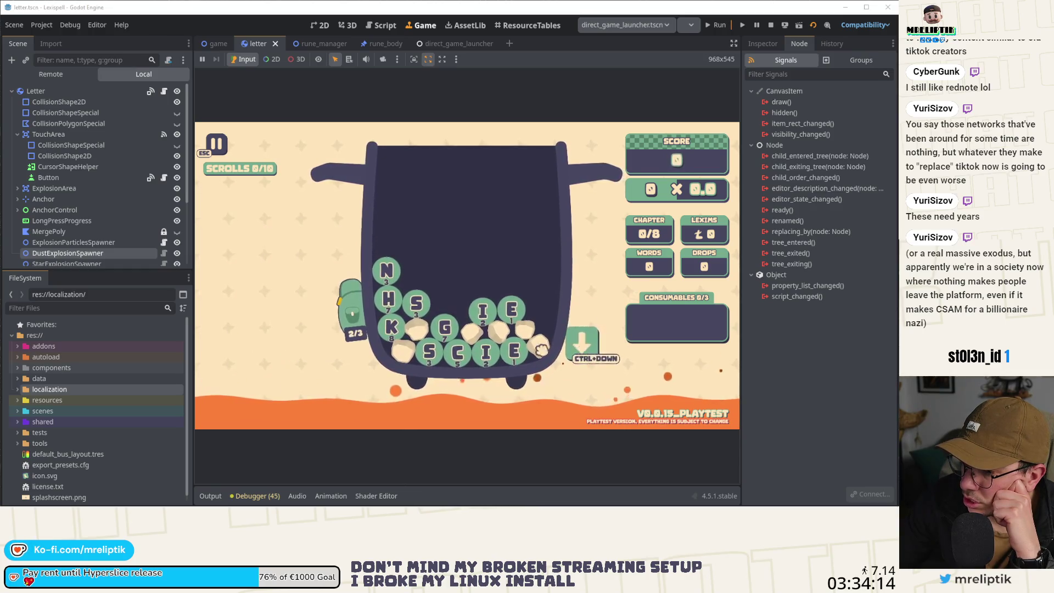
mouse_move(316, 262)
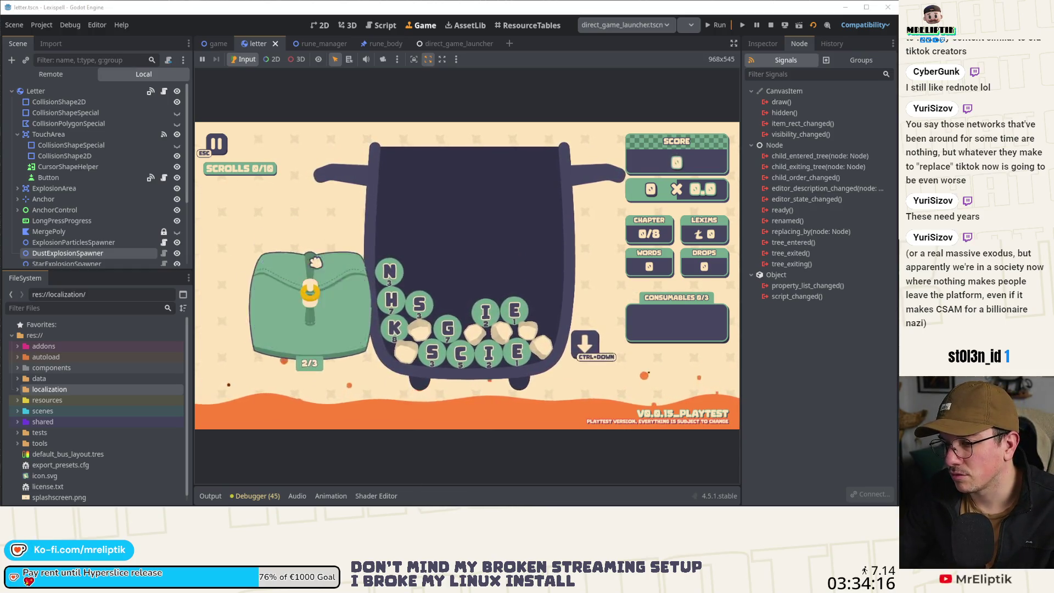
key("Escape")
left_click(467, 402)
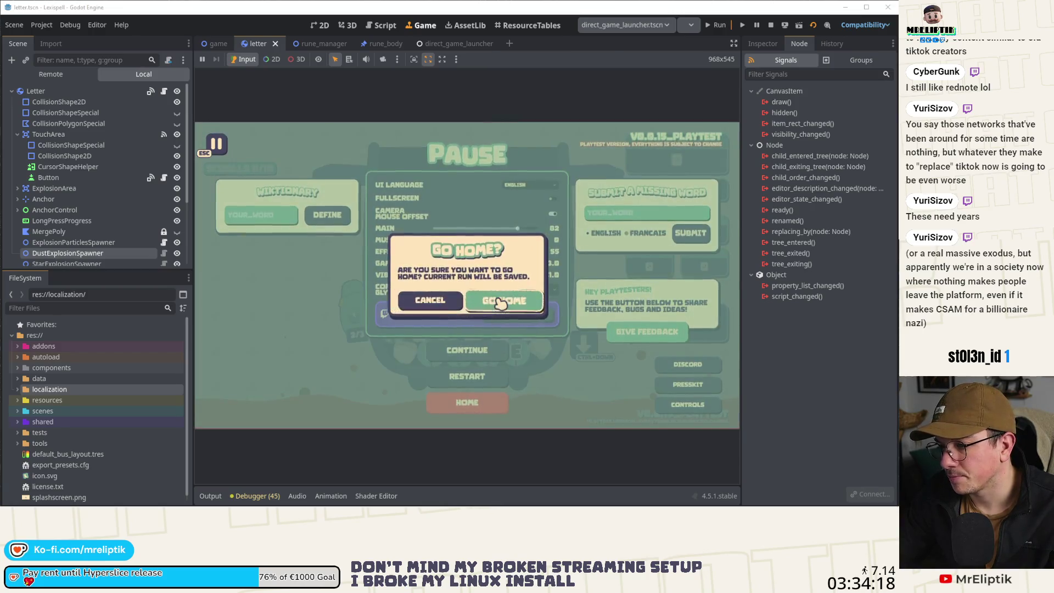
left_click(501, 303)
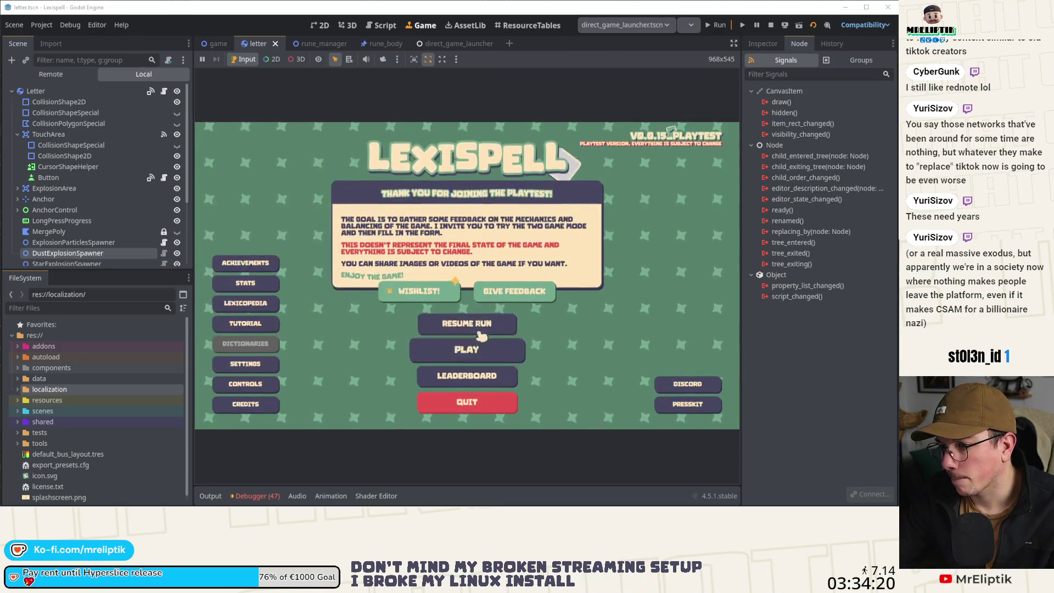
left_click(505, 354)
left_click(519, 329)
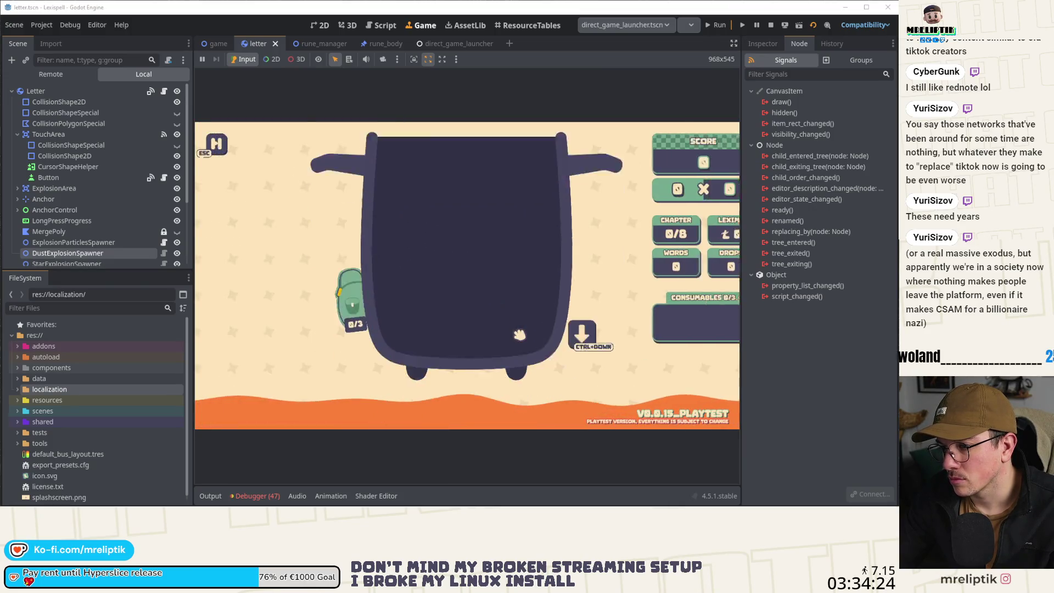
left_click(351, 313)
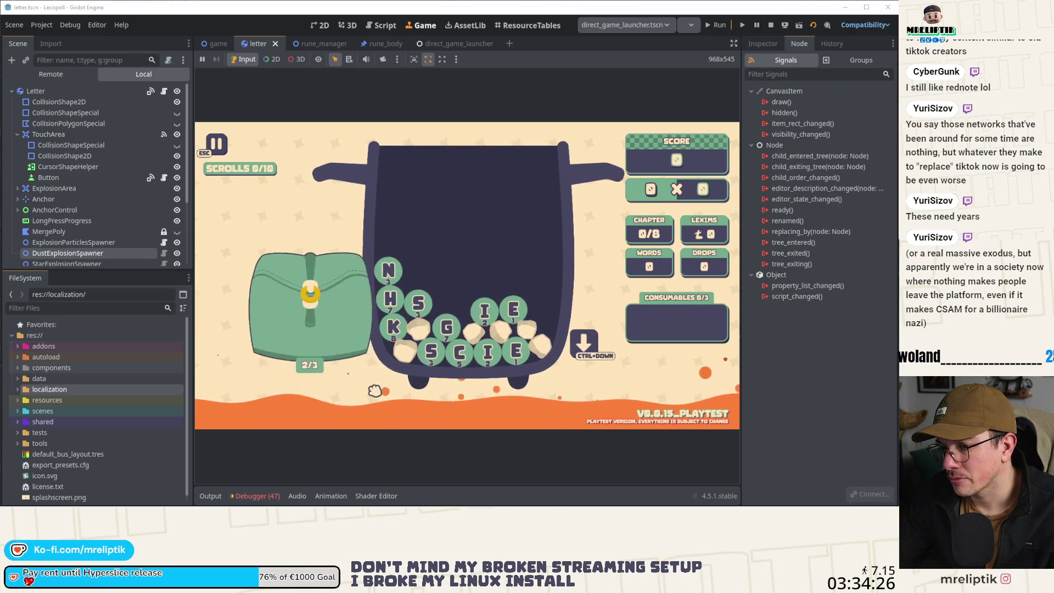
left_click(319, 253)
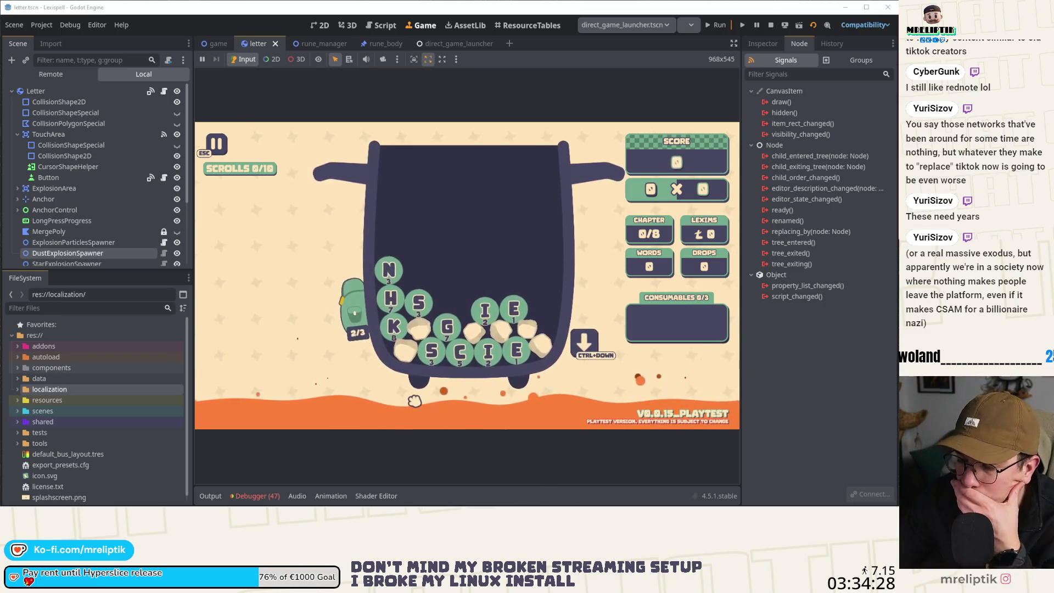
left_click(256, 495)
left_click(269, 334)
scroll(330, 418, "down", 5)
left_click(256, 496)
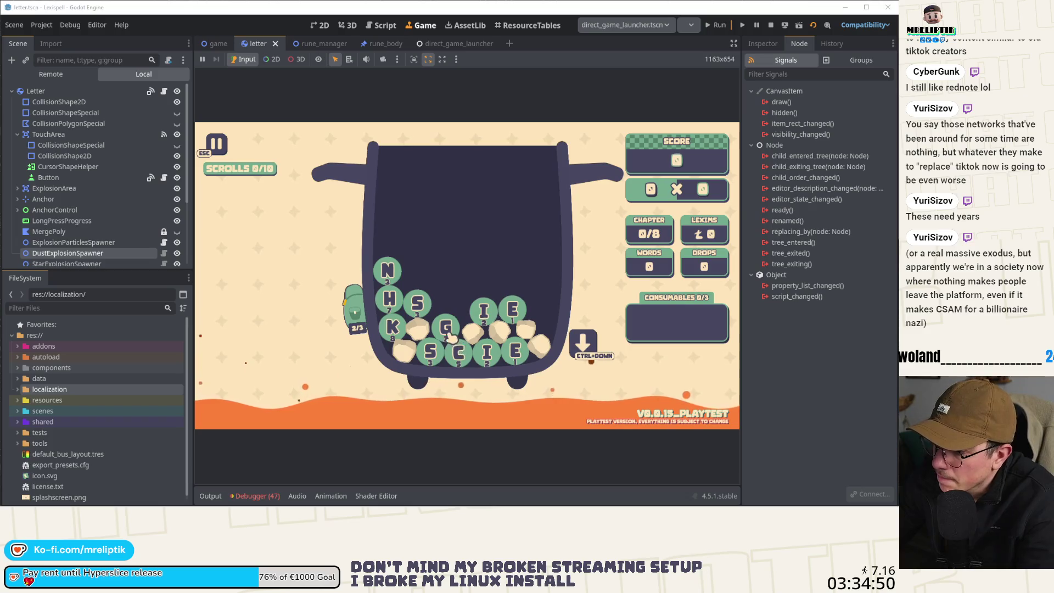
Play the word SINE and continue past the round results.
type("sine")
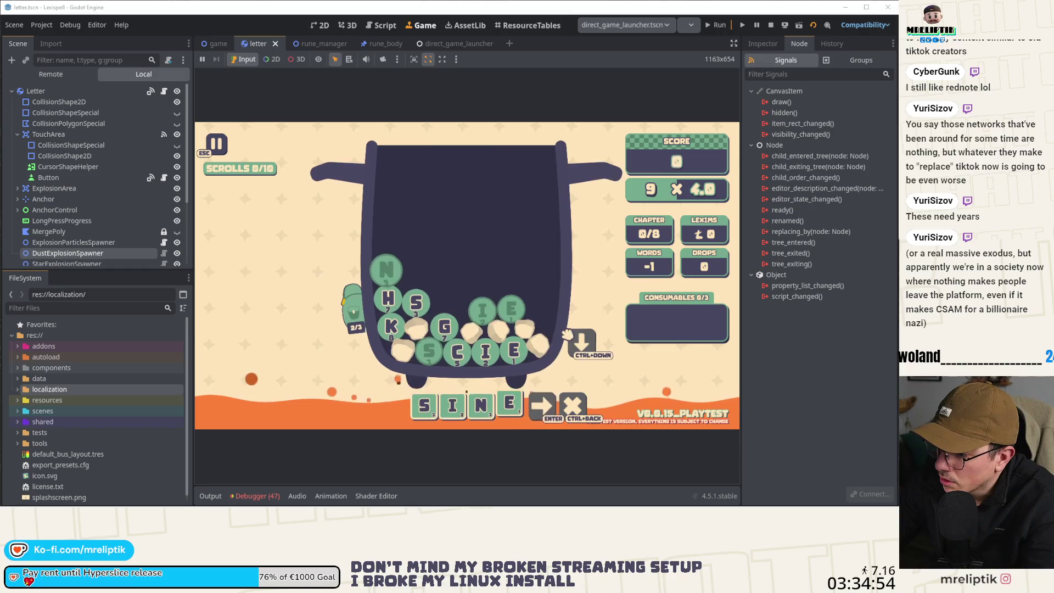
key("Return")
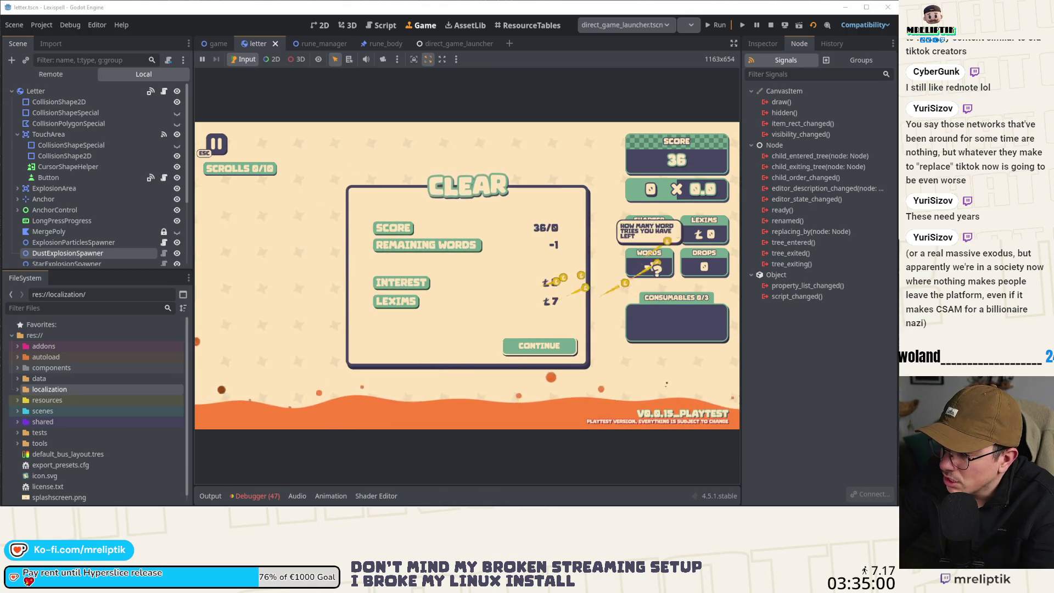
left_click(541, 348)
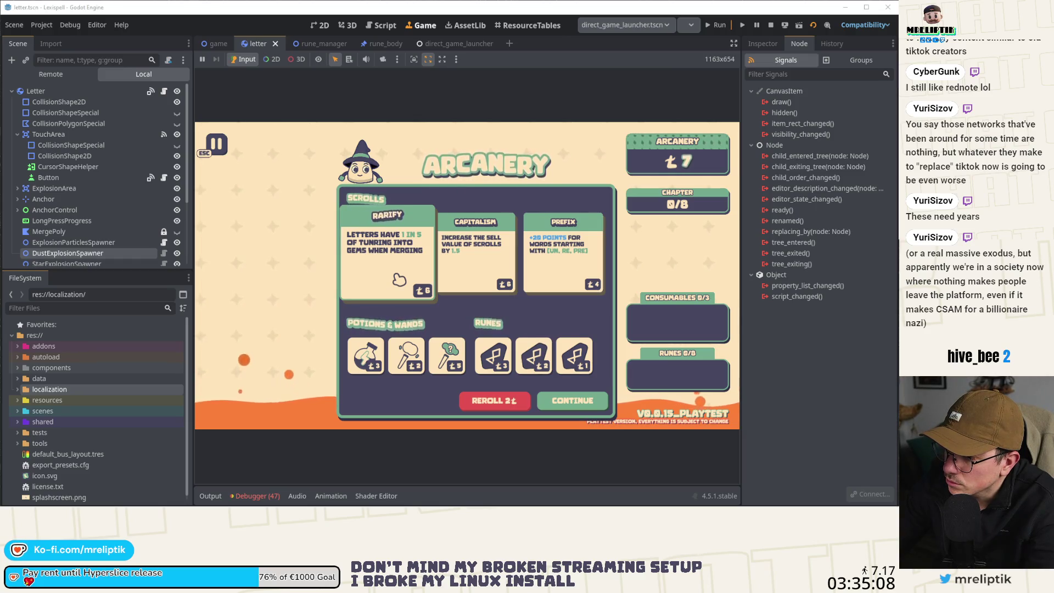
Buy the Rarify scroll and the 1-cost rune, then start chapter 1.
left_click(400, 281)
left_click(586, 356)
left_click(571, 399)
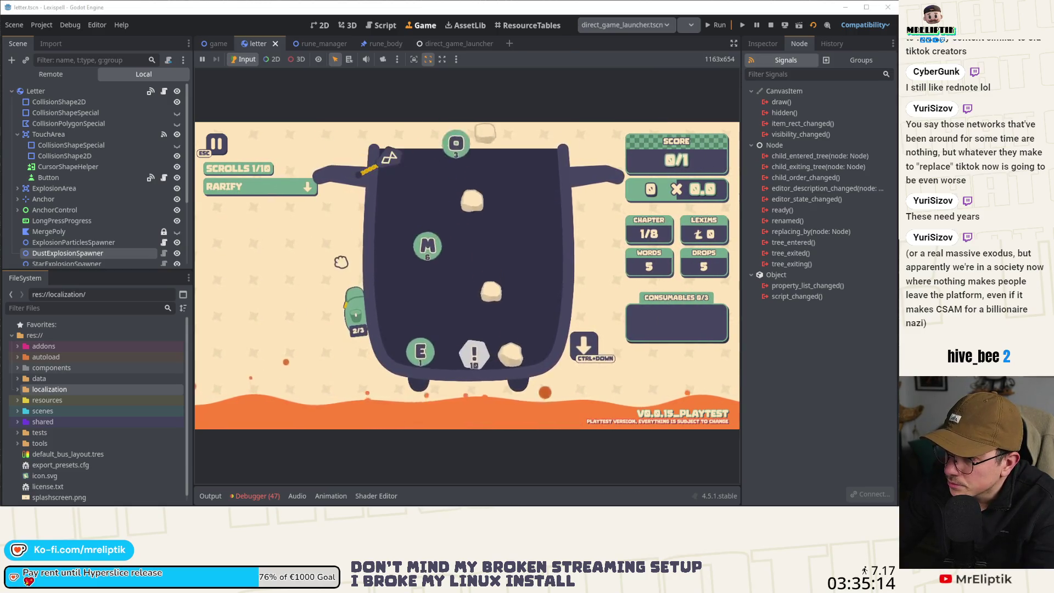
Capture two screenshots of the game, then pause and request going Home.
mouse_move(392, 165)
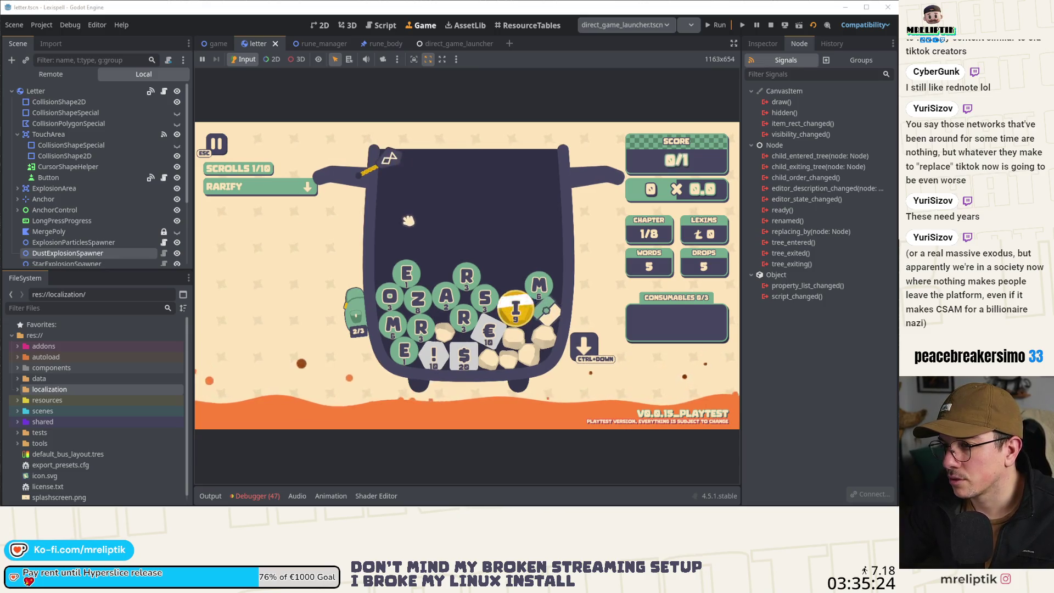
key("super+shift+s")
mouse_move(309, 139)
left_mouse_down()
mouse_move(632, 417)
mouse_move(593, 406)
left_mouse_up()
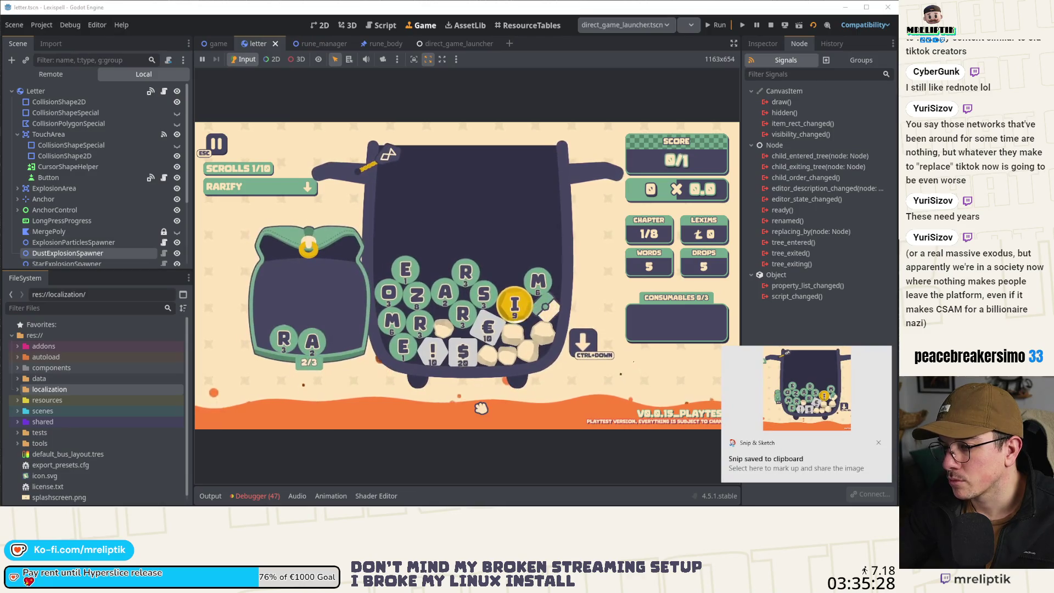
key("super+shift+s")
left_click_drag(232, 126, 647, 468)
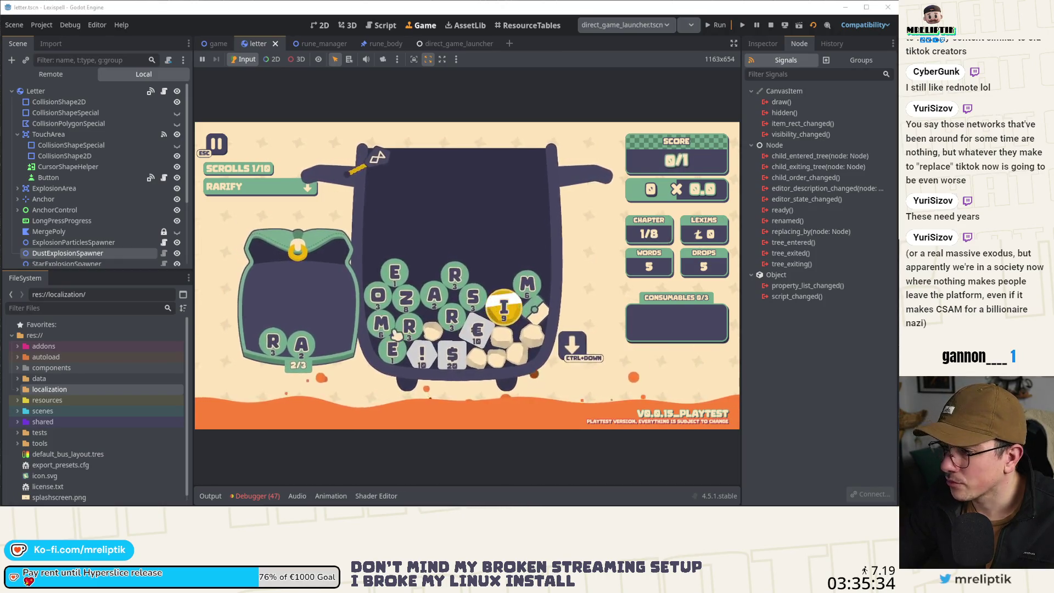
key("Escape")
left_click(465, 405)
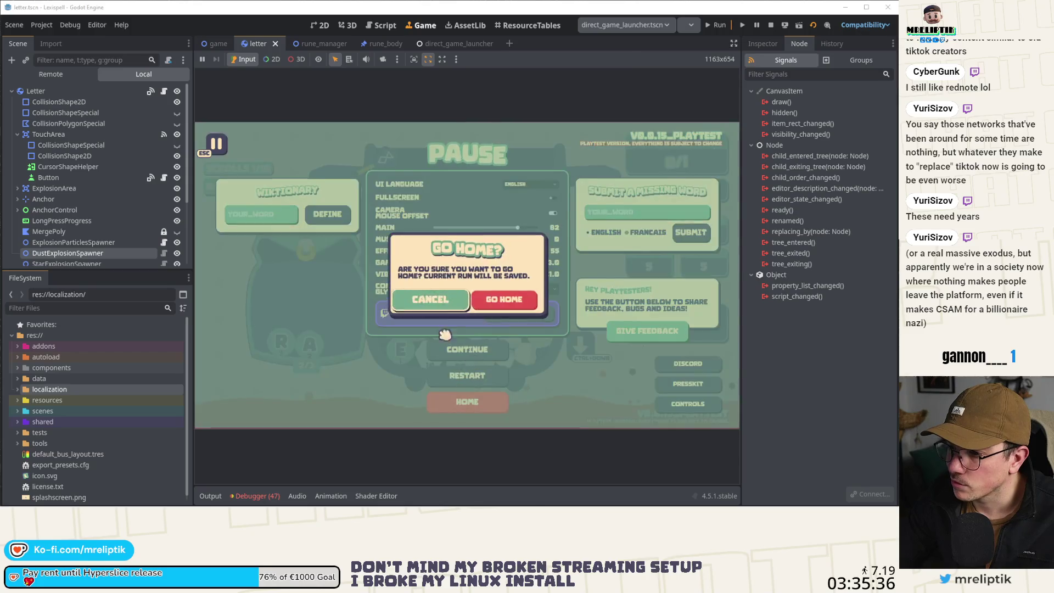
Go home so the run is saved, then resume the saved run.
left_click(495, 300)
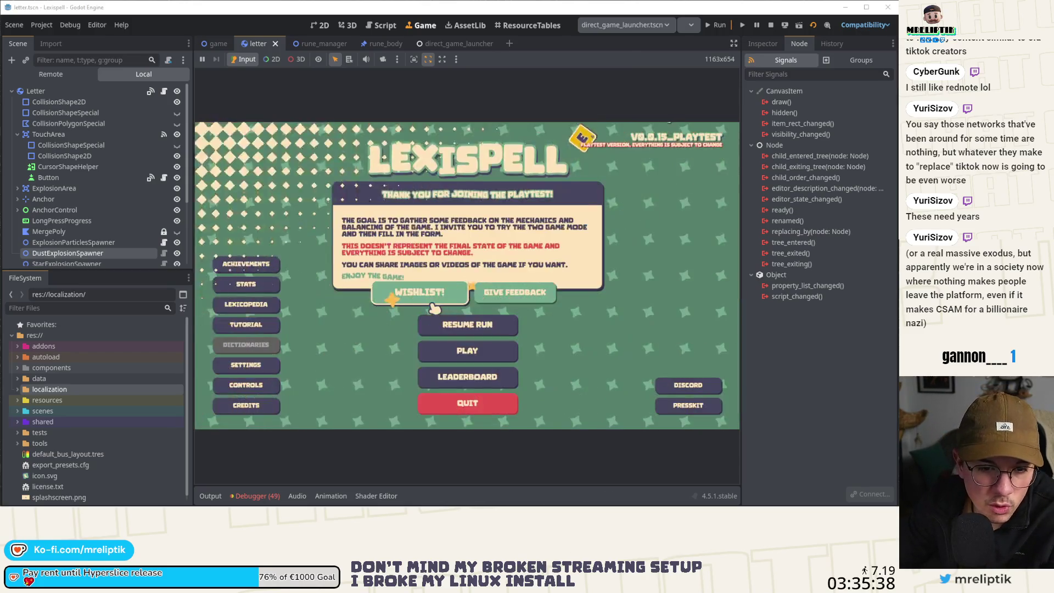
left_click(492, 325)
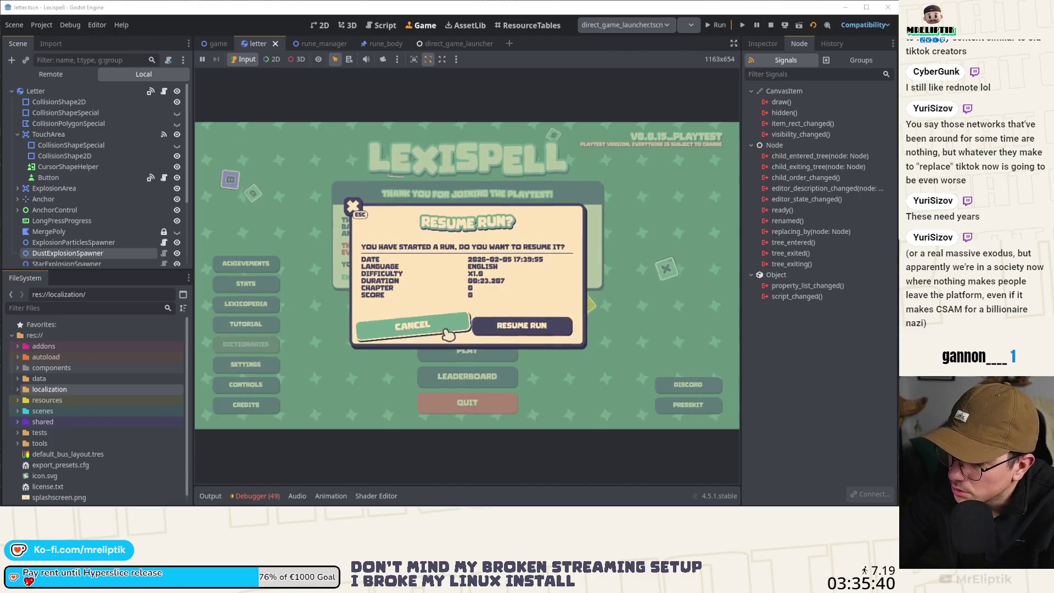
left_click(535, 325)
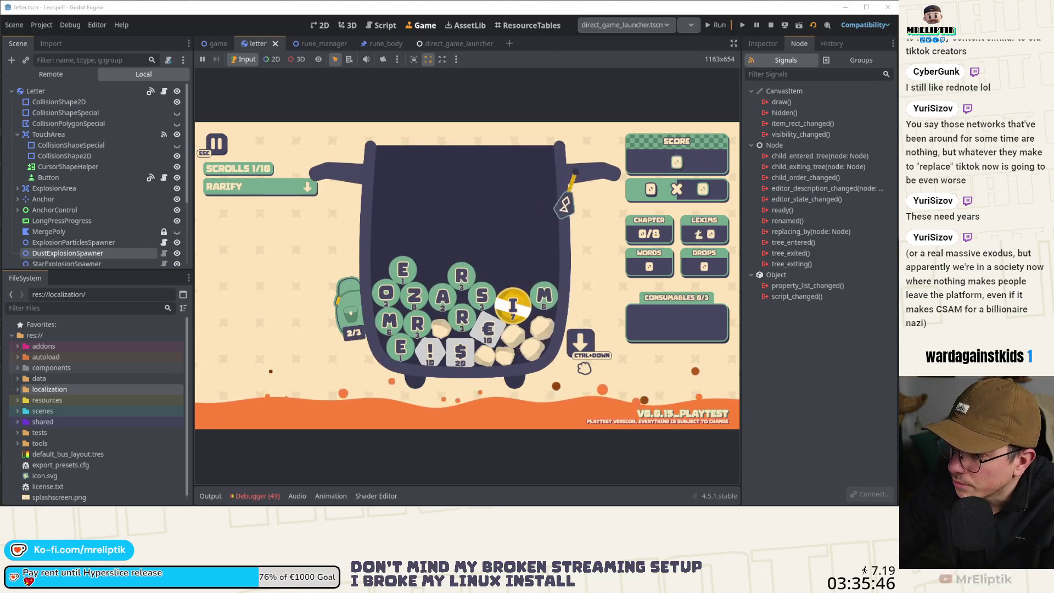
Confirm the backpack still holds R and A, then open the Letter node's script.
left_click(350, 313)
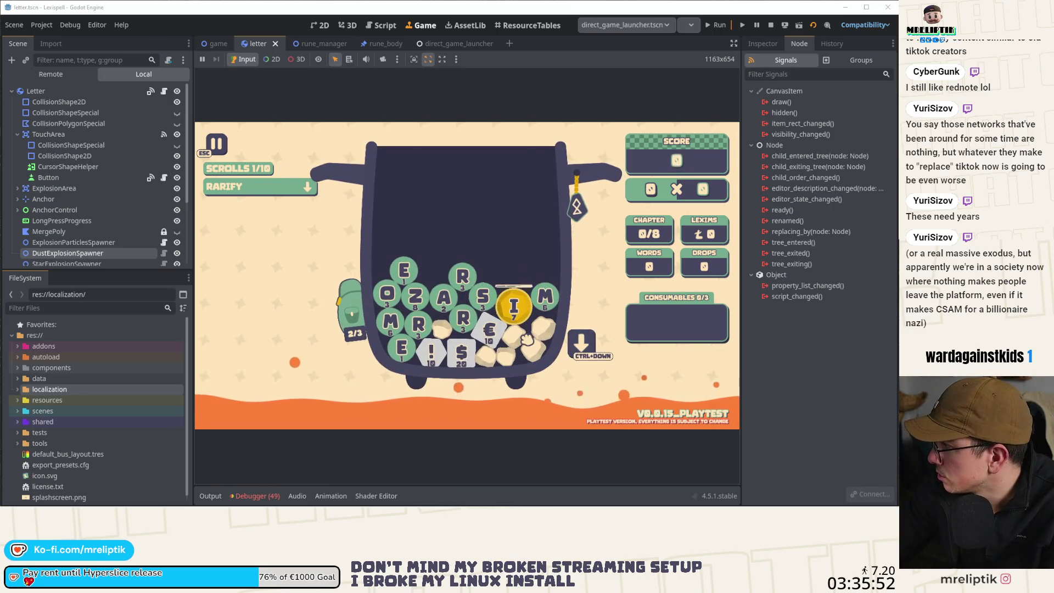
mouse_move(510, 306)
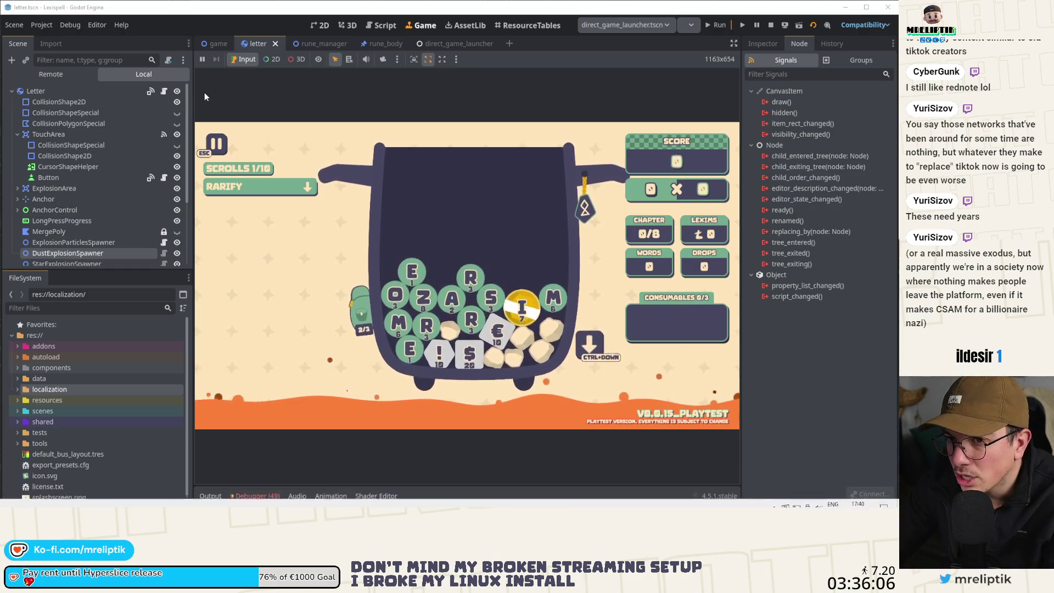
left_click(164, 92)
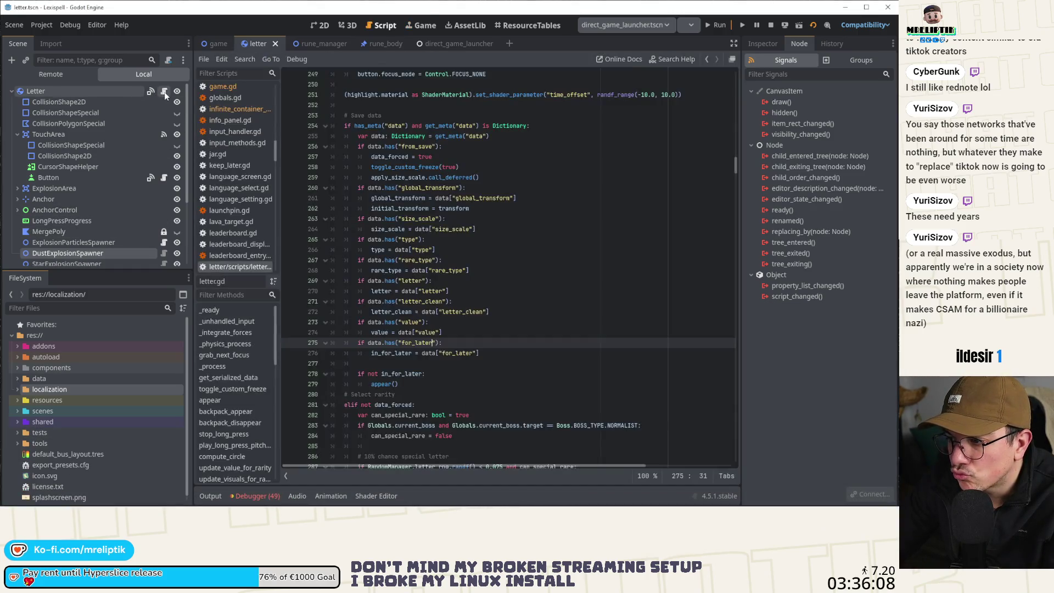
Review letter.gd's for_later loading code, then return to the running game.
scroll(417, 337, "up", 2)
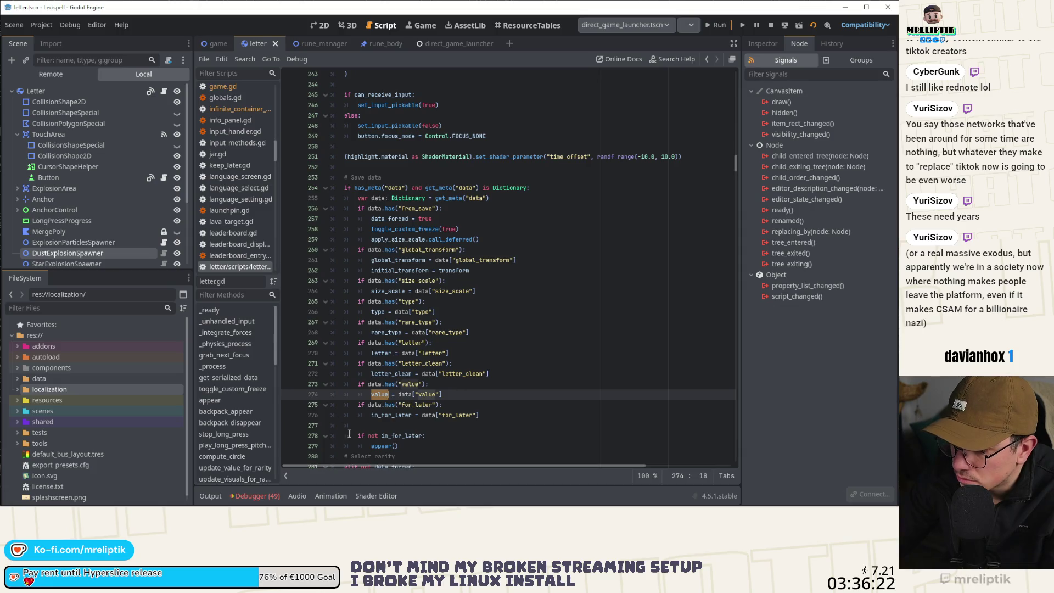
key("F5")
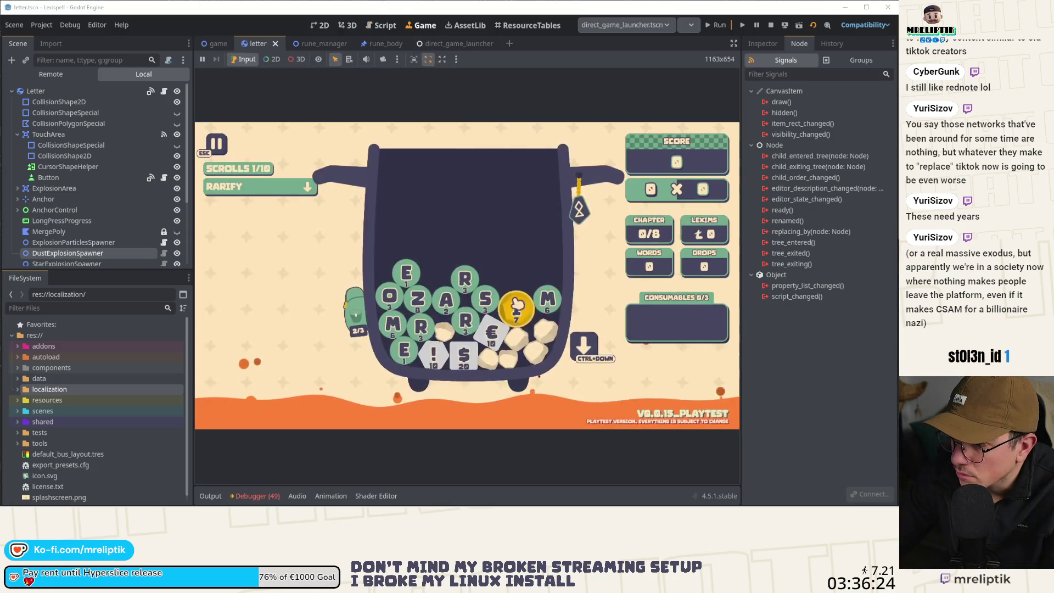
Inspect the resumed run's letter tiles, charm and debugger errors, then move to VS Code.
left_click_drag(516, 310, 559, 349)
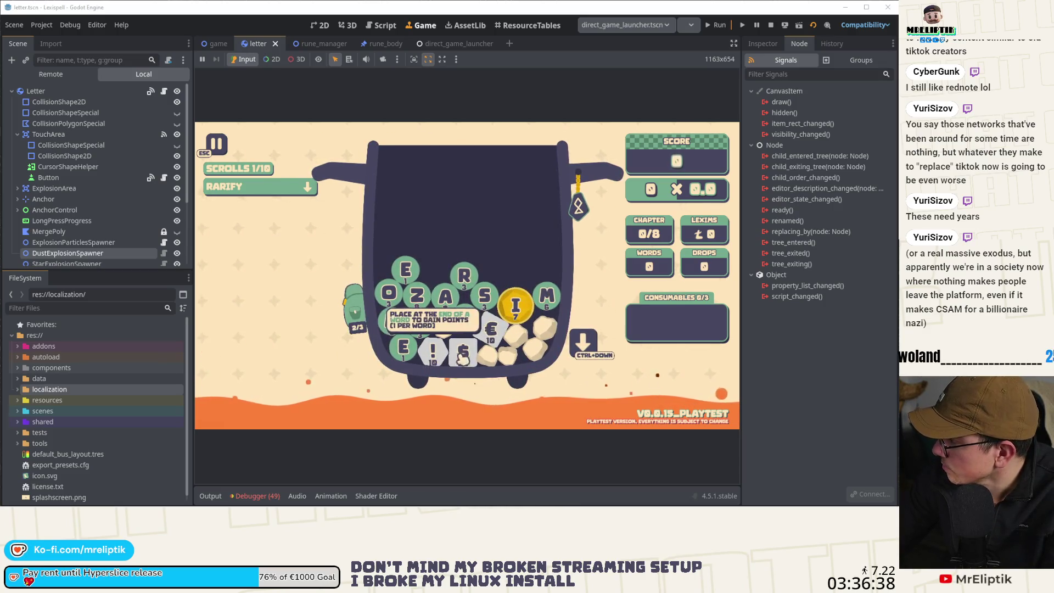
mouse_move(530, 311)
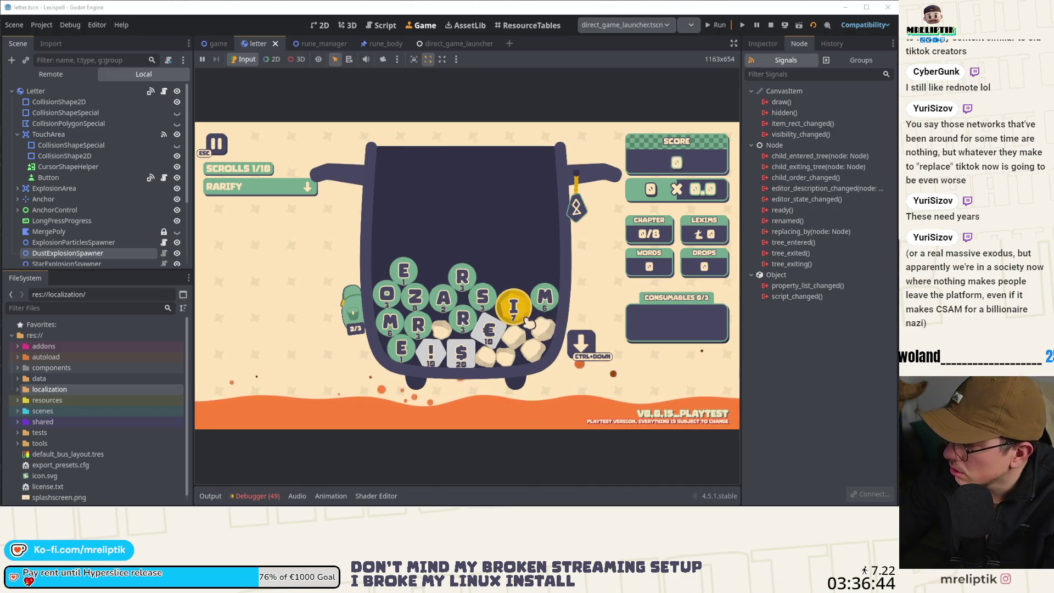
mouse_move(587, 215)
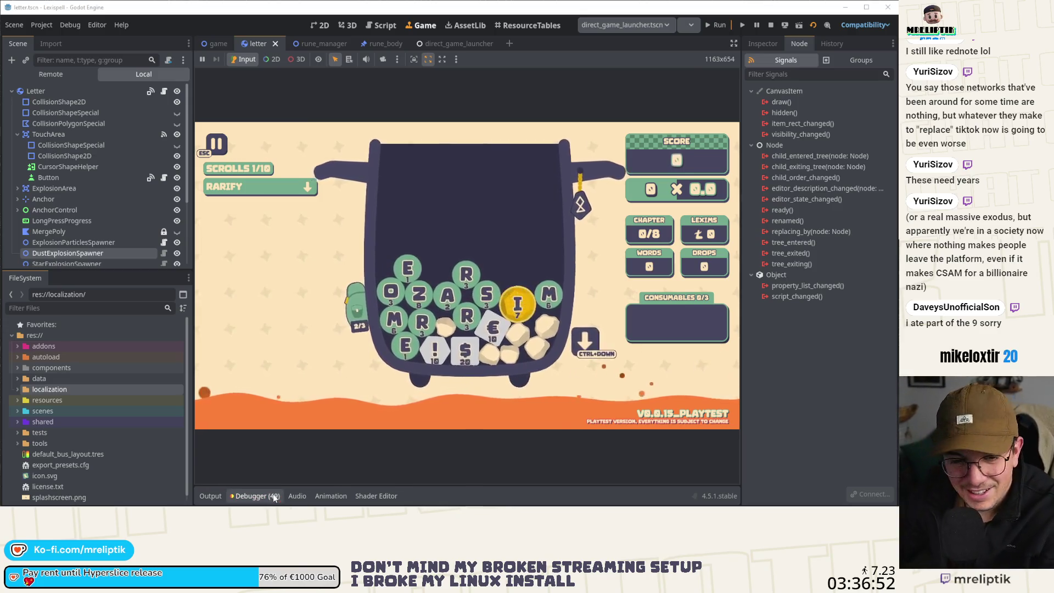
left_click(256, 496)
left_click(256, 496)
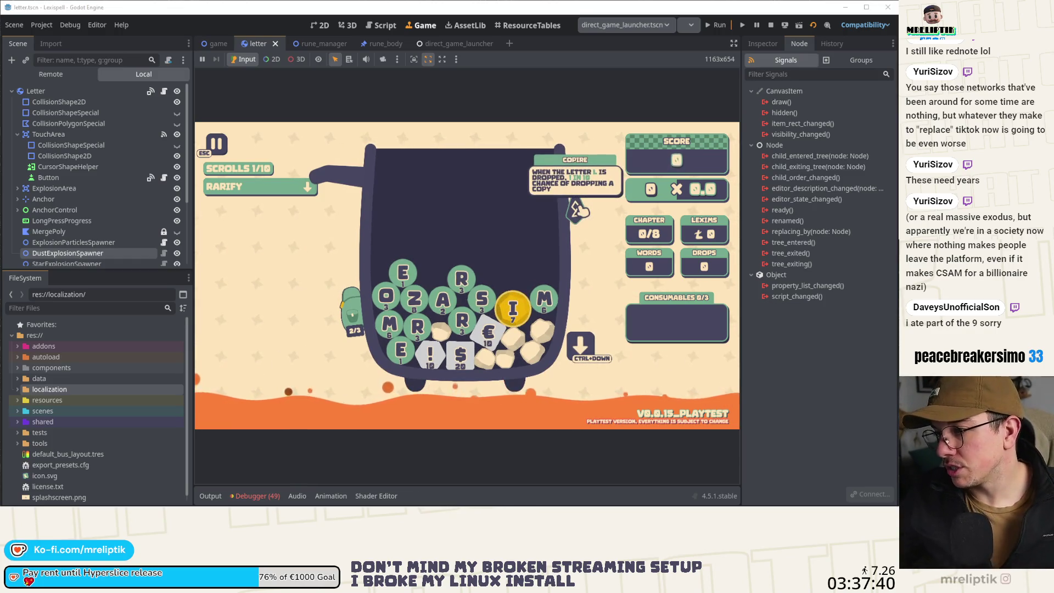
mouse_move(360, 338)
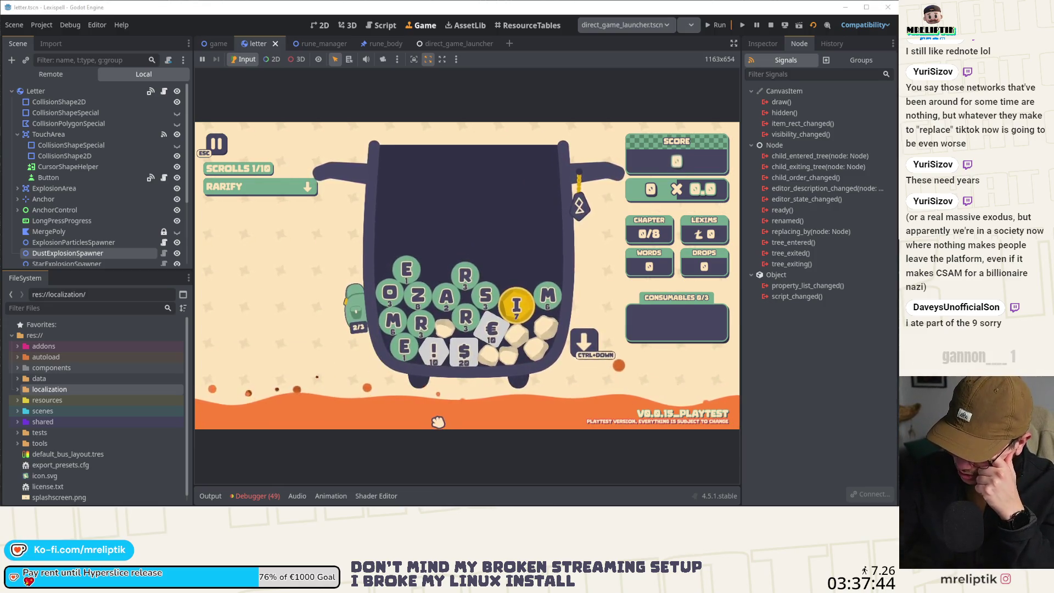
mouse_move(516, 310)
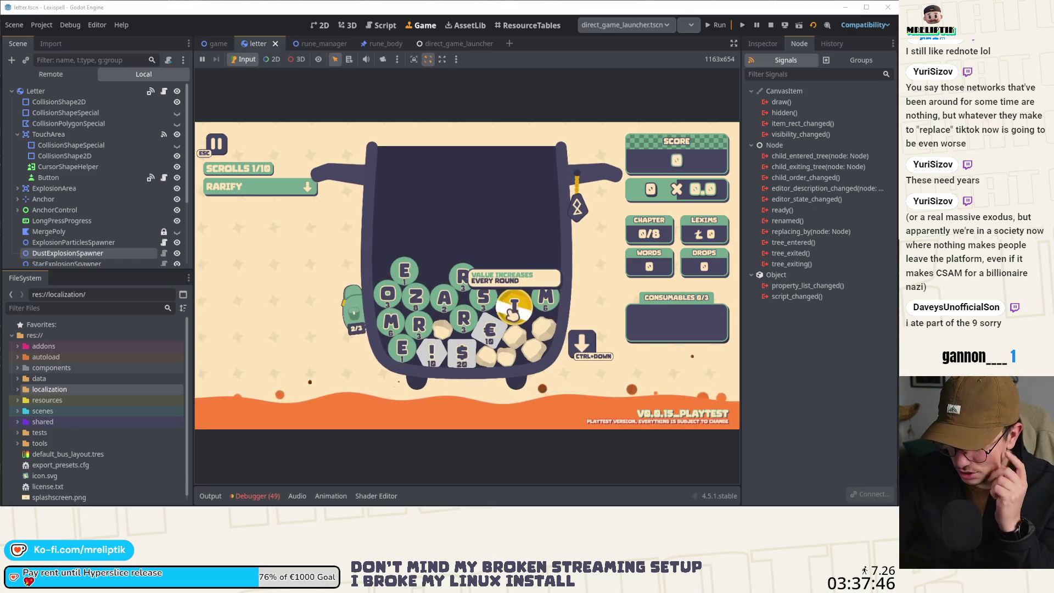
key("alt+Tab")
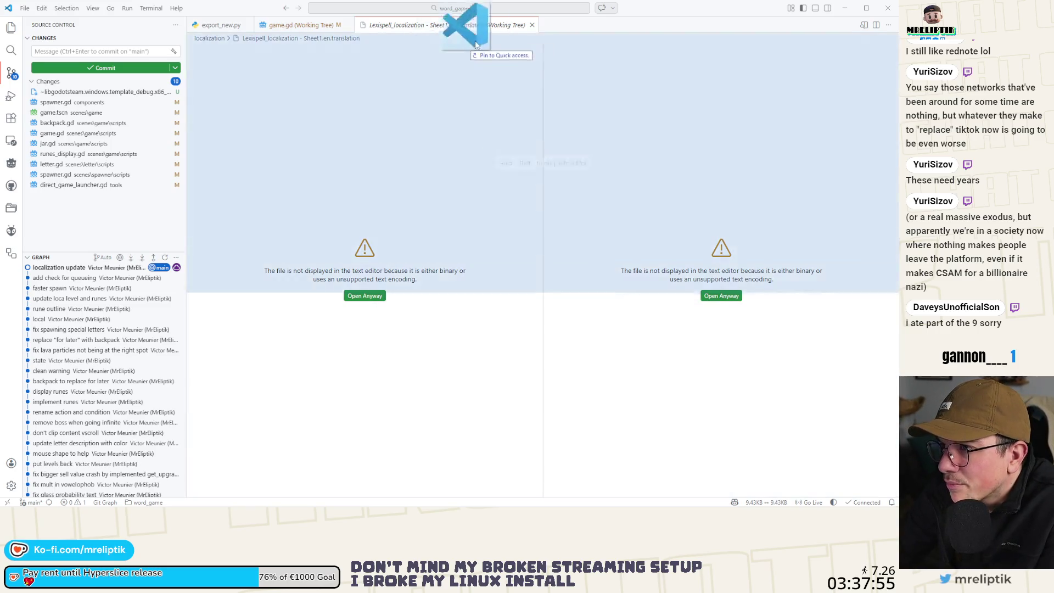
left_click_drag(467, 26, 434, 22)
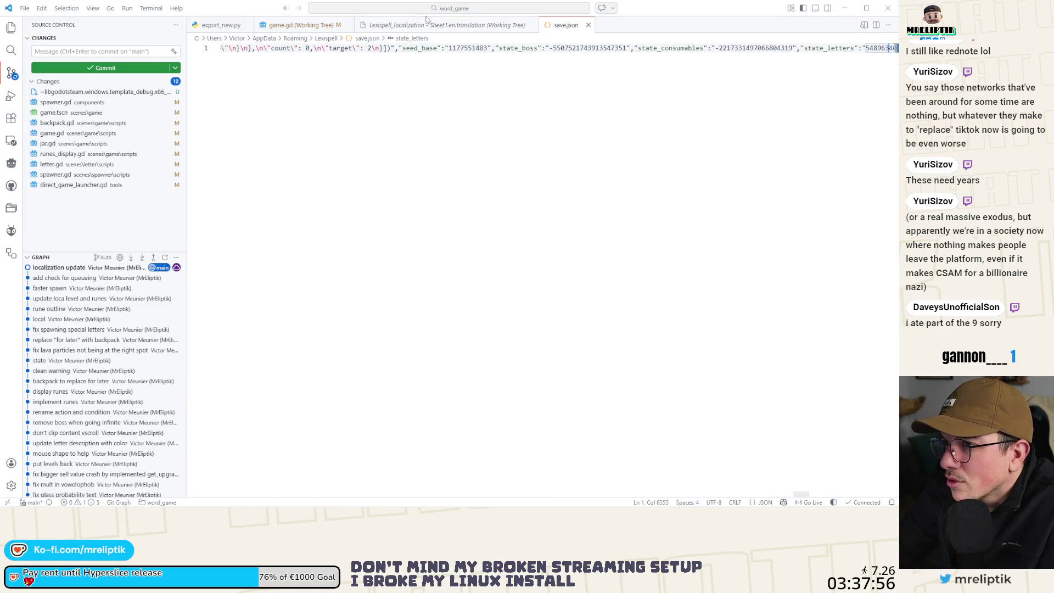
right_click(367, 130)
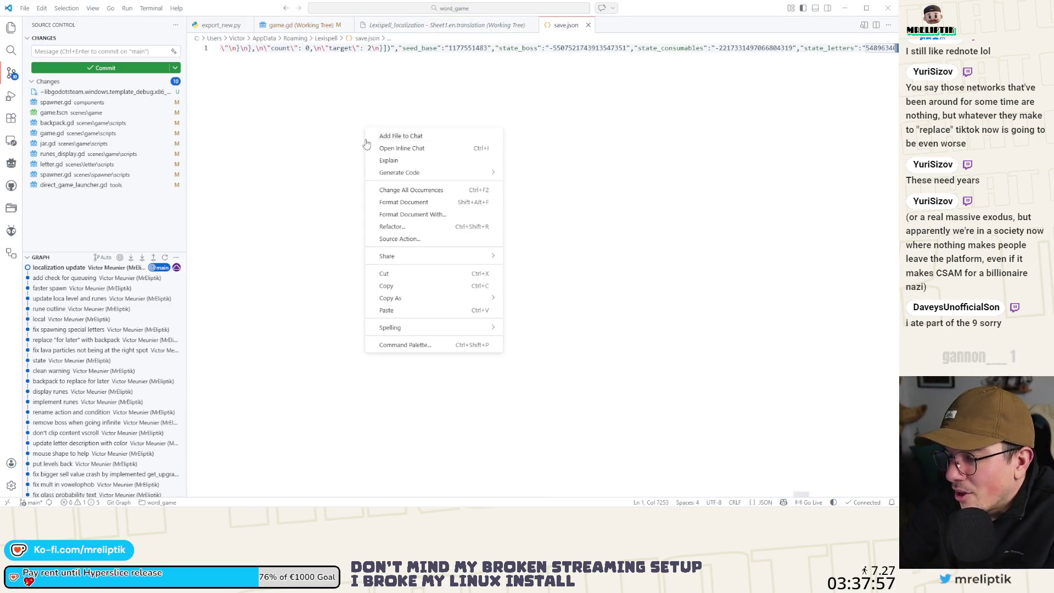
left_click(407, 208)
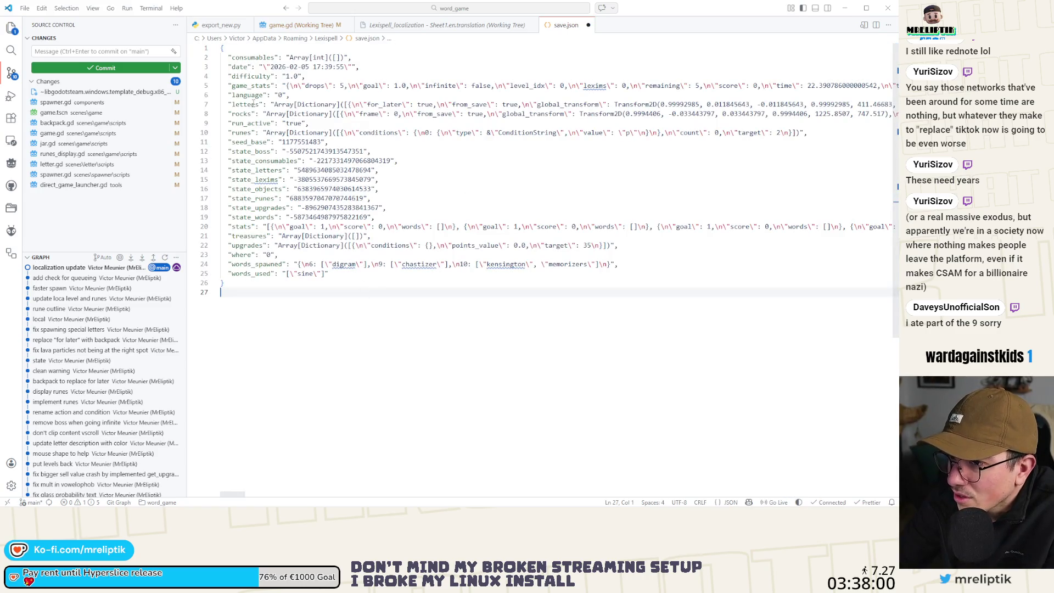
left_click(642, 105)
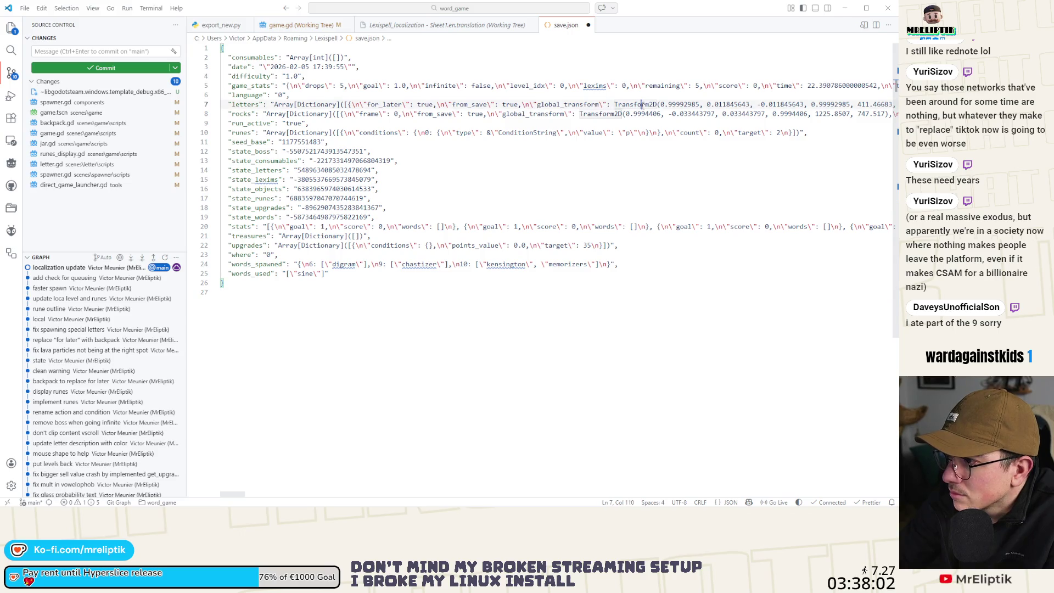
key("ctrl+f")
type("rare")
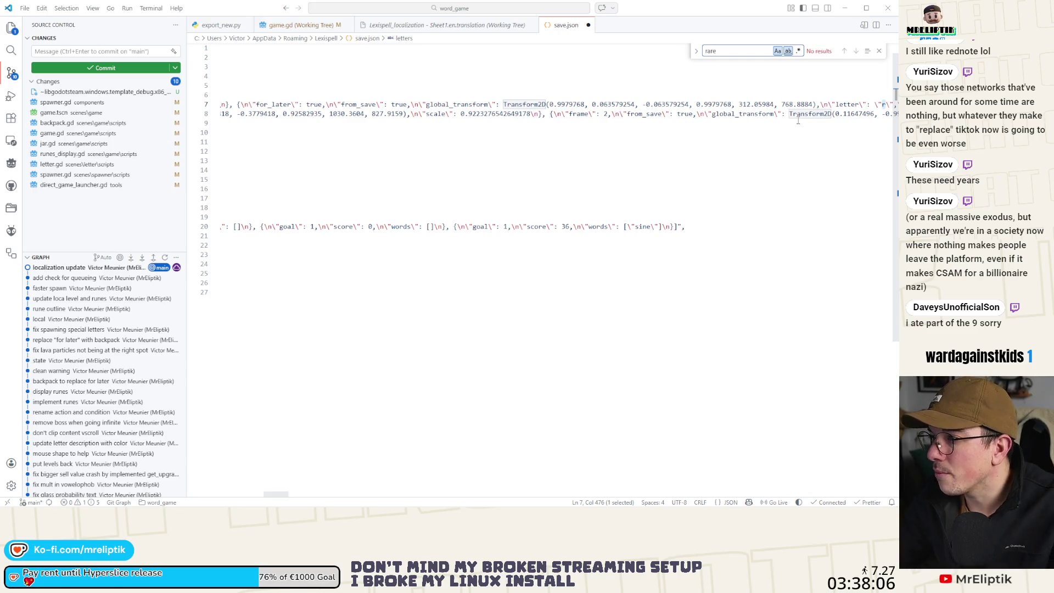
key("Escape")
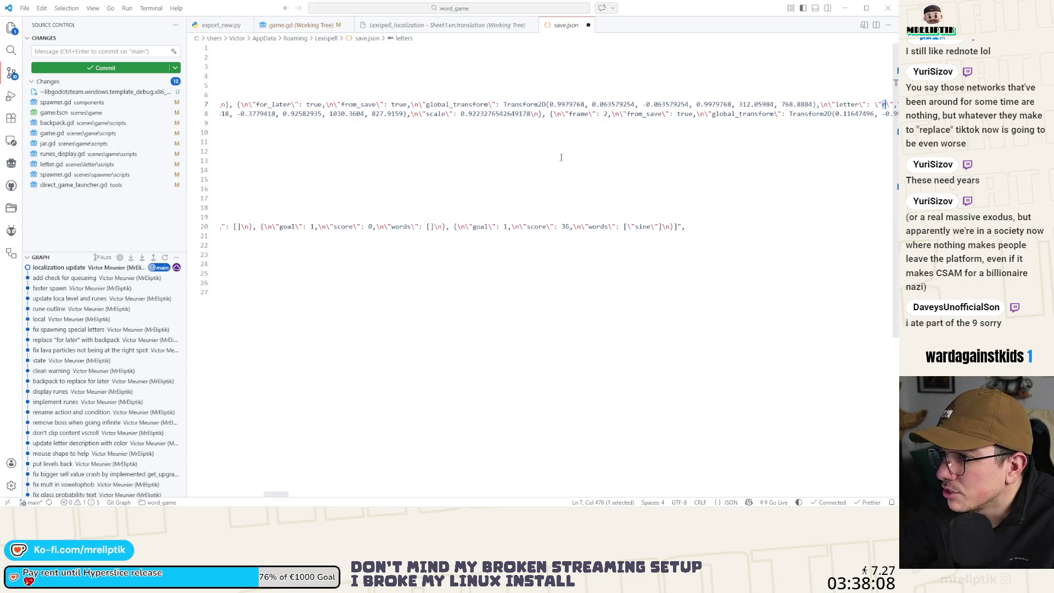
scroll(480, 114, "right", 3)
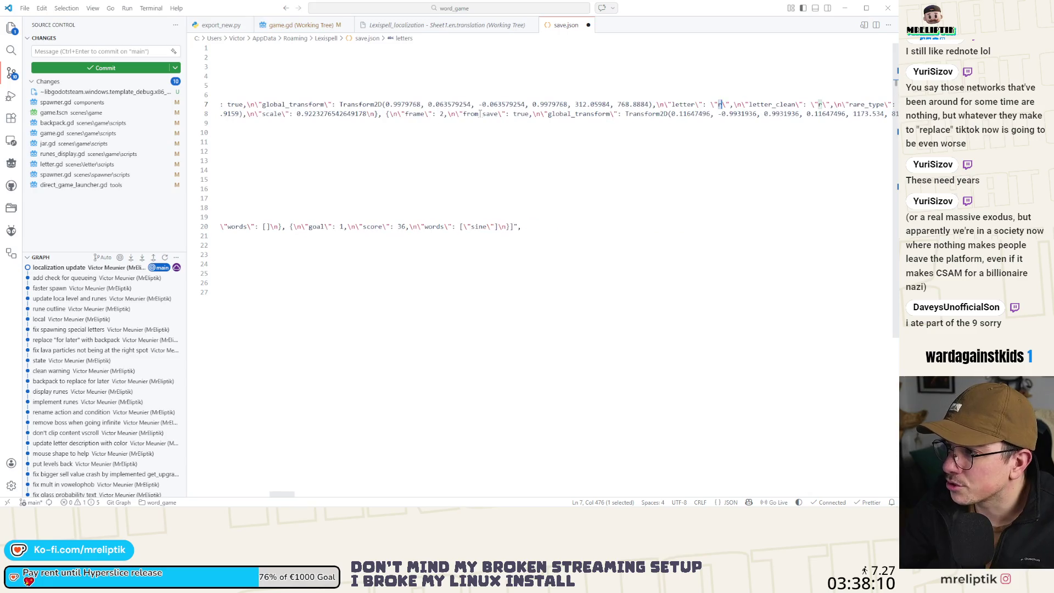
scroll(504, 124, "right", 5)
scroll(504, 125, "right", 5)
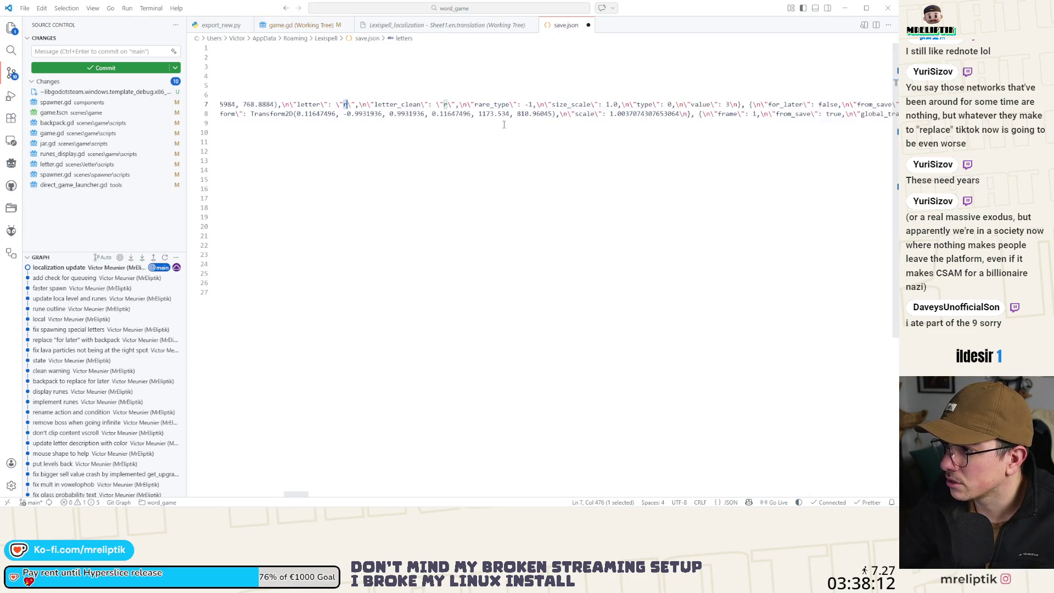
scroll(504, 125, "right", 2)
scroll(517, 126, "right", 5)
scroll(525, 127, "right", 10)
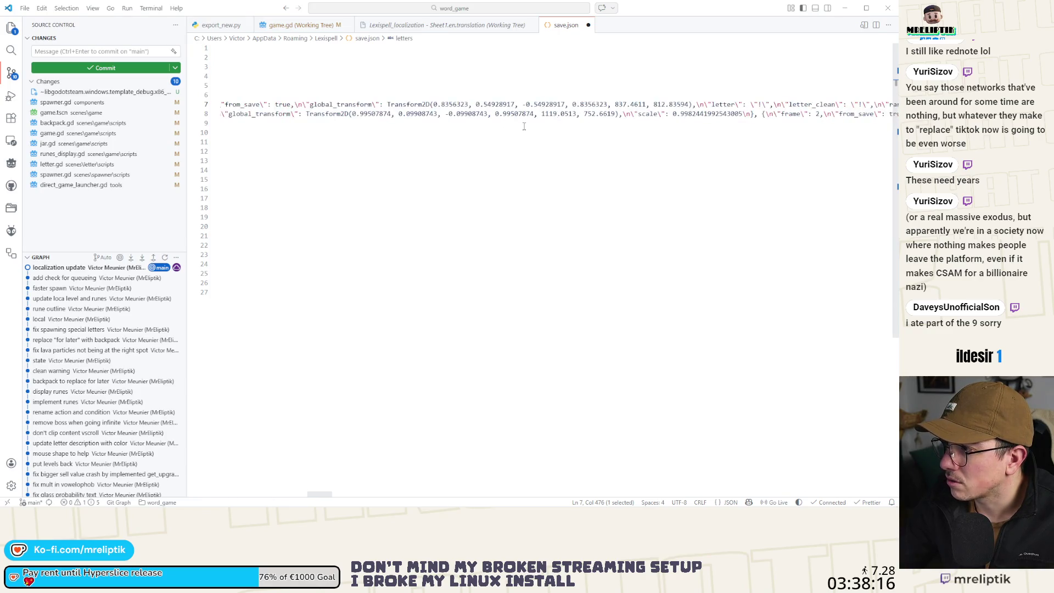
scroll(525, 127, "right", 15)
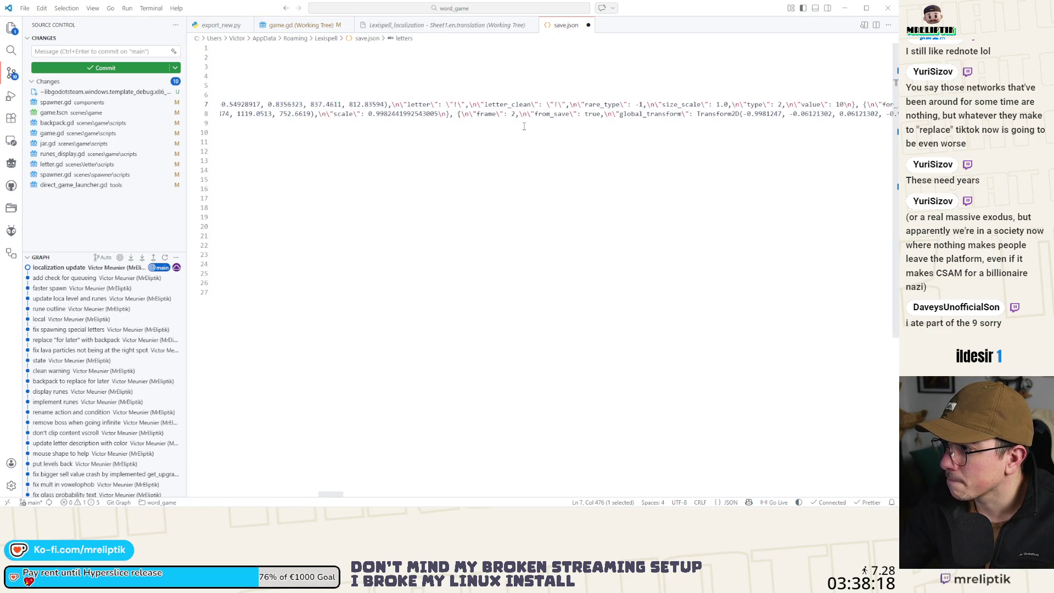
scroll(524, 126, "right", 10)
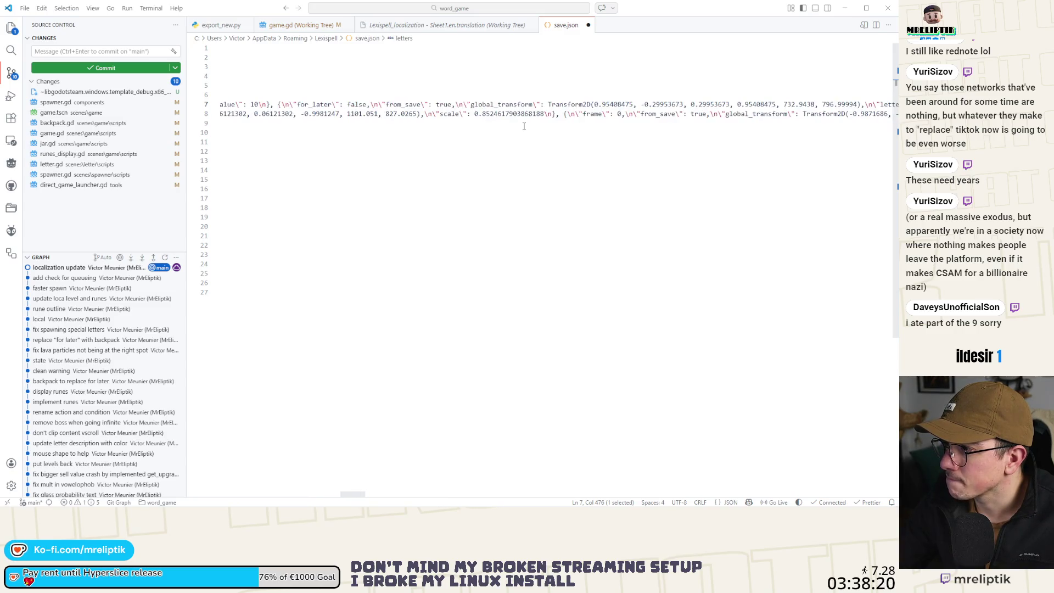
scroll(568, 125, "right", 10)
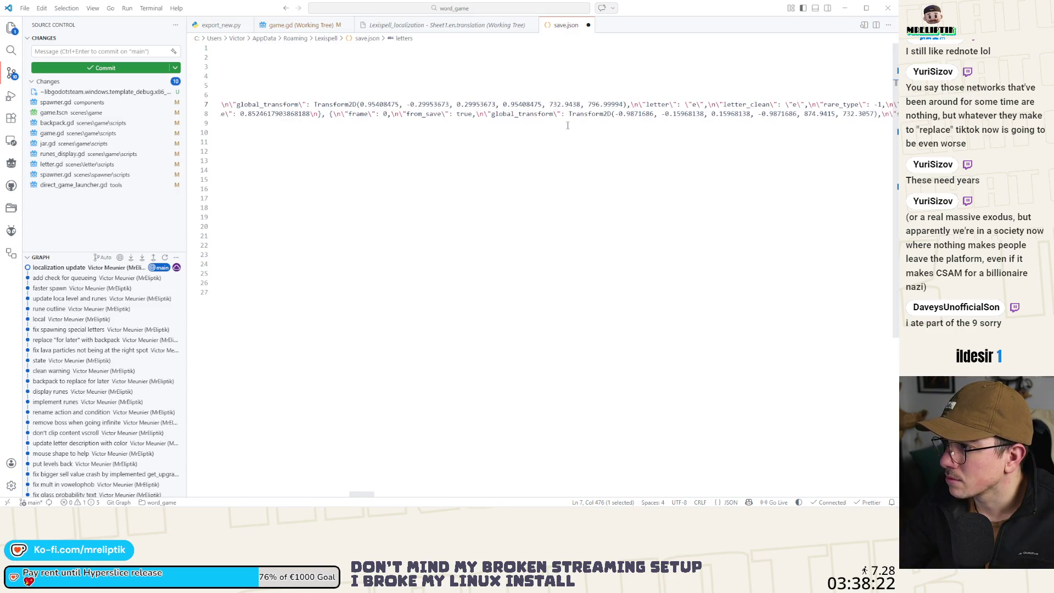
scroll(568, 125, "right", 3)
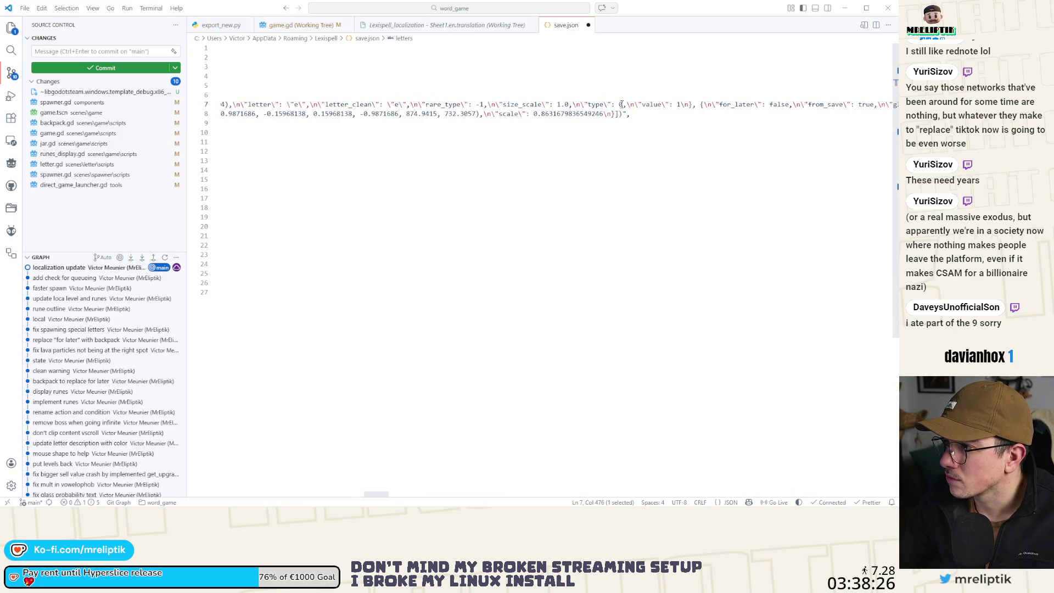
left_click(618, 117)
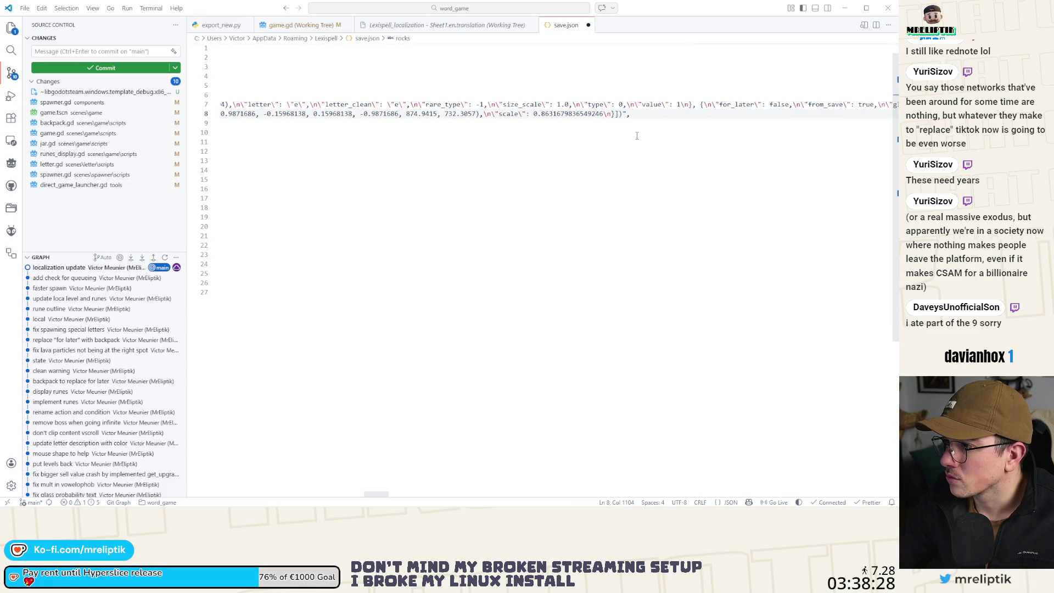
Search save.json for "rare_type\": 3", trying values 0 and 2 along the way.
key("ctrl+f")
type("\"ttyp")
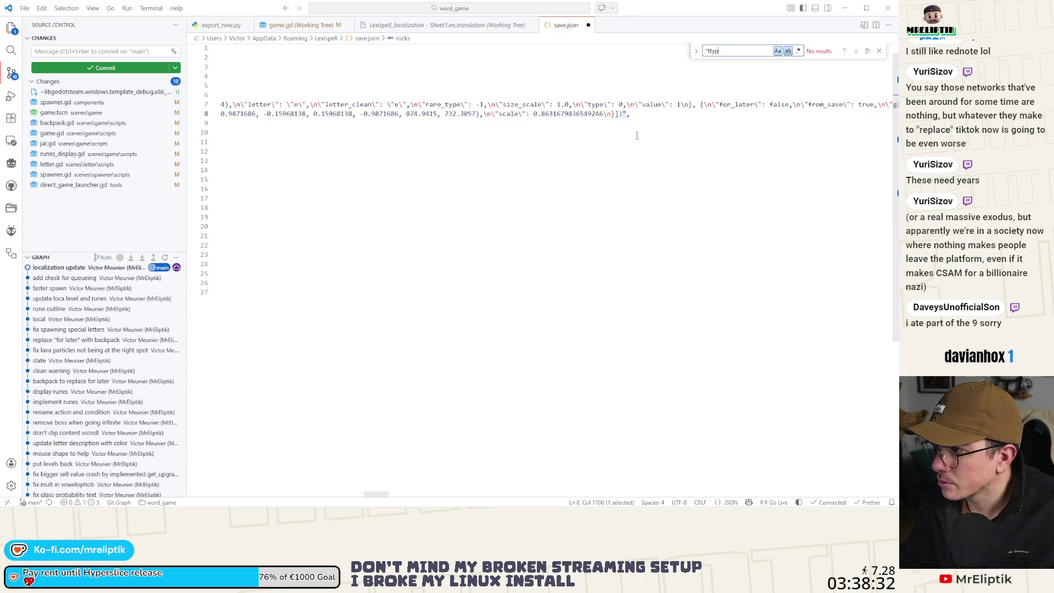
type("e")
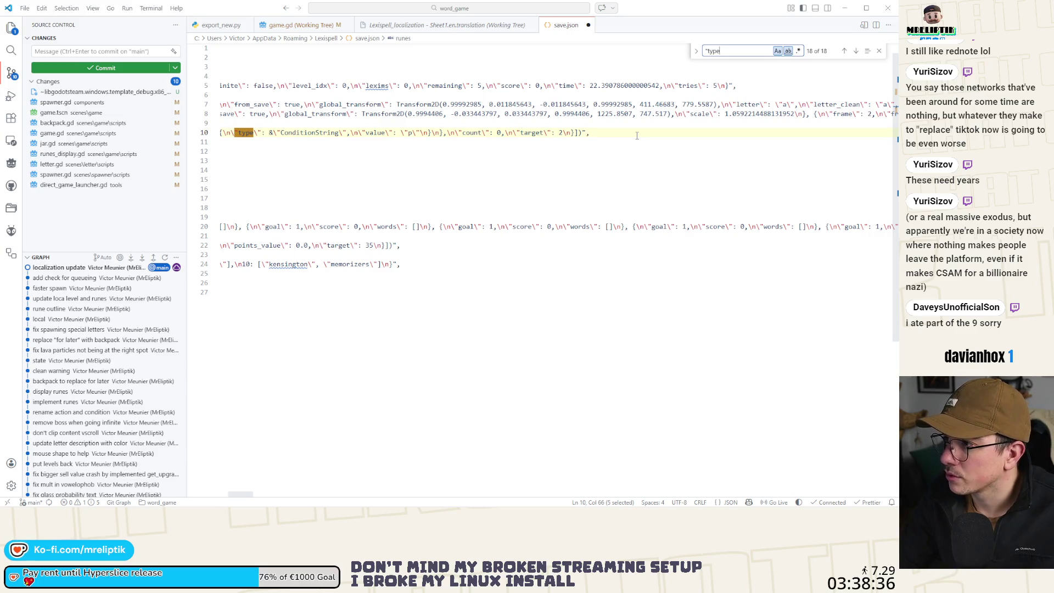
type("\\")
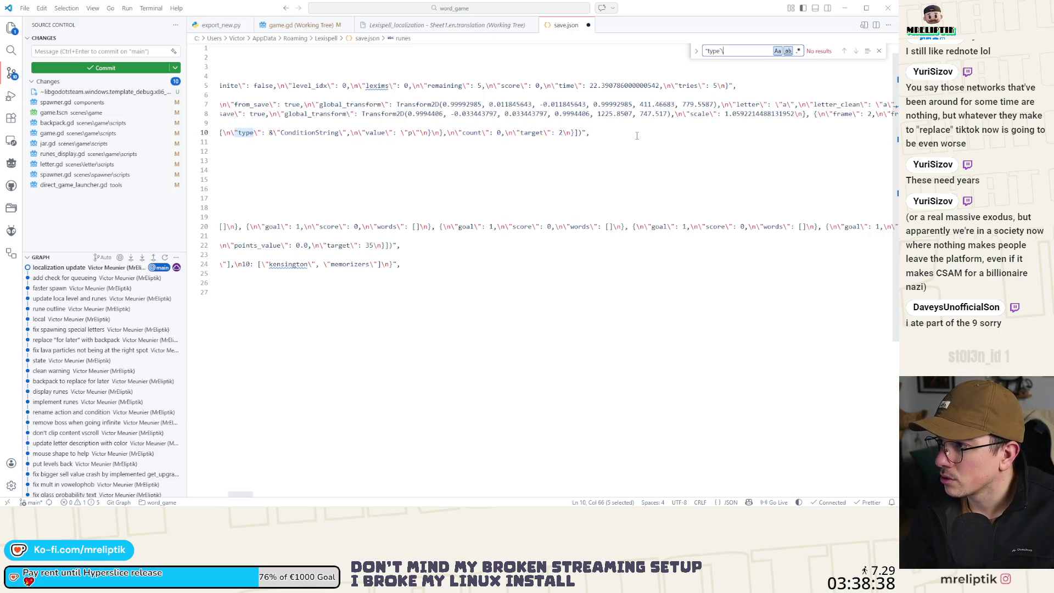
key("BackSpace")
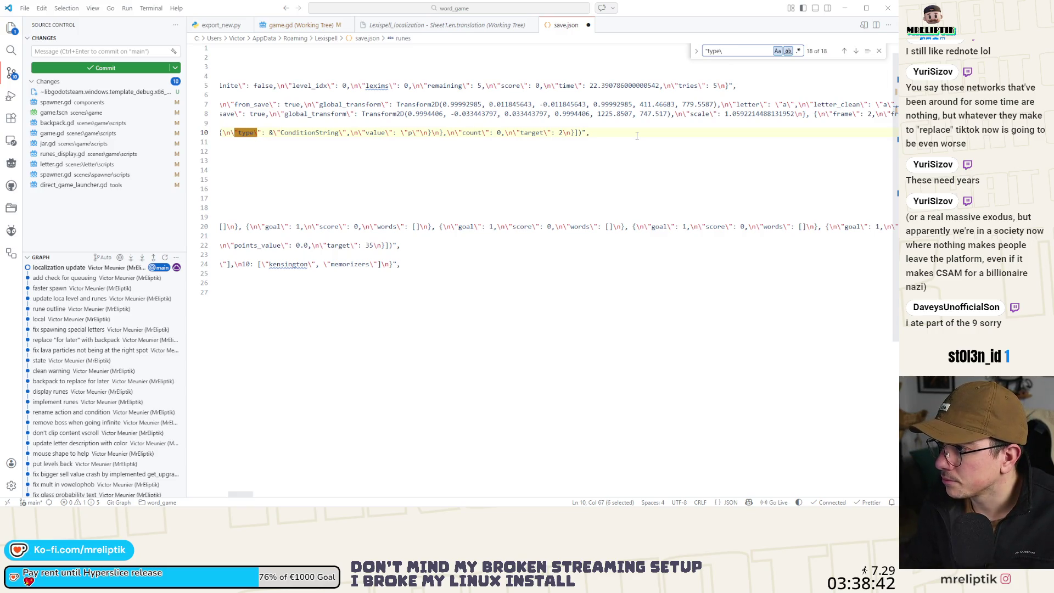
scroll(467, 104, "right", 5)
scroll(467, 104, "right", 5)
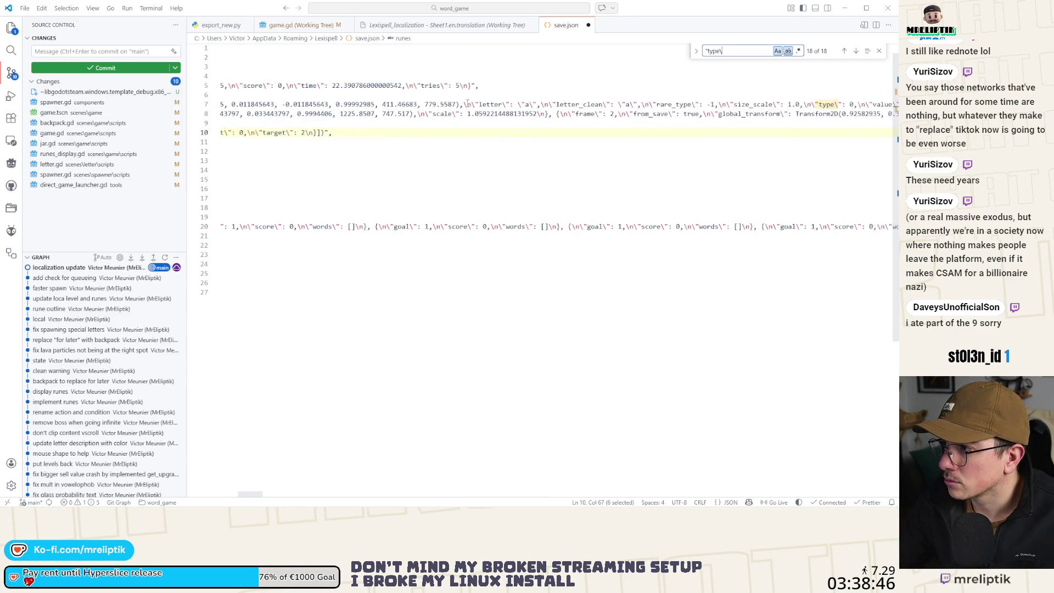
key("BackSpace")
key("BackSpace")
key("BackSpace")
type("rare")
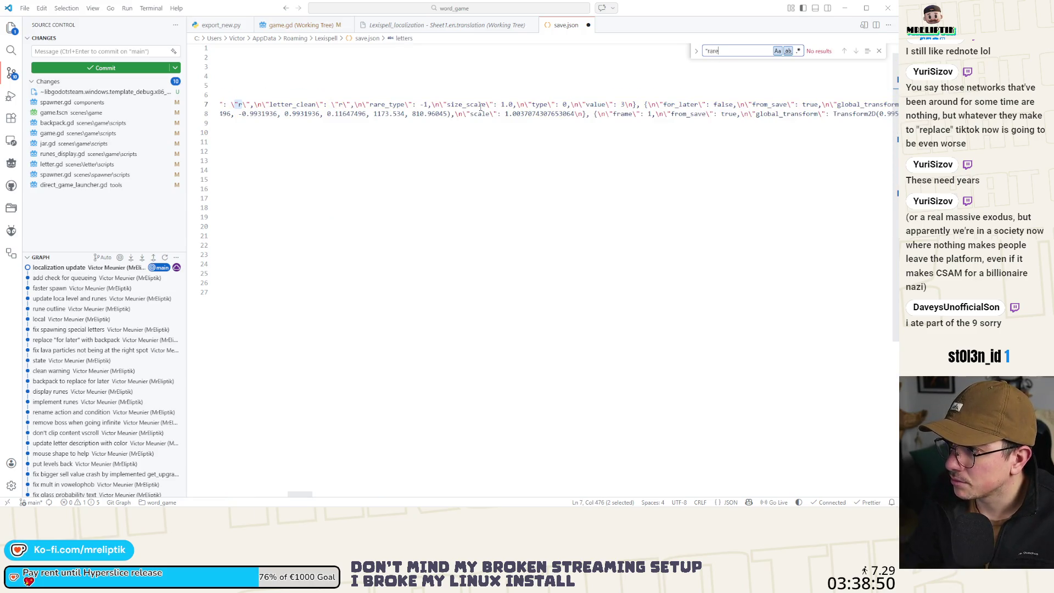
type("_type")
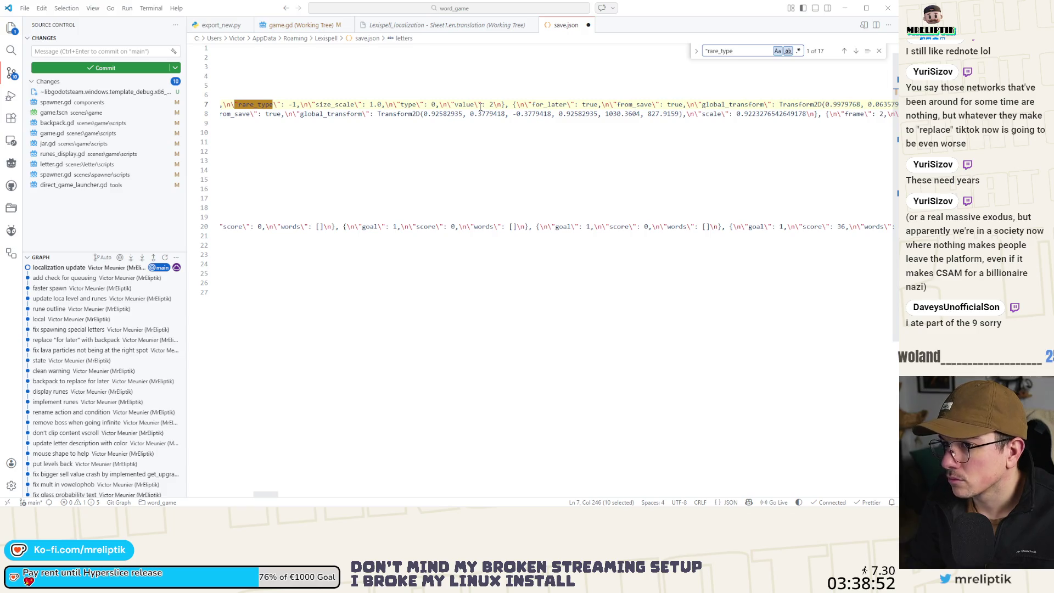
type("\\\":")
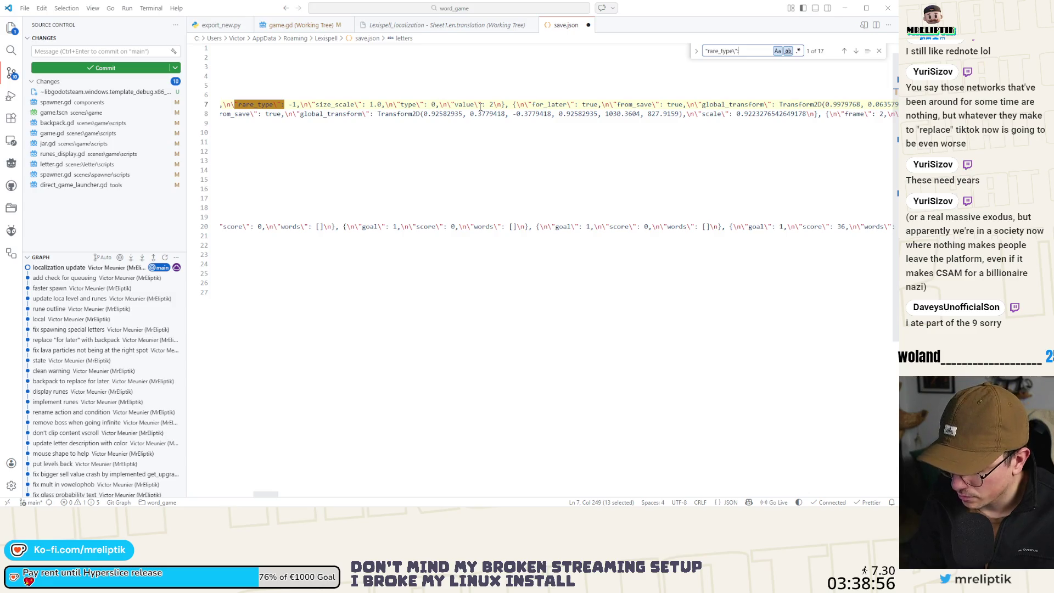
type(" 0")
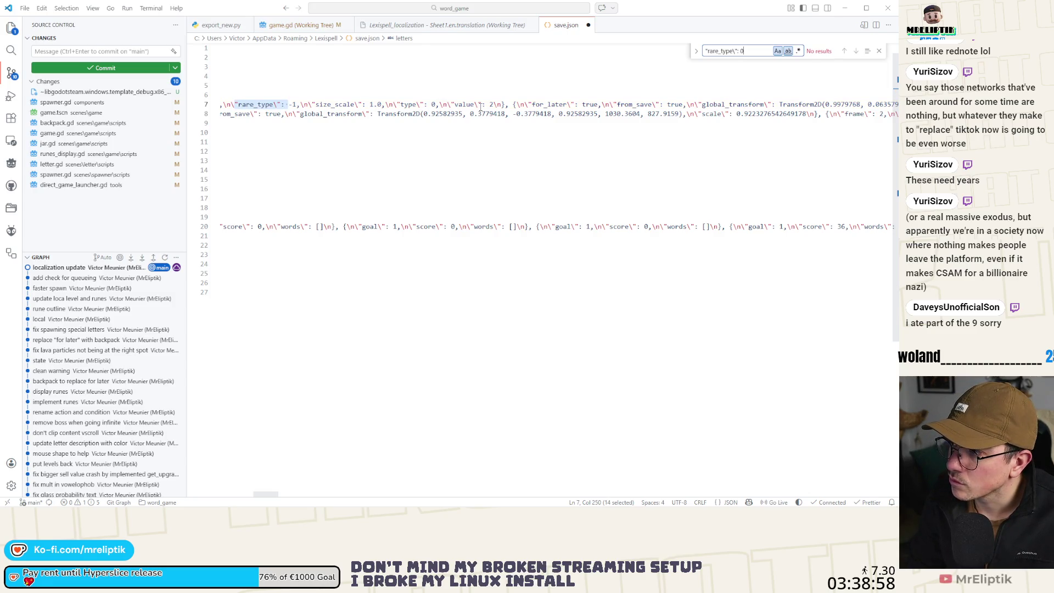
key("BackSpace")
type("2")
key("BackSpace")
type("3")
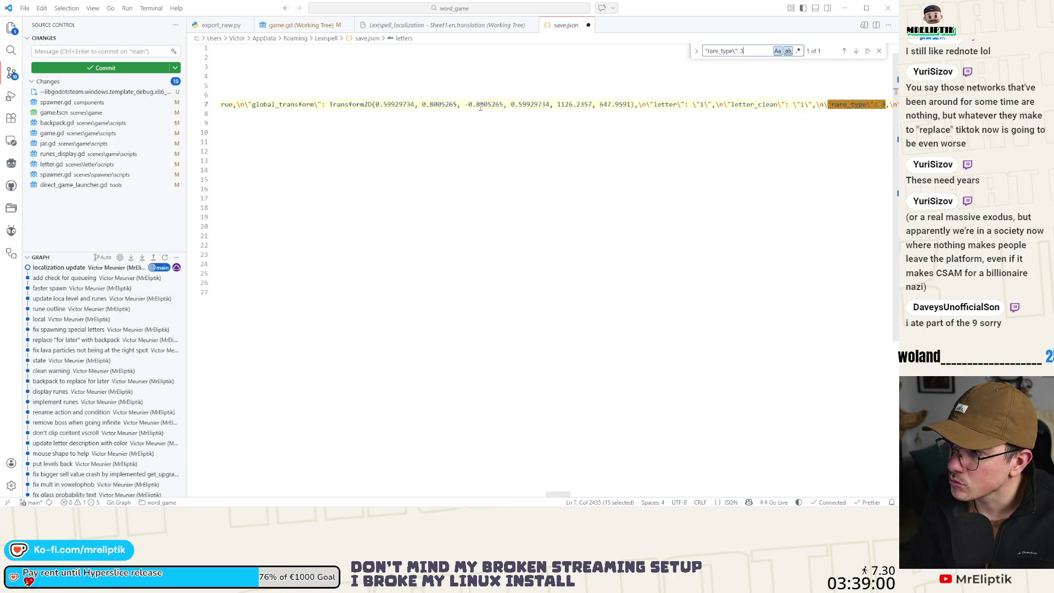
Inspect the single letter entry with rare_type 3, then return to Godot.
scroll(605, 121, "right", 3)
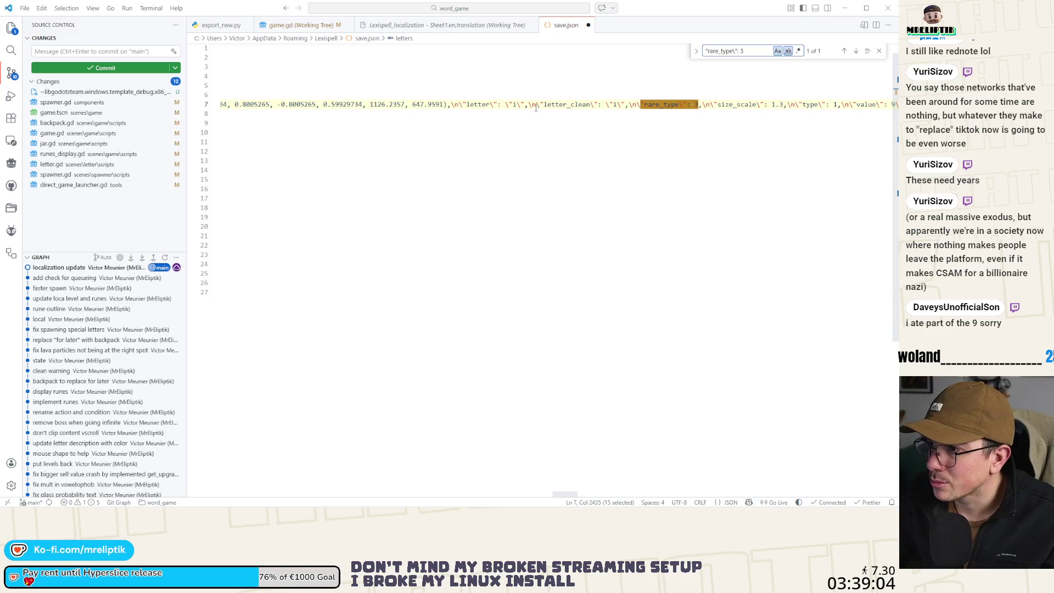
scroll(686, 112, "right", 3)
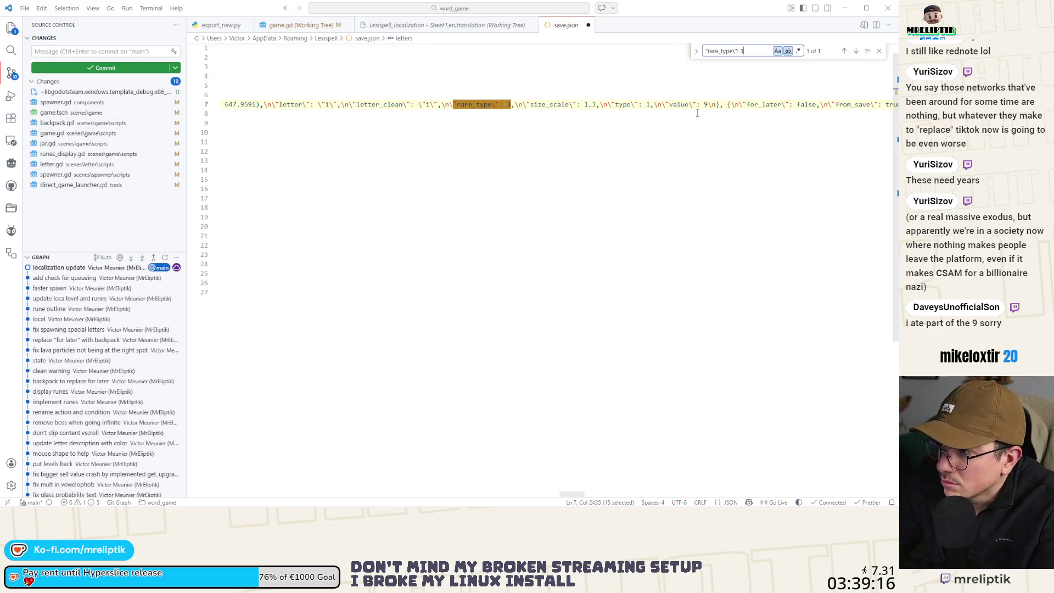
mouse_move(670, 105)
left_mouse_down()
mouse_move(687, 106)
mouse_move(654, 112)
left_mouse_up()
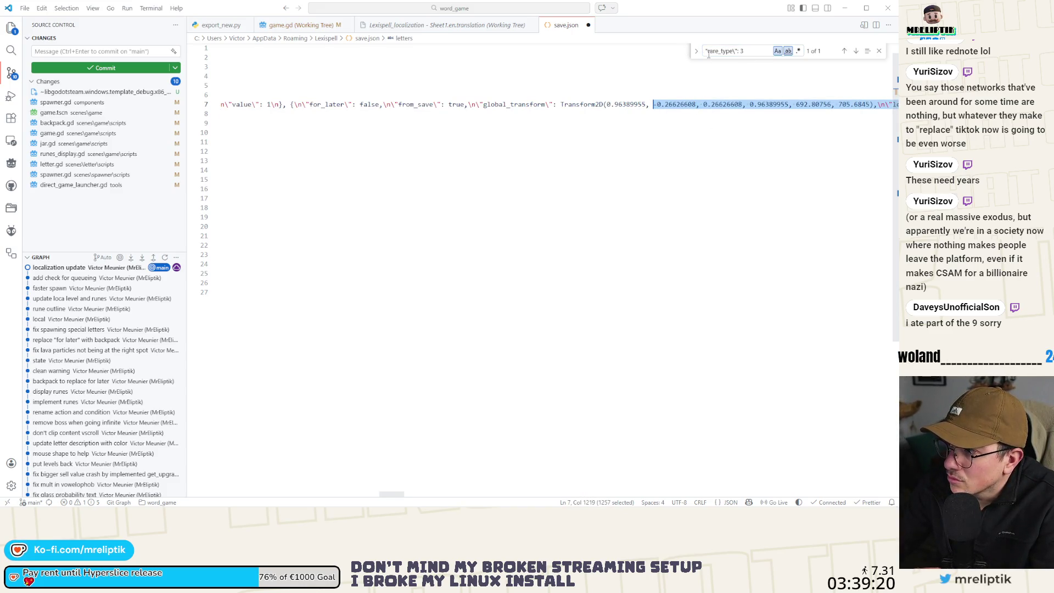
left_click(844, 51)
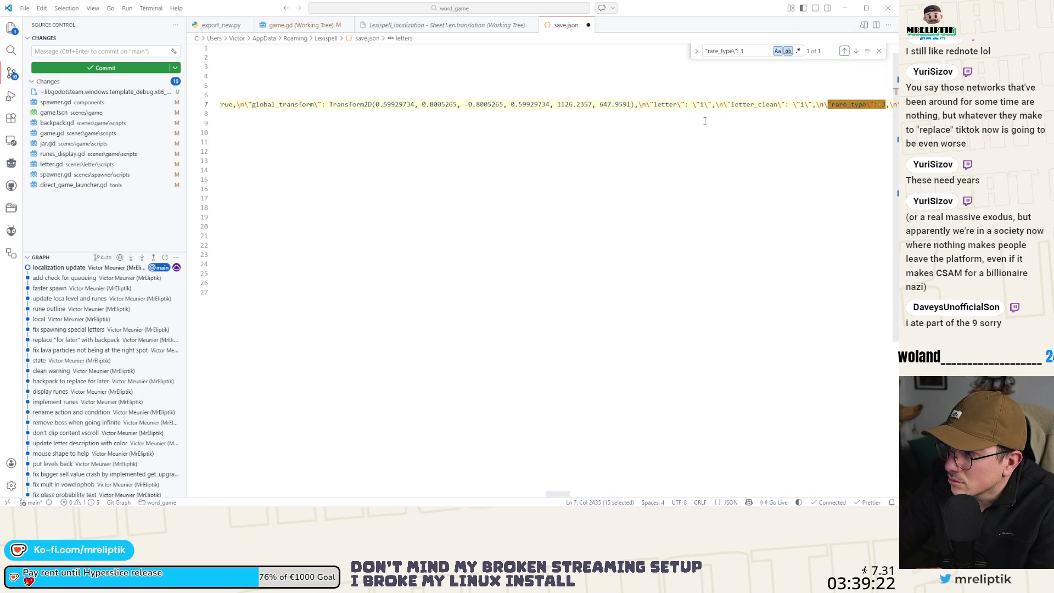
scroll(697, 112, "right", 8)
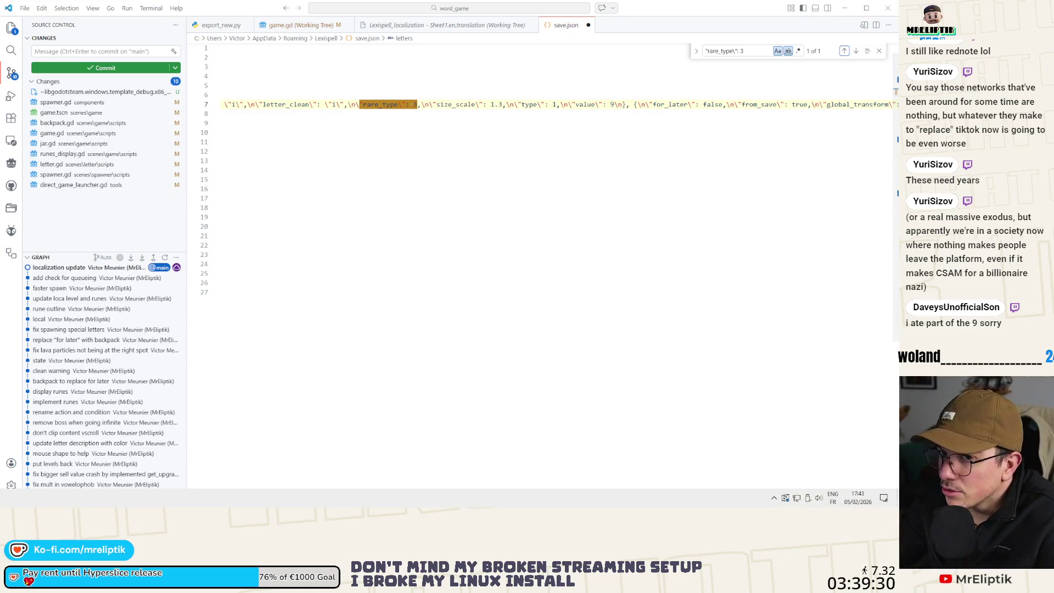
key("alt+Tab")
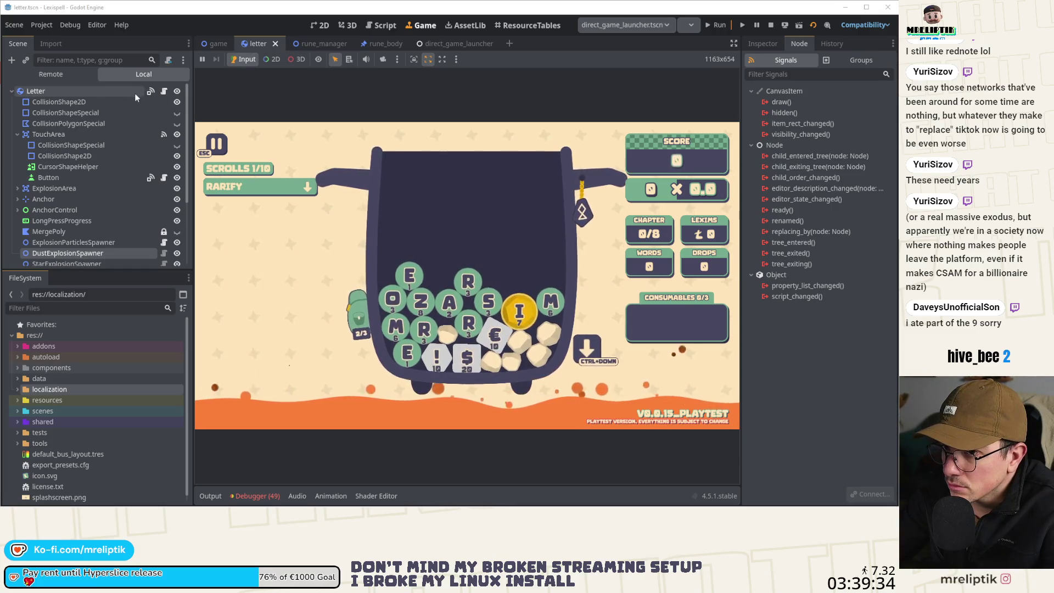
Open letter.gd, select value on line 274, and scroll to the rarity update calls.
left_click(163, 90)
left_click(543, 273)
double_click(376, 394)
scroll(488, 344, "down", 5)
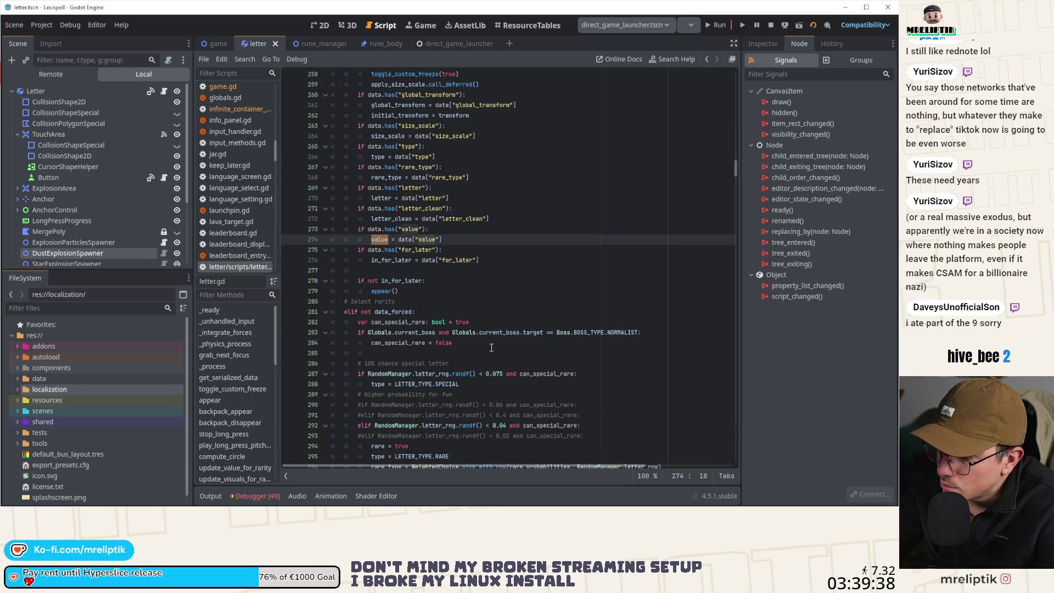
scroll(492, 348, "down", 7)
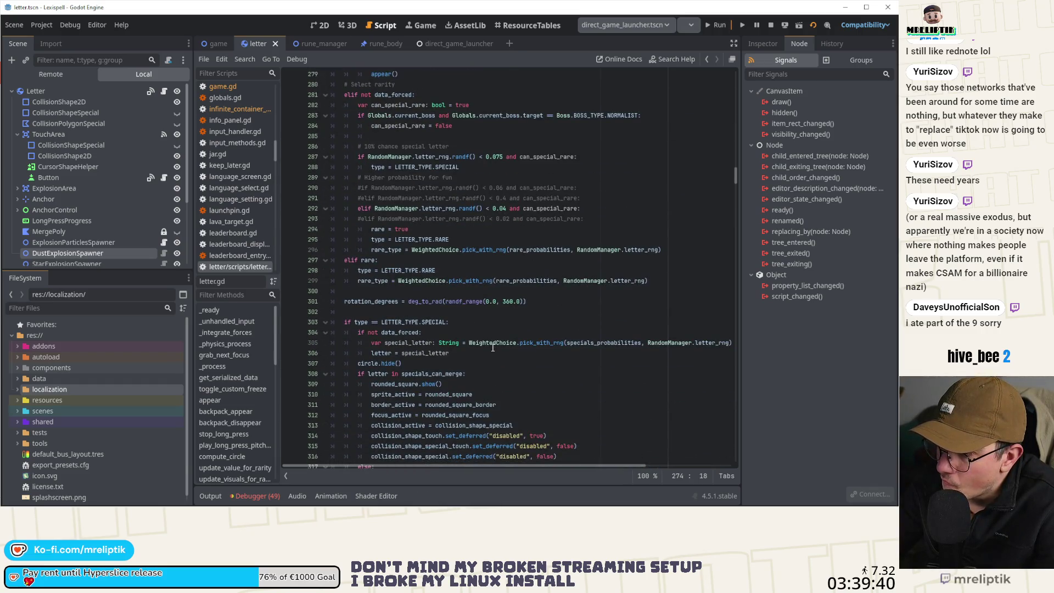
scroll(429, 363, "down", 3)
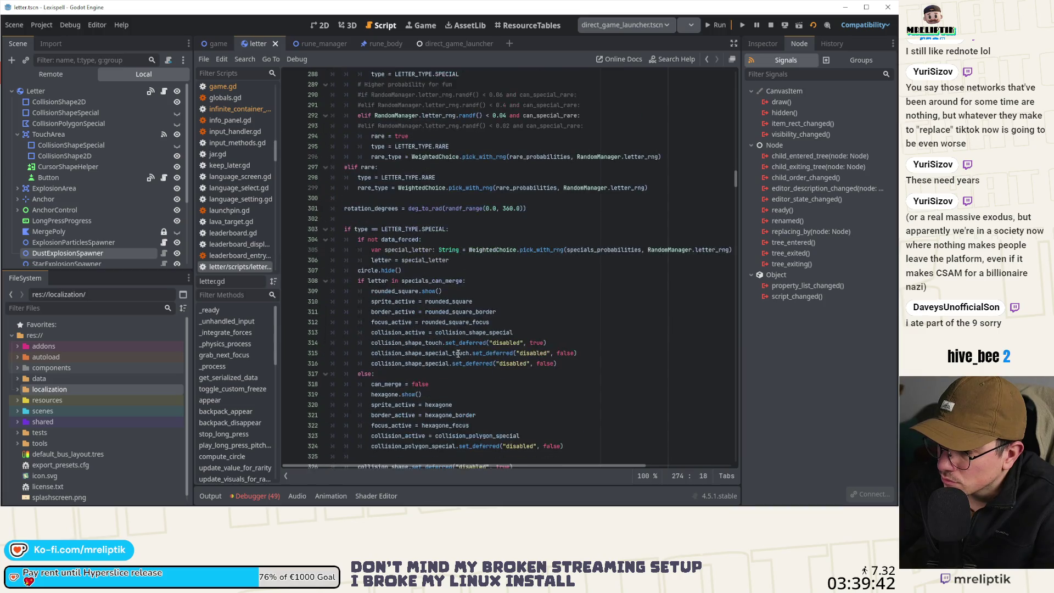
scroll(429, 363, "down", 4)
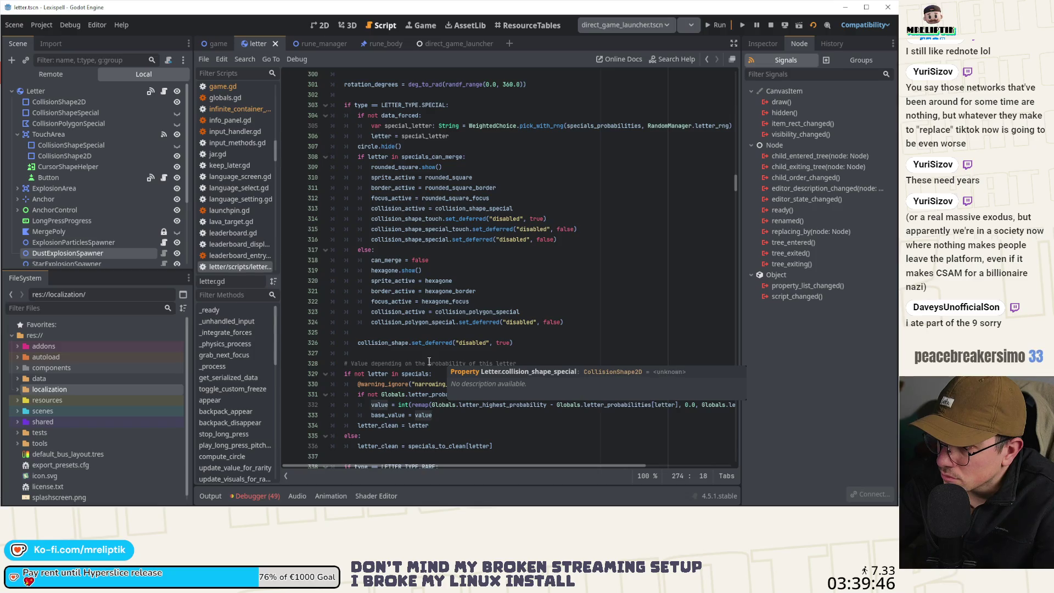
scroll(472, 310, "down", 4)
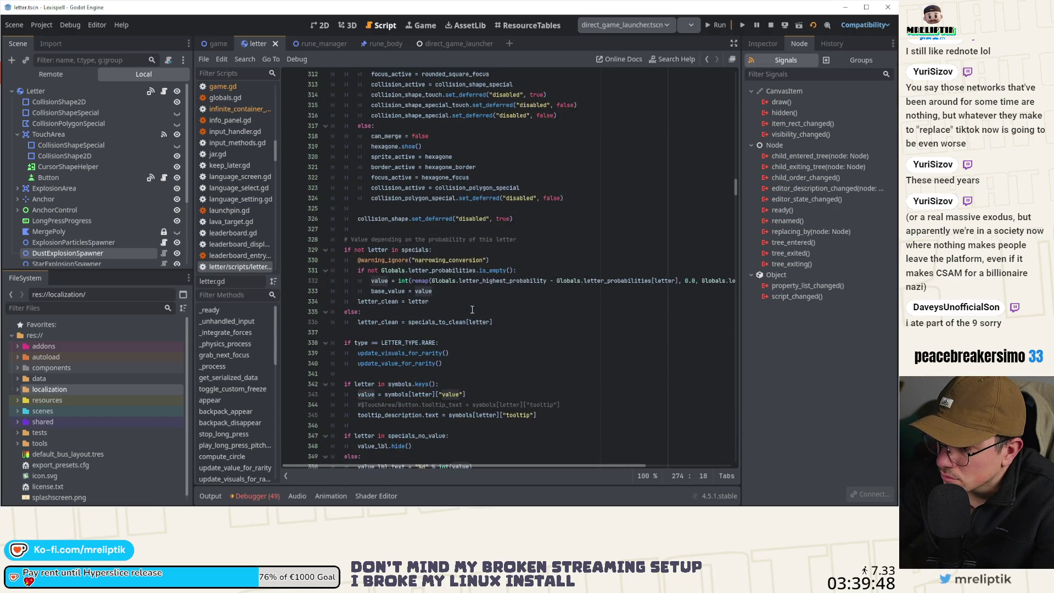
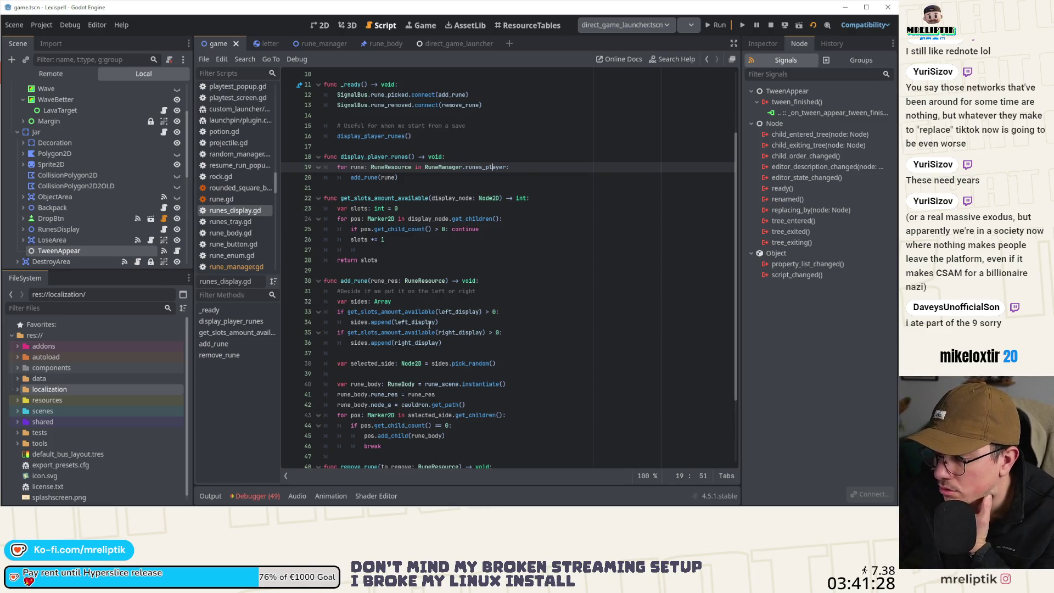
Add blank lines below the sides declaration in add_rune and begin an if statement.
left_click(436, 301)
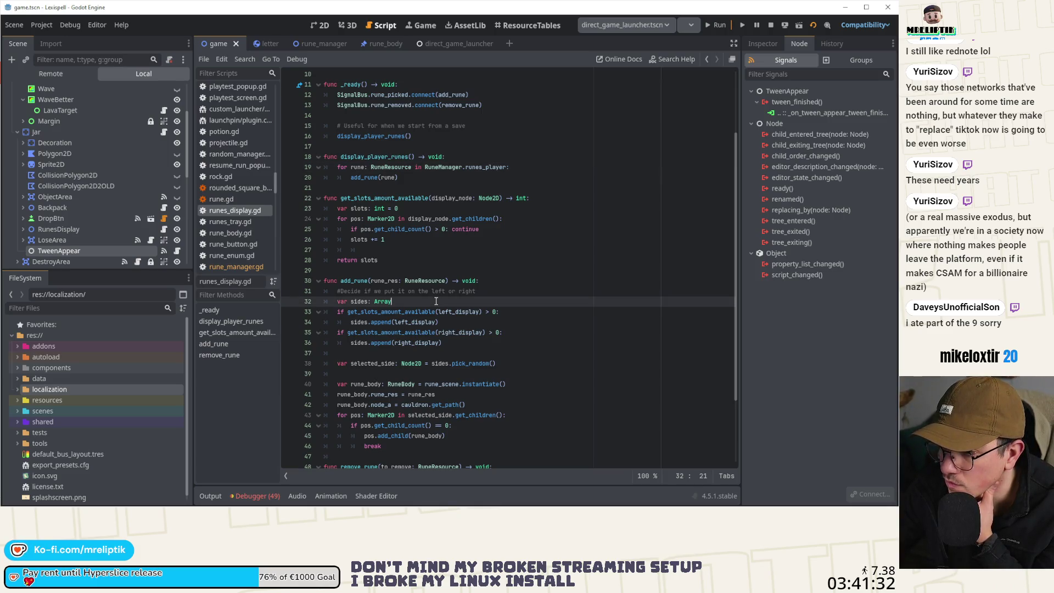
key("Return")
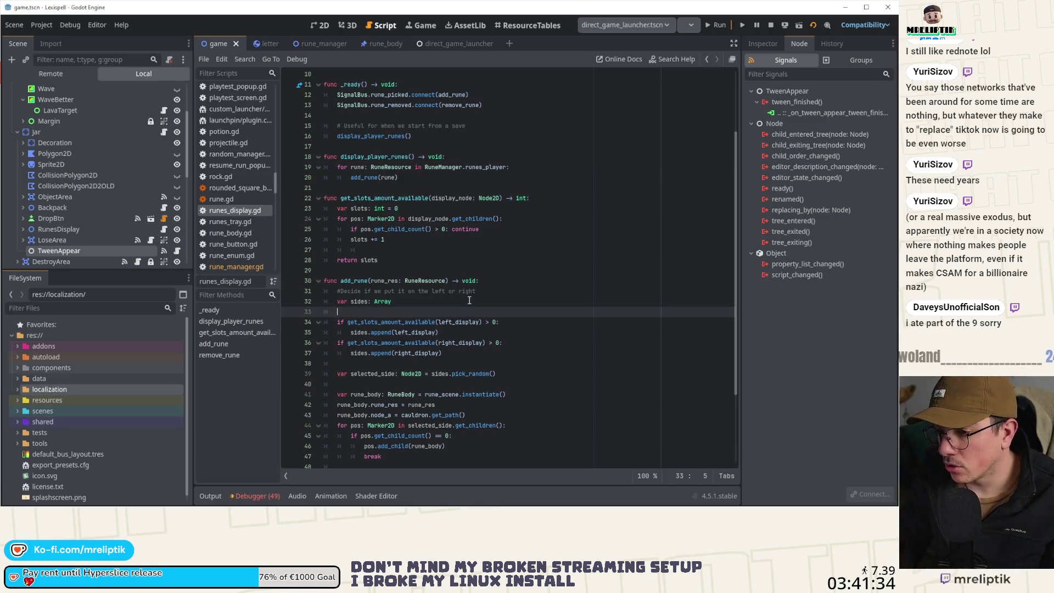
key("Return")
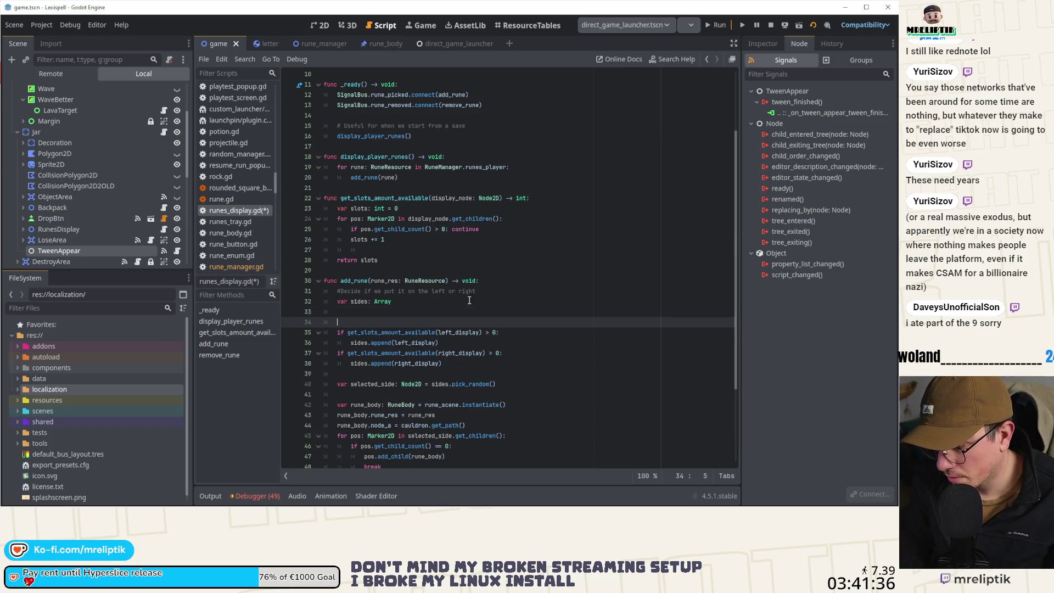
type("if")
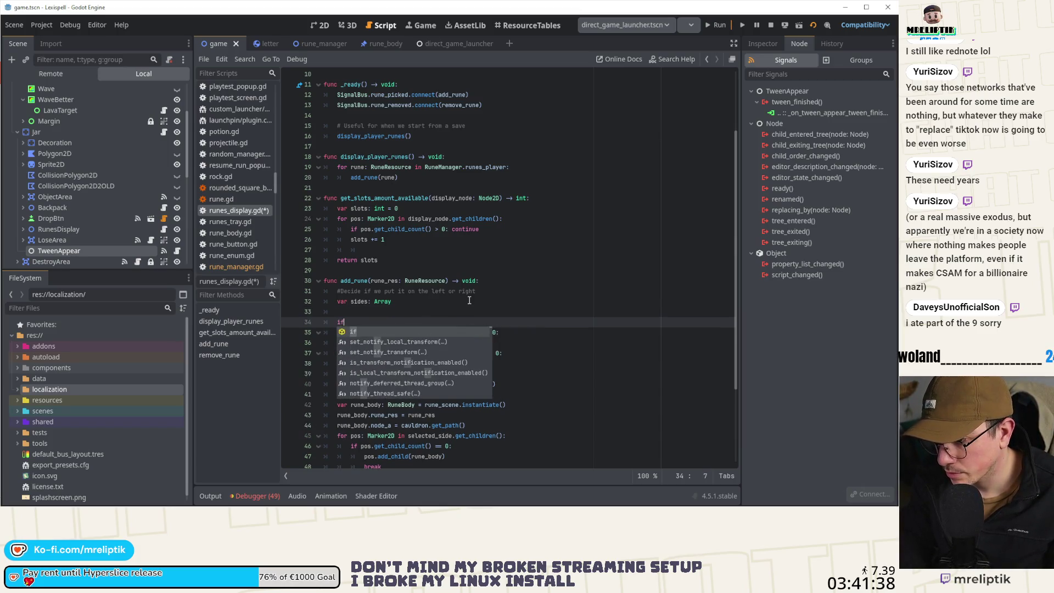
key("Escape")
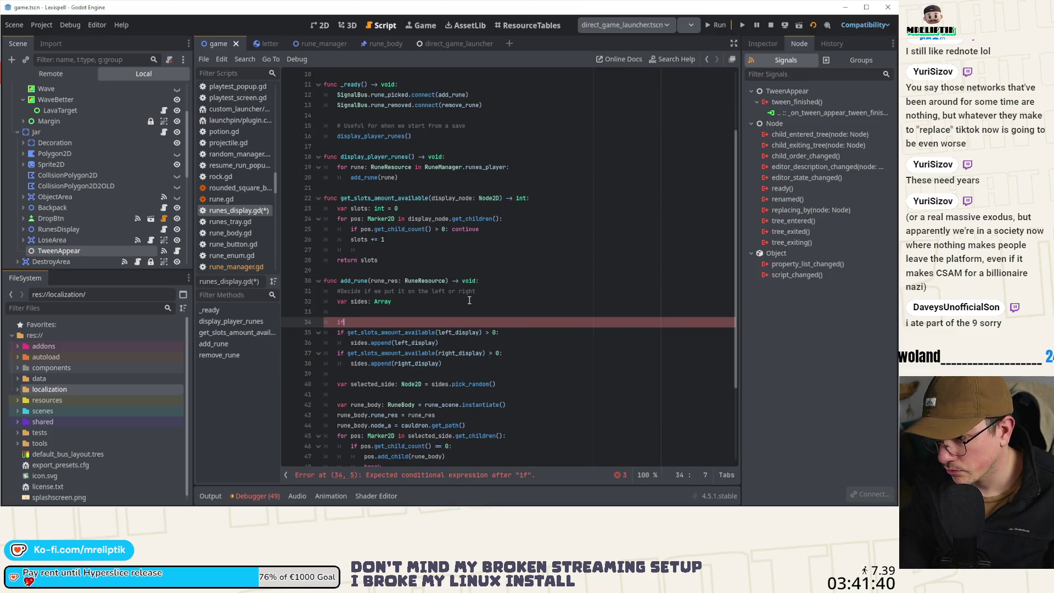
Declare left_slots and right_slots via get_slots_amount_available on left_display and right_display.
left_click(365, 313)
type("var left_slots: ")
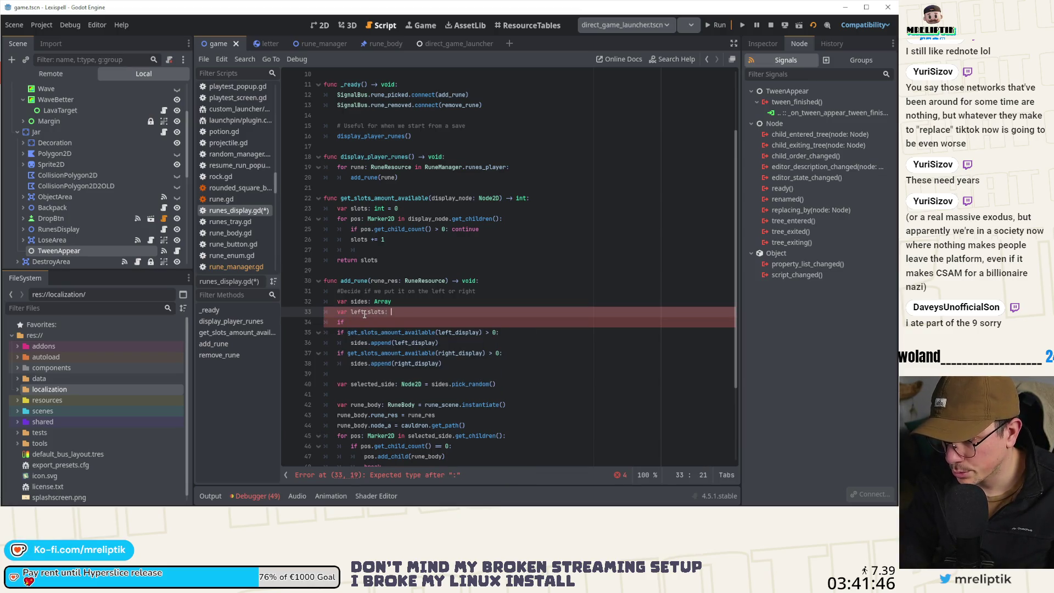
type("int = get_s")
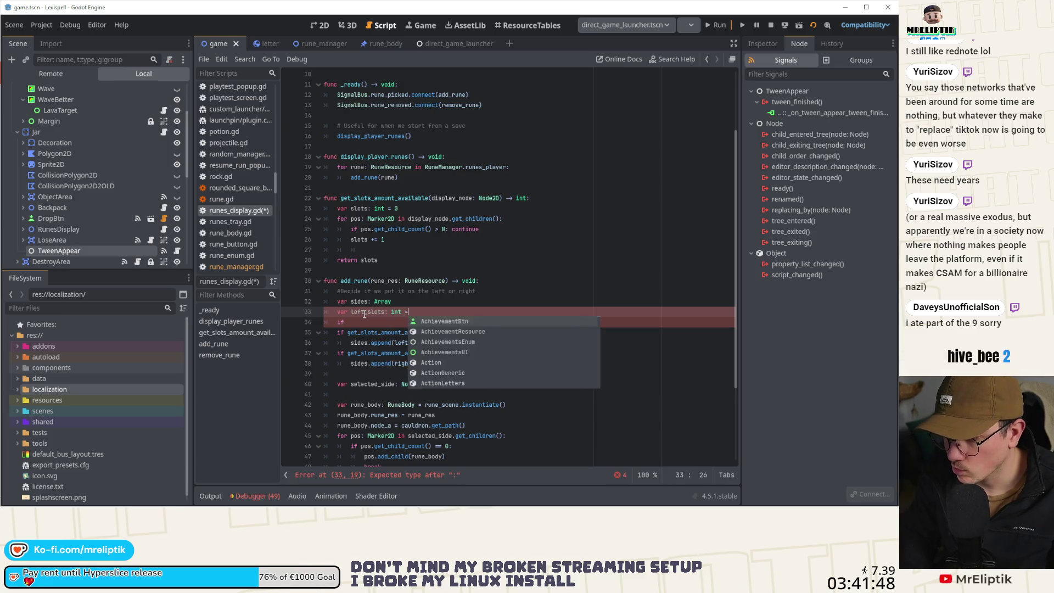
key("Return")
type("left_display")
key("ctrl+shift+d")
key("ctrl+BackSpace")
type("right")
key("Return")
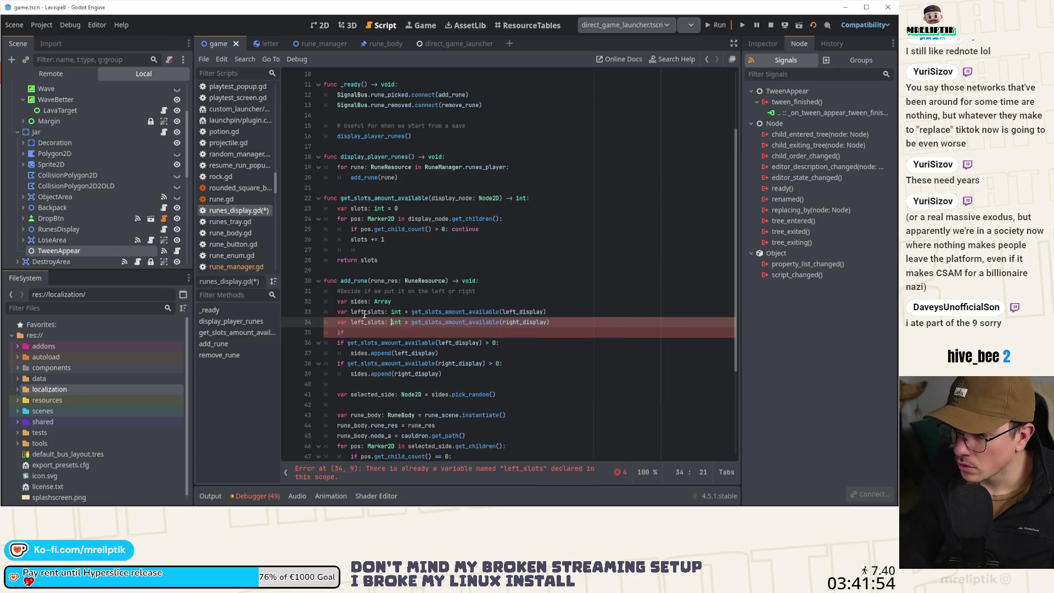
key("ctrl+shift+Left")
type("right_slots")
Complete the condition as 'if left_slots == 0 and right_slots == 0:' and open its body.
left_click(364, 331)
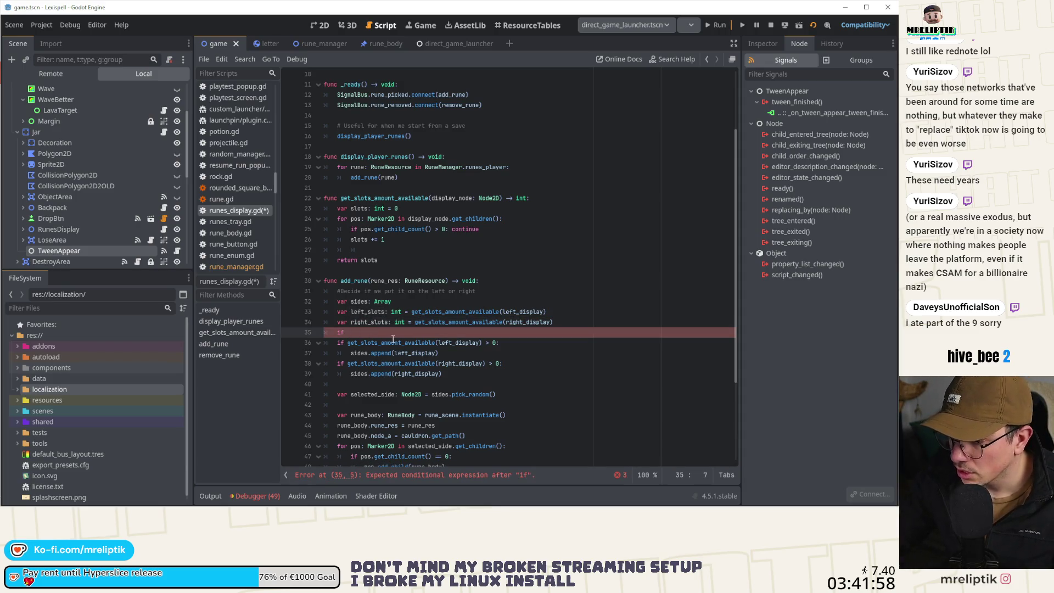
type(" left_slots")
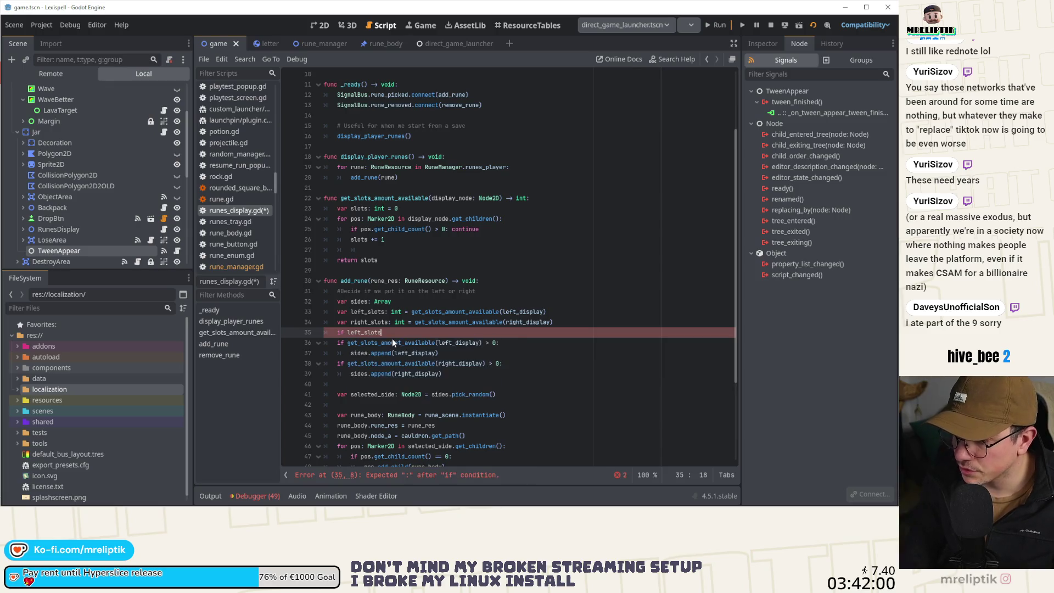
type(" ==")
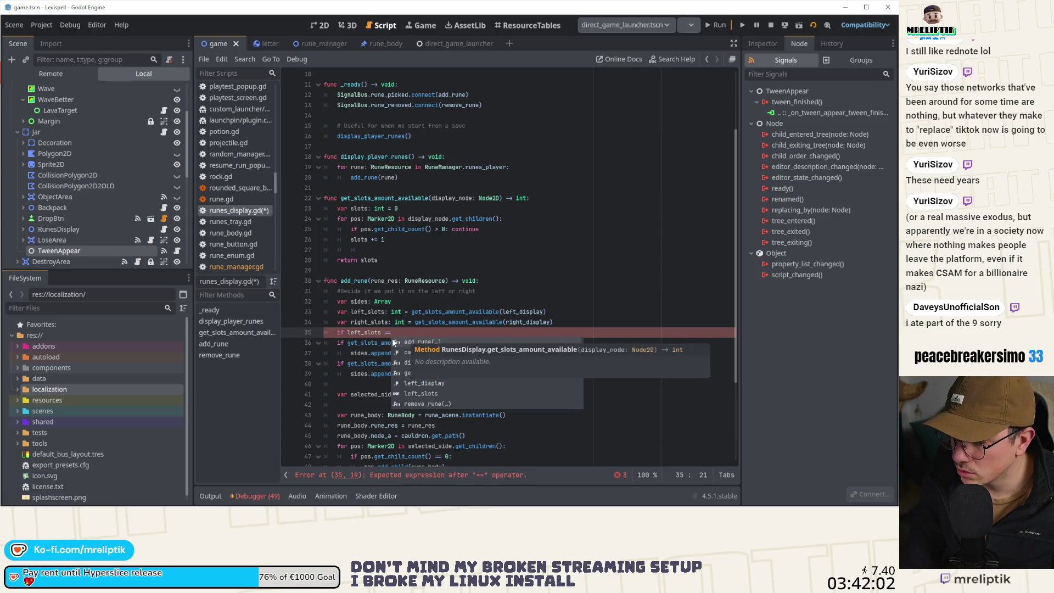
type(" a")
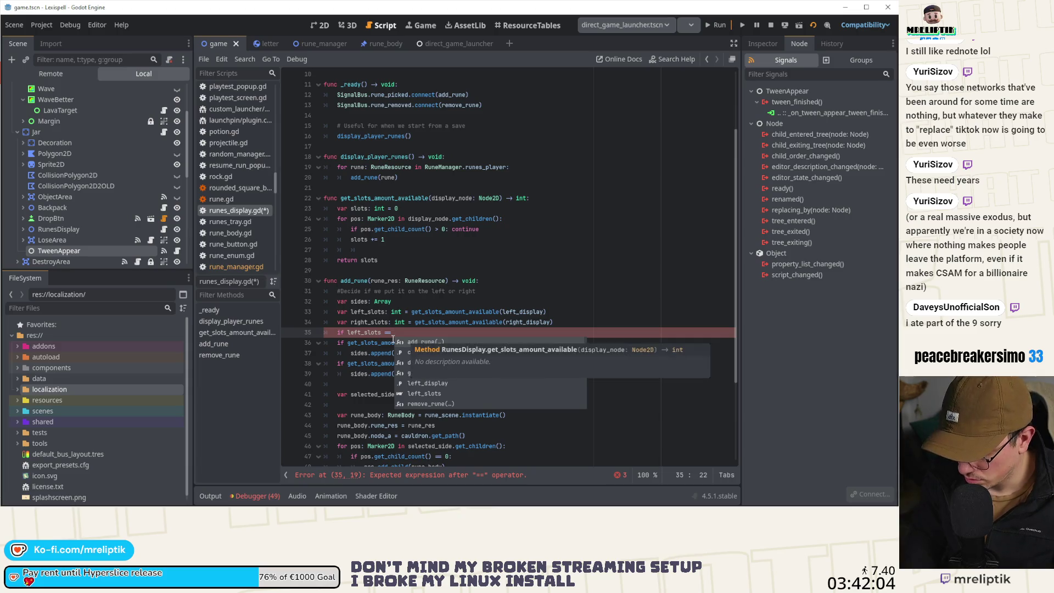
key("BackSpace")
type("0 and")
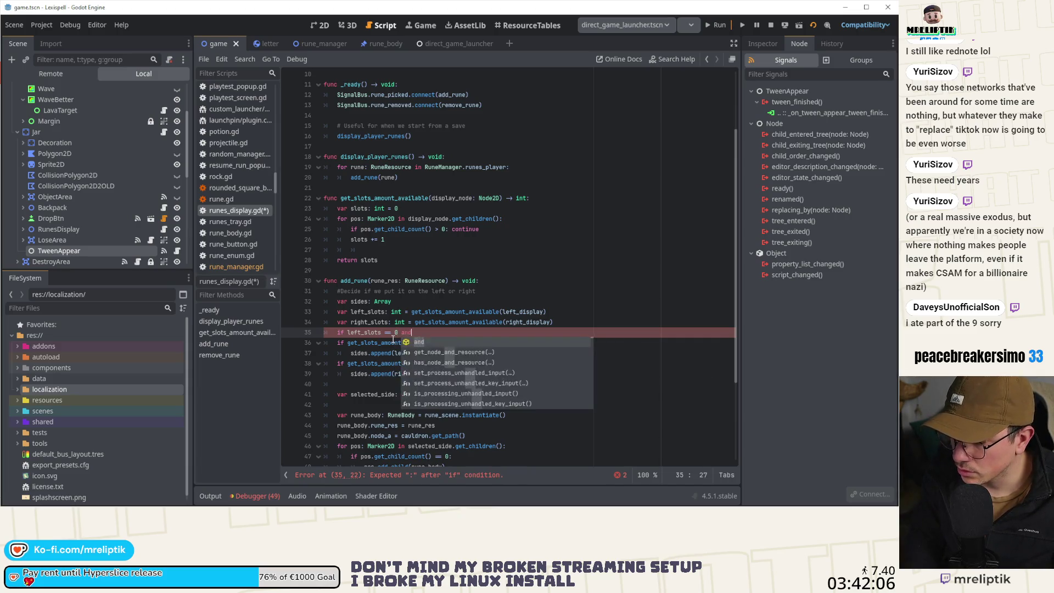
type(" right")
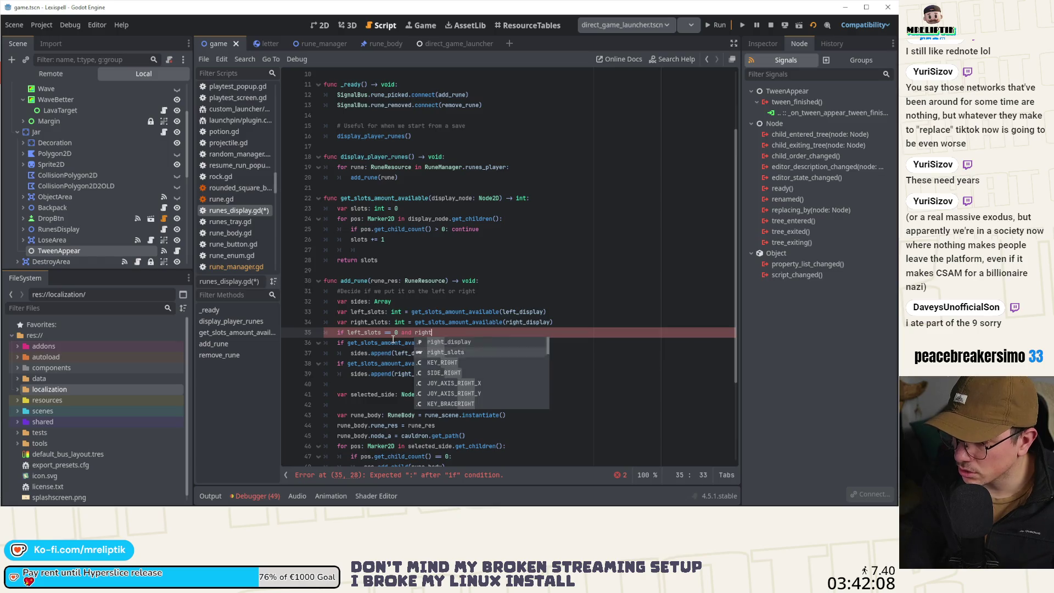
type("_slots == 0")
key("Return")
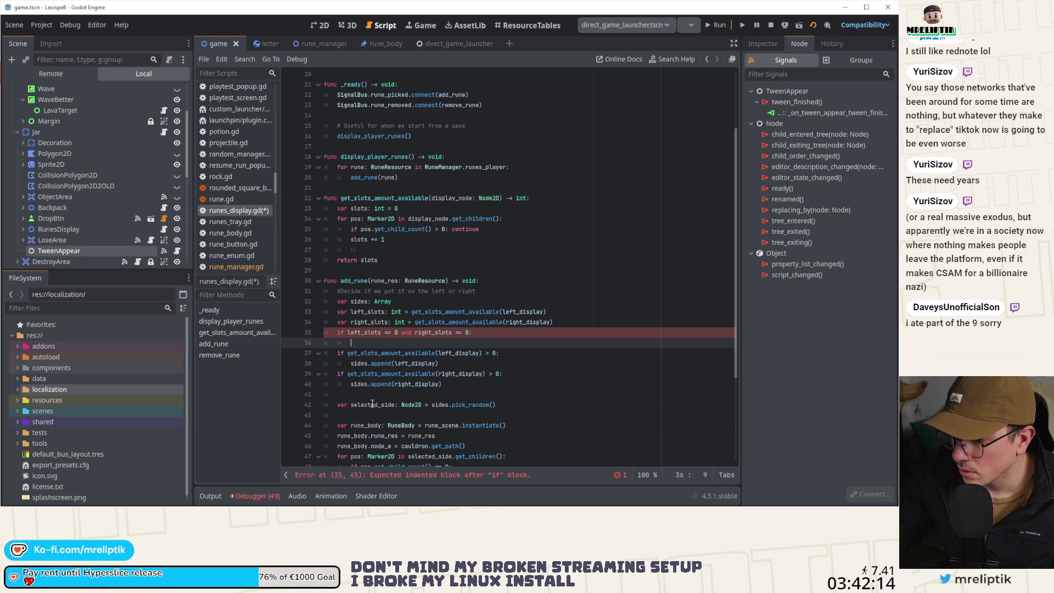
Move the selected_side declaration up to just below the sides declaration.
left_click(338, 405)
left_click_drag(339, 405, 423, 407)
key("ctrl+x")
left_click(440, 301)
key("ctrl+Left")
key("ctrl+Left")
key("End")
key("Return")
key("ctrl+v")
Set selected_side = left_display inside the if block.
left_click(394, 353)
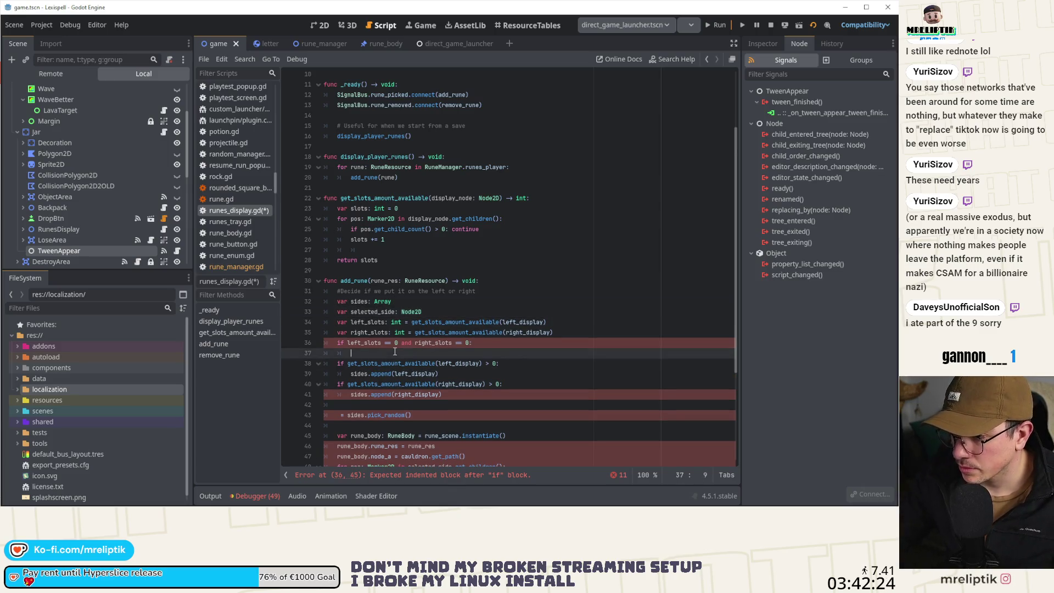
key("Return")
key("Up")
type("se")
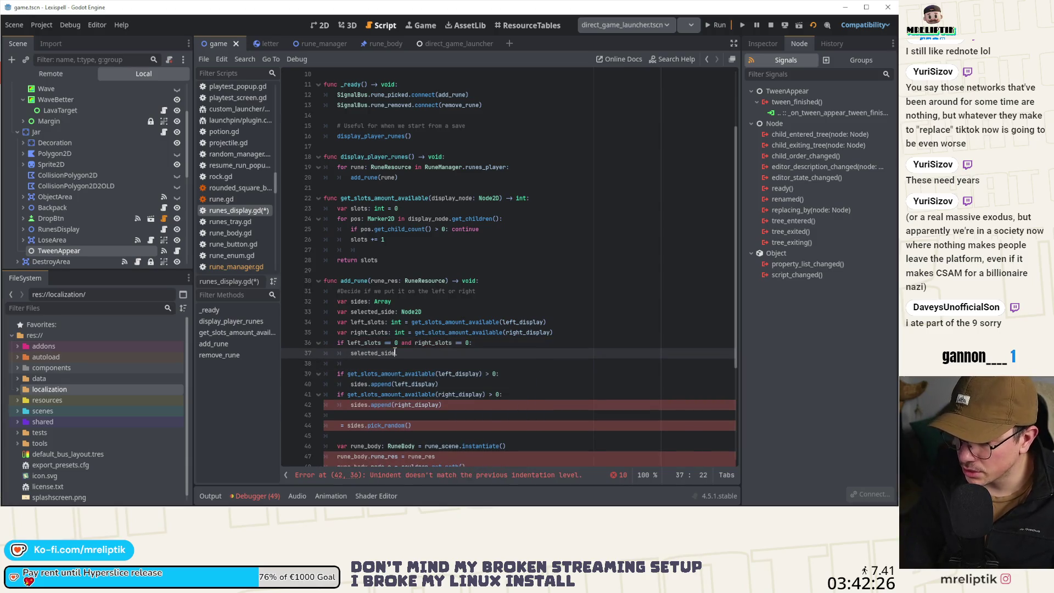
type("= ")
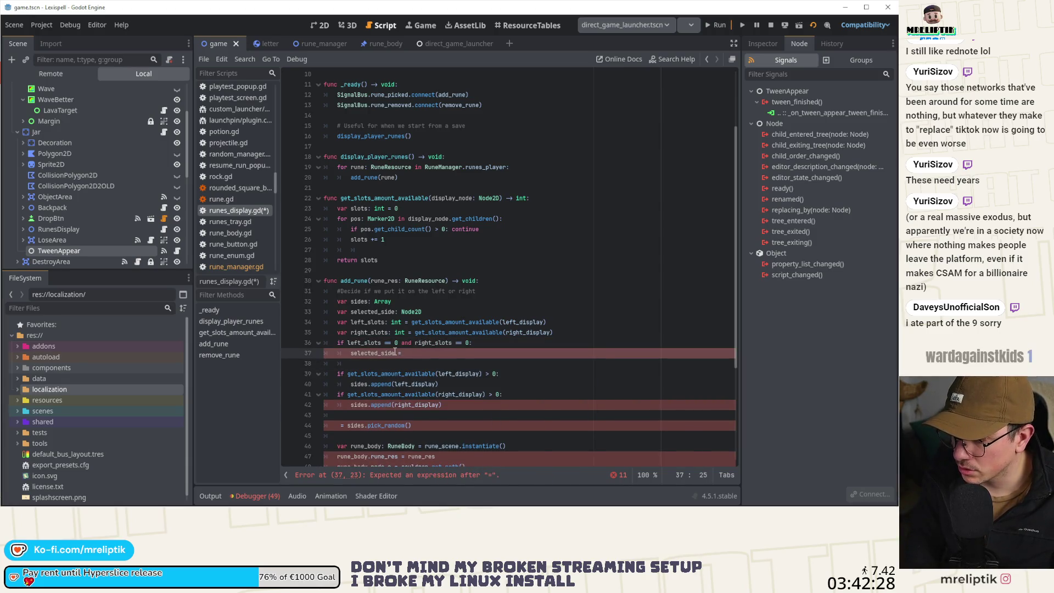
type("left_display")
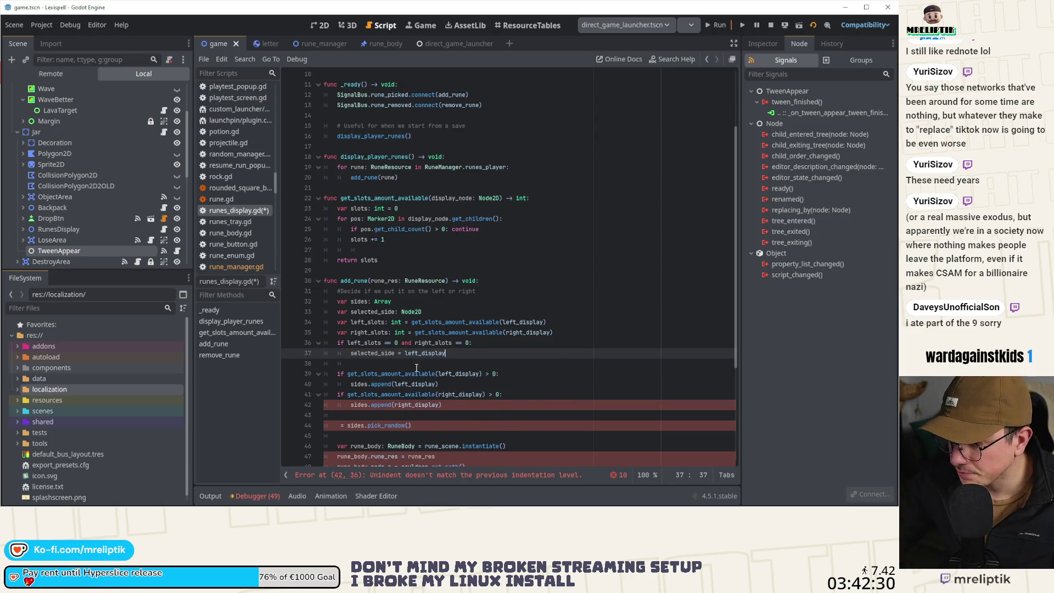
Delete the old side-appending and random-pick lines and save the script.
left_click(417, 368)
key("ctrl+shift+k")
key("ctrl+shift+k")
key("ctrl+shift+k")
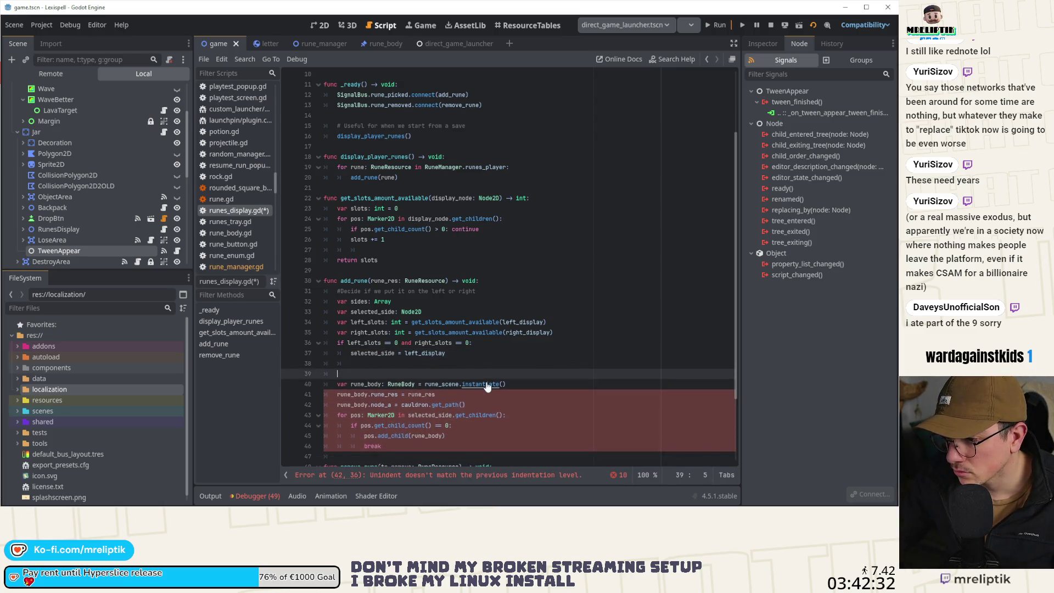
key("ctrl+shift+k")
key("ctrl+s")
left_click(470, 354)
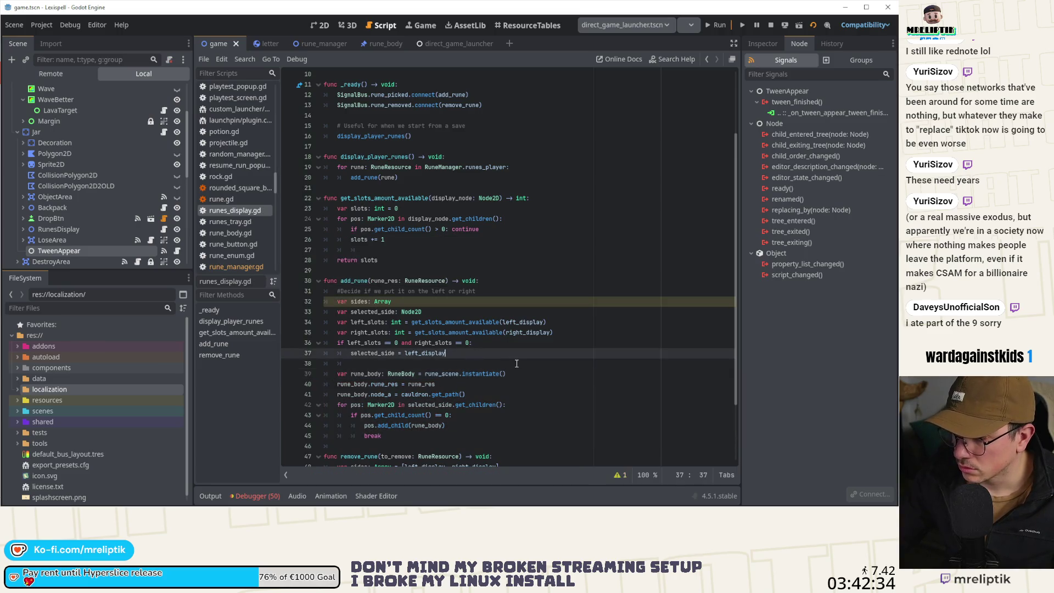
Add an 'elif left_slots < right_slots' branch that sets selected_side to left_display.
key("Return")
key("BackSpace")
type("elif ")
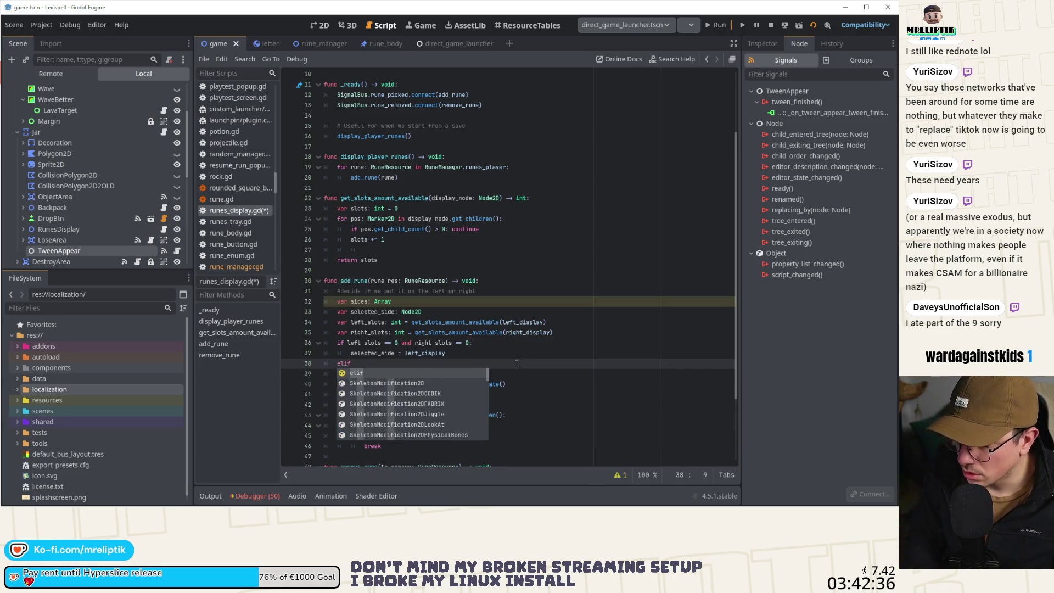
type("left_disp")
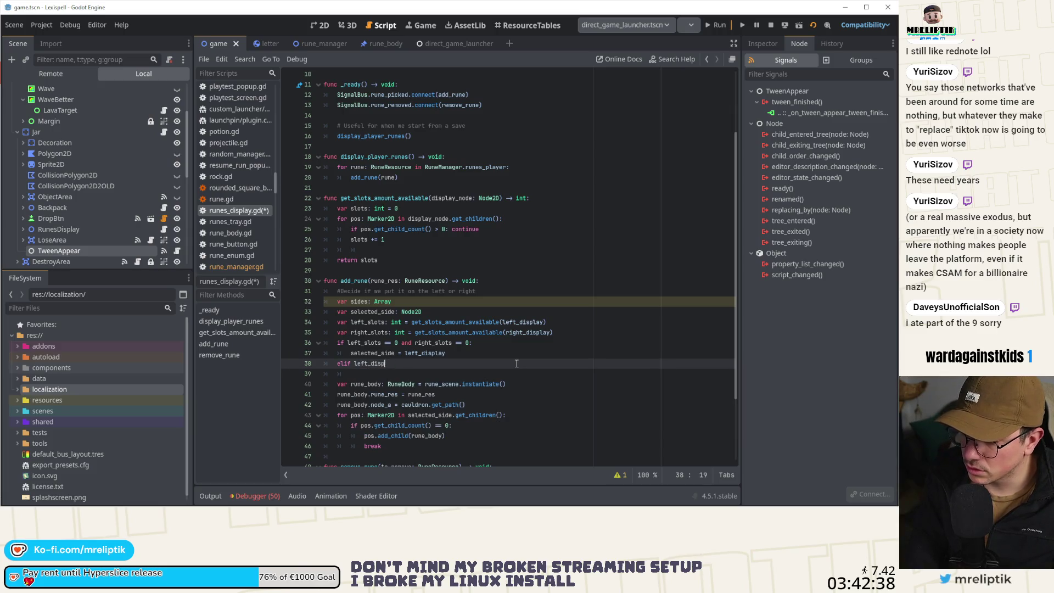
type("layslots")
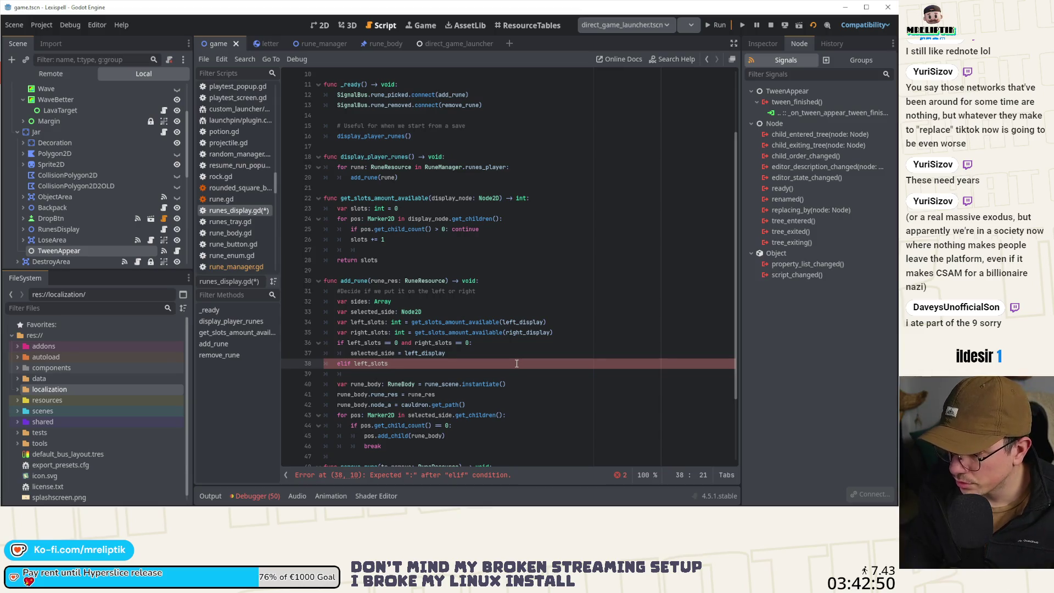
type("right")
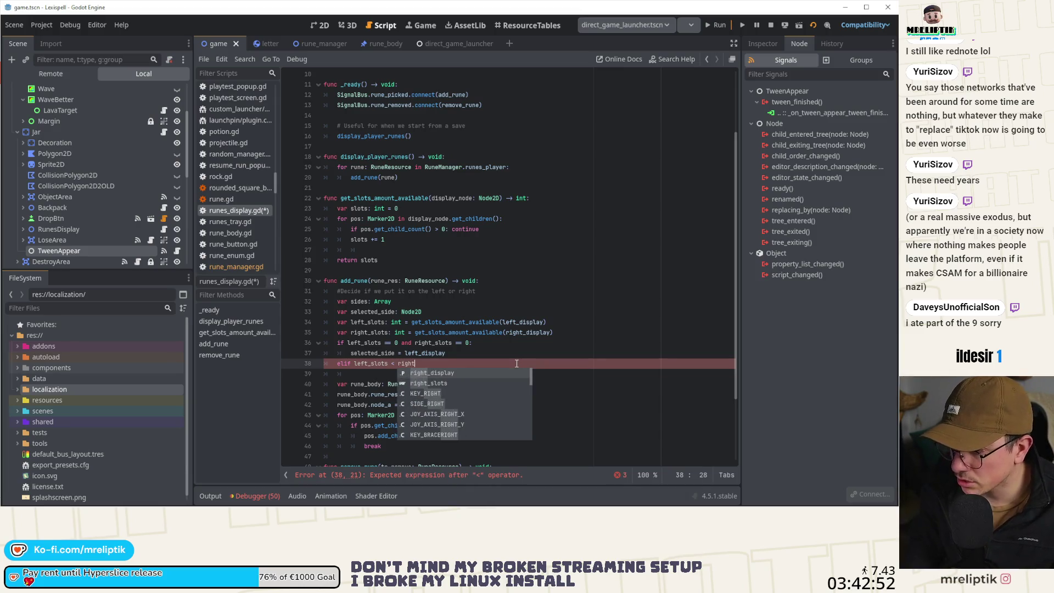
key("Down")
key("Return")
key("BackSpace")
key("Up")
key("ctrl+shift+d")
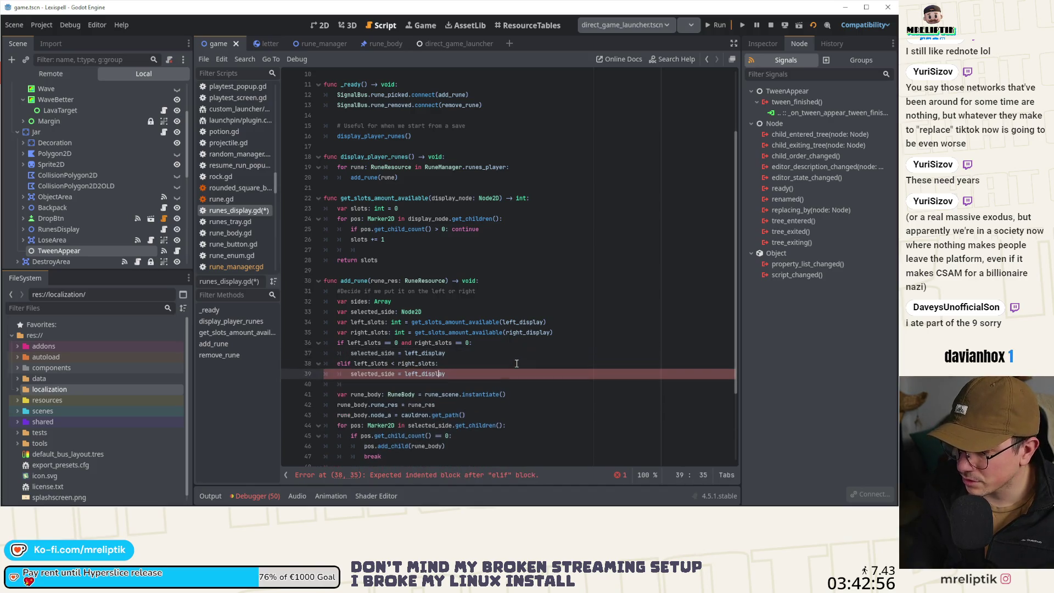
key("alt+Down")
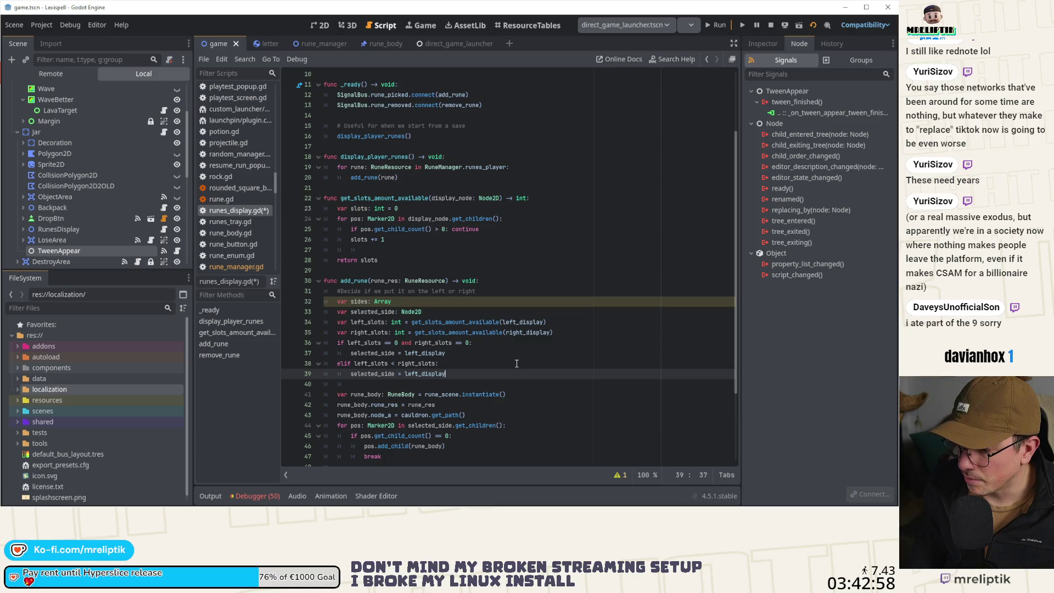
Add an else branch setting selected_side to right_display and save the script.
key("Return")
key("BackSpace")
type("else:")
key("Return")
key("Up")
key("Up")
key("Up")
key("ctrl+shift+d")
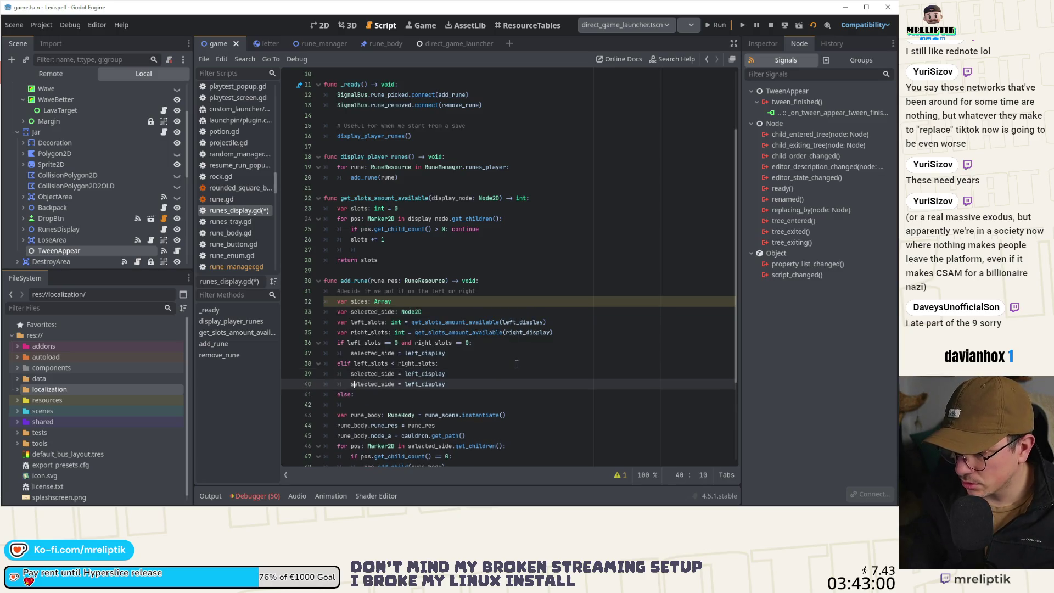
key("alt+Down")
key("End")
key("ctrl+shift+Left")
type("right")
key("Return")
key("ctrl+s")
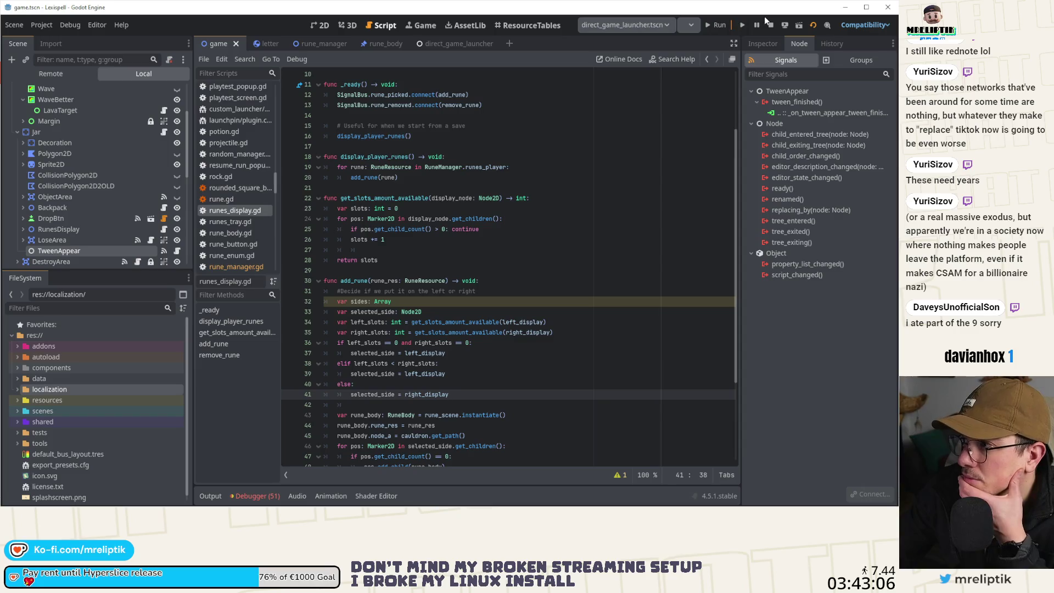
Run the game and open and close the backpack to check the restored jar runes.
left_click(707, 30)
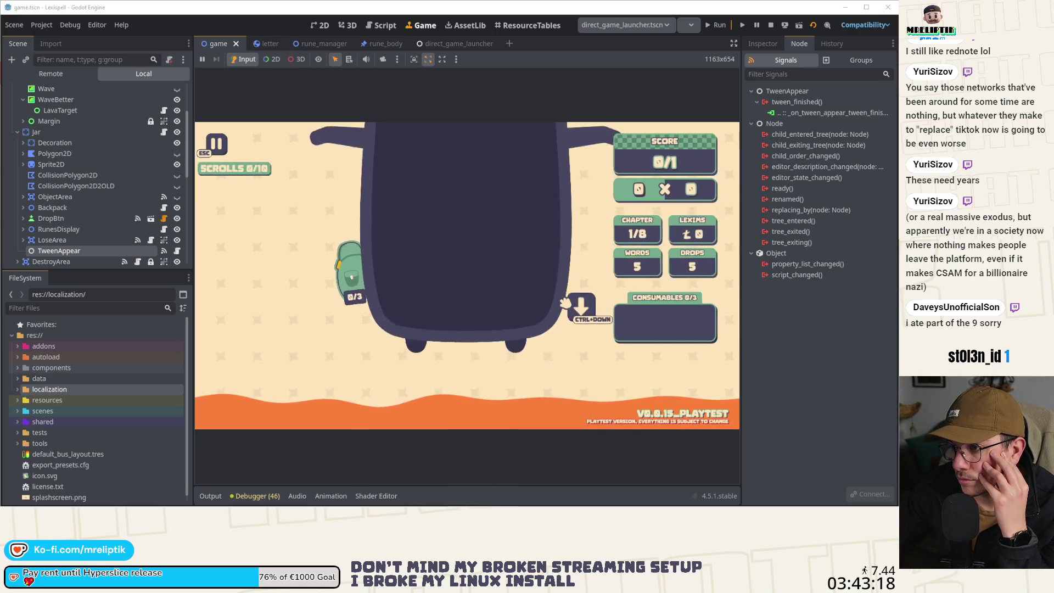
mouse_move(329, 185)
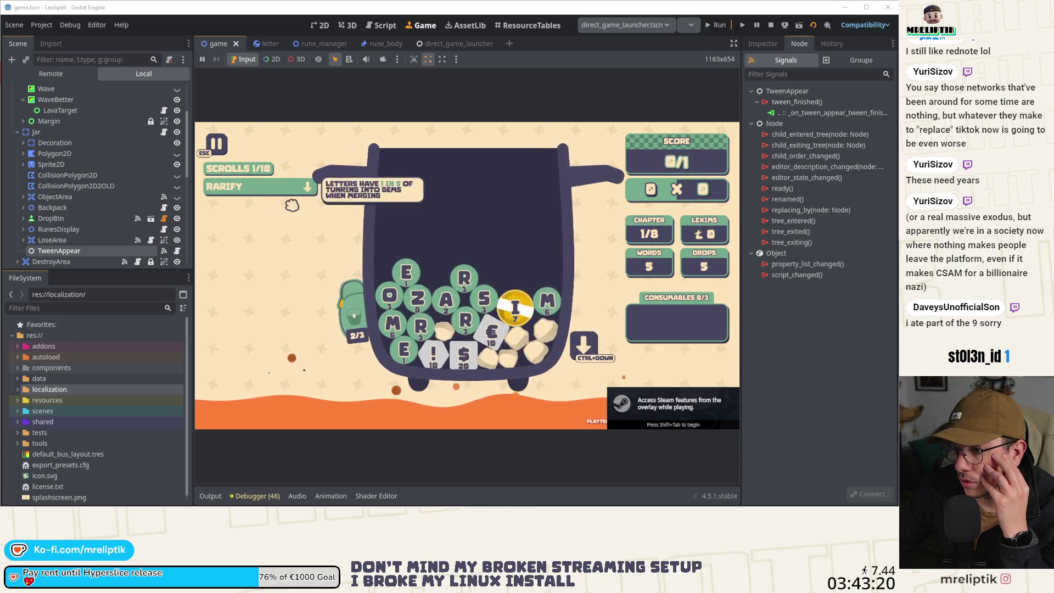
left_click(355, 313)
left_click(312, 250)
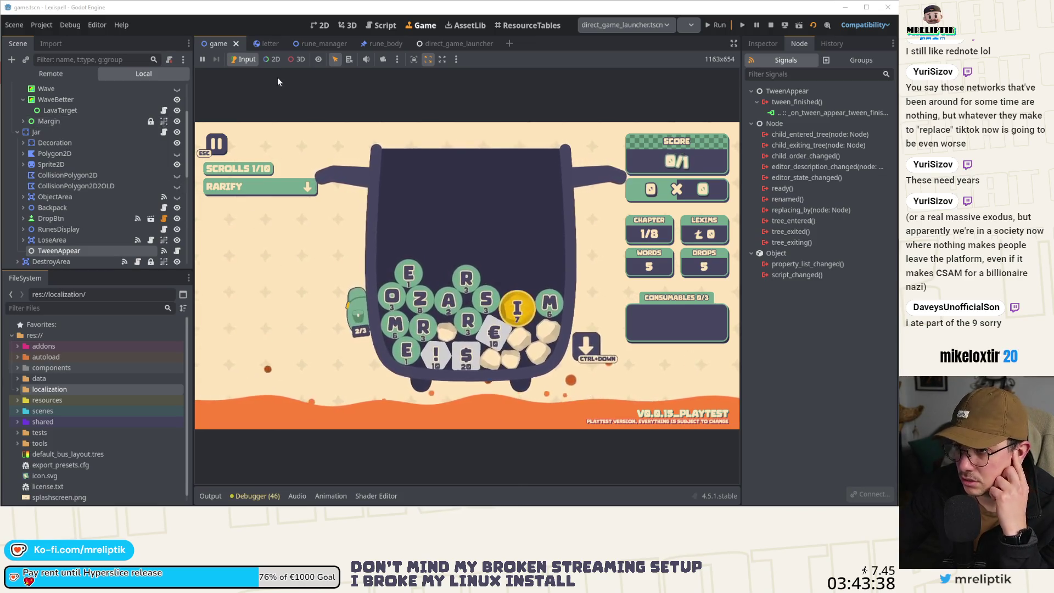
scroll(150, 123, "up", 5)
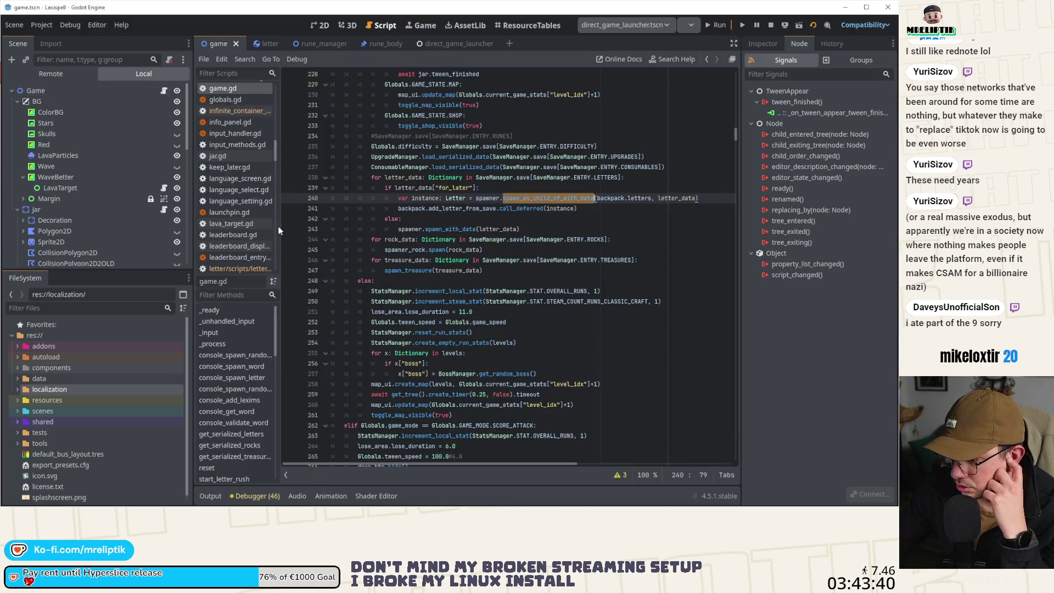
Set a breakpoint on the spawn_treasure call at game.gd line 247, then switch to save.json in VS Code.
left_click(413, 250)
double_click(402, 270)
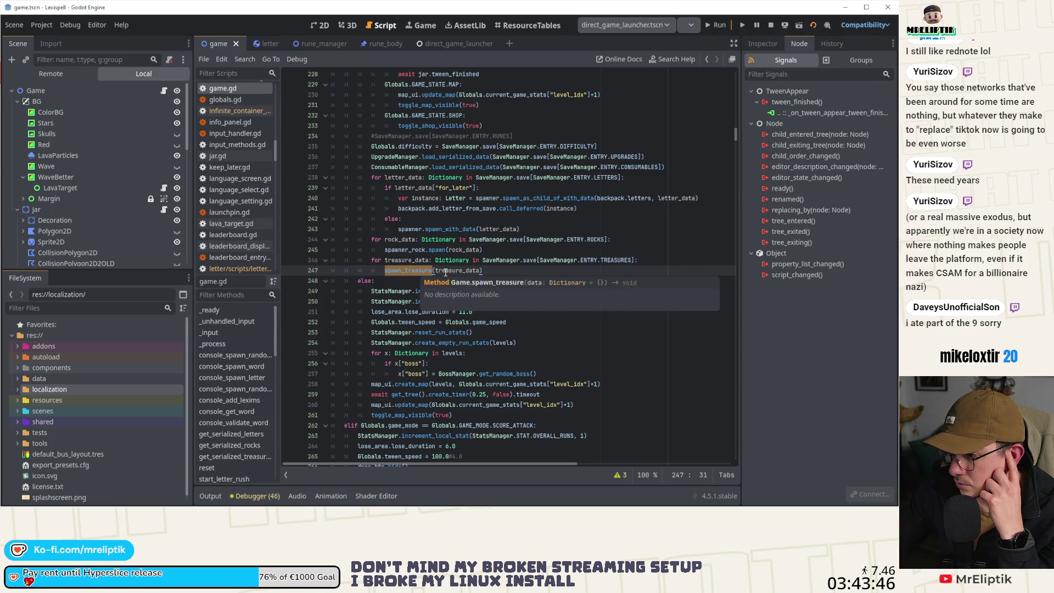
left_click(289, 270)
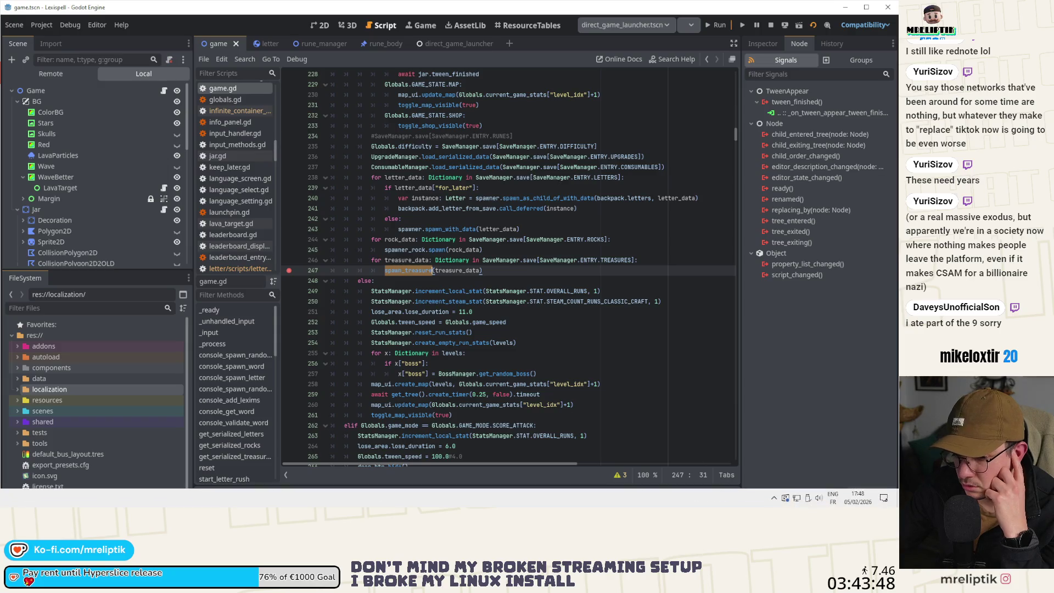
key("alt+Tab")
right_click(348, 97)
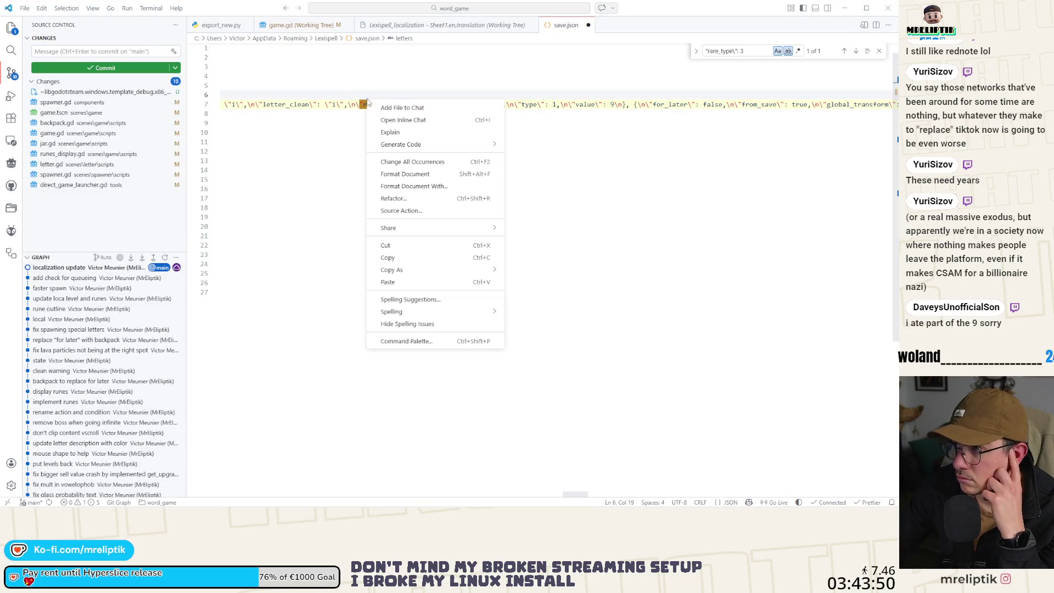
Confirm save.json's treasures key on line 21 is an empty array, then return to Godot.
left_click(426, 174)
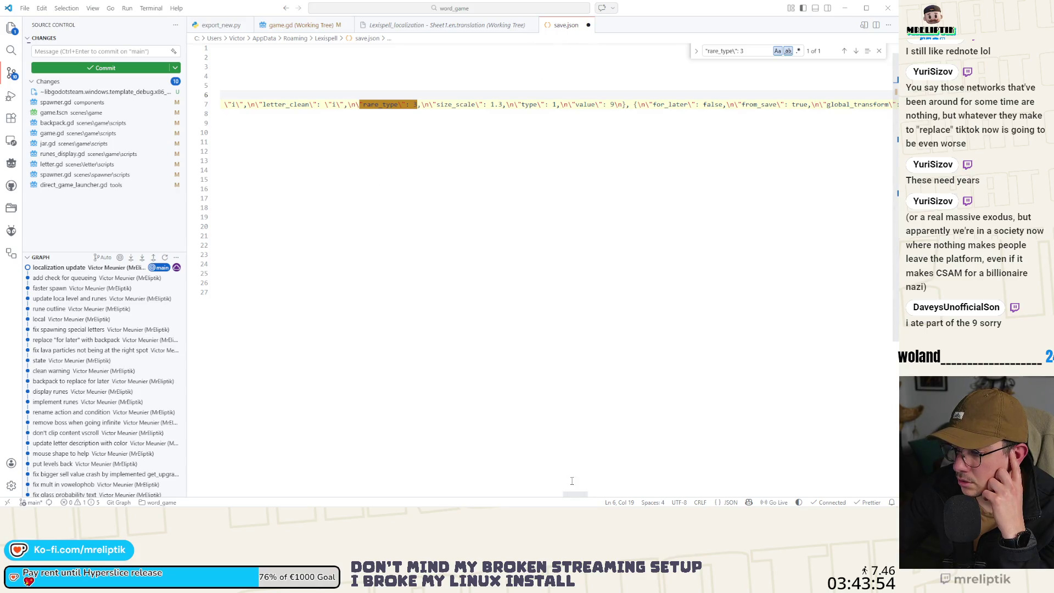
left_click_drag(577, 497, 236, 497)
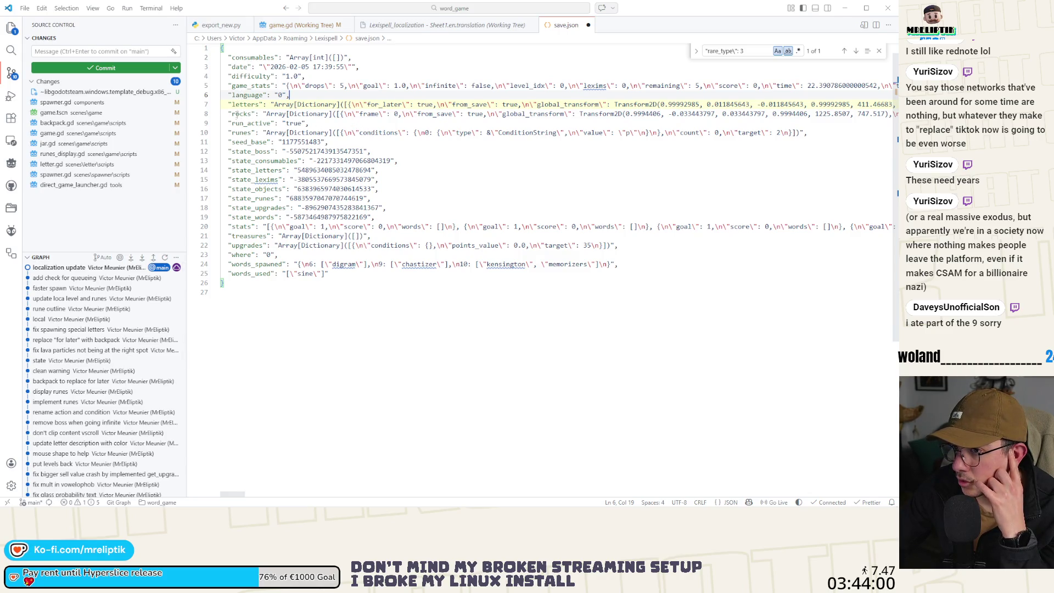
double_click(249, 237)
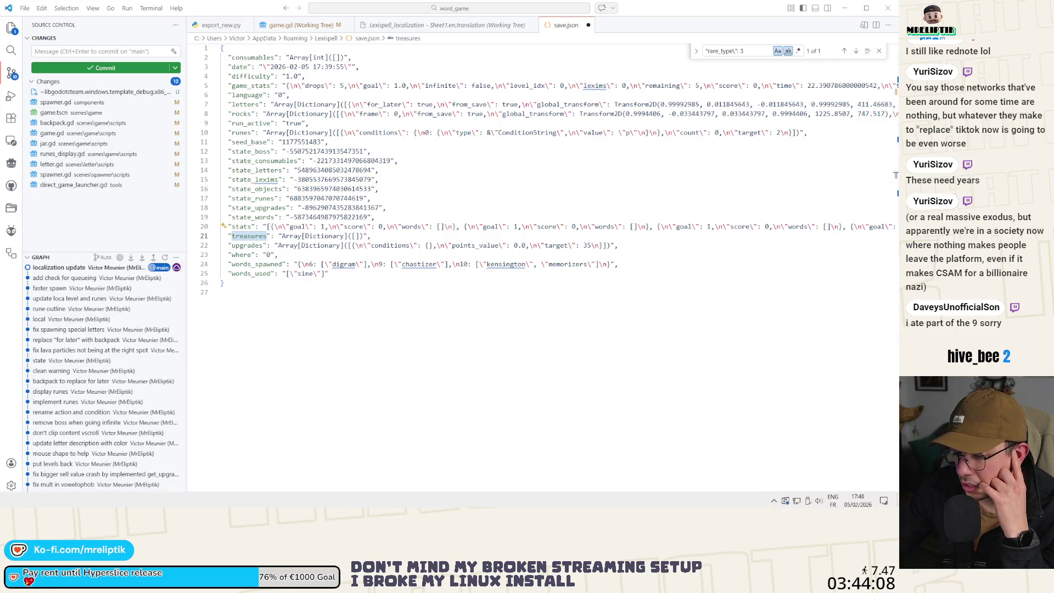
key("alt+Tab")
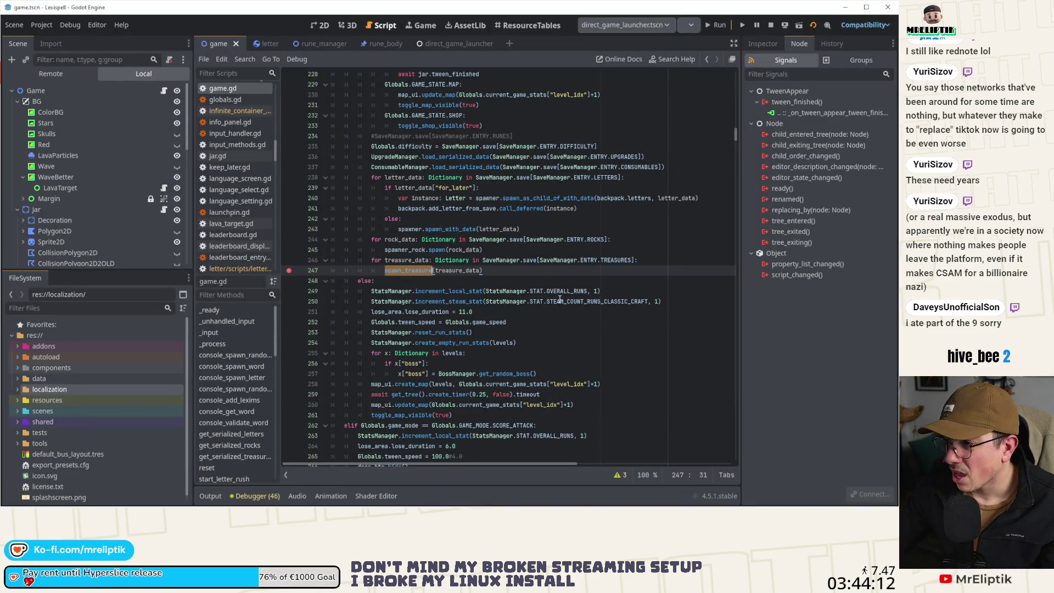
Inspect get_serialized_treasures in game.gd and its get_serialized_data call on line 404.
left_click(236, 457)
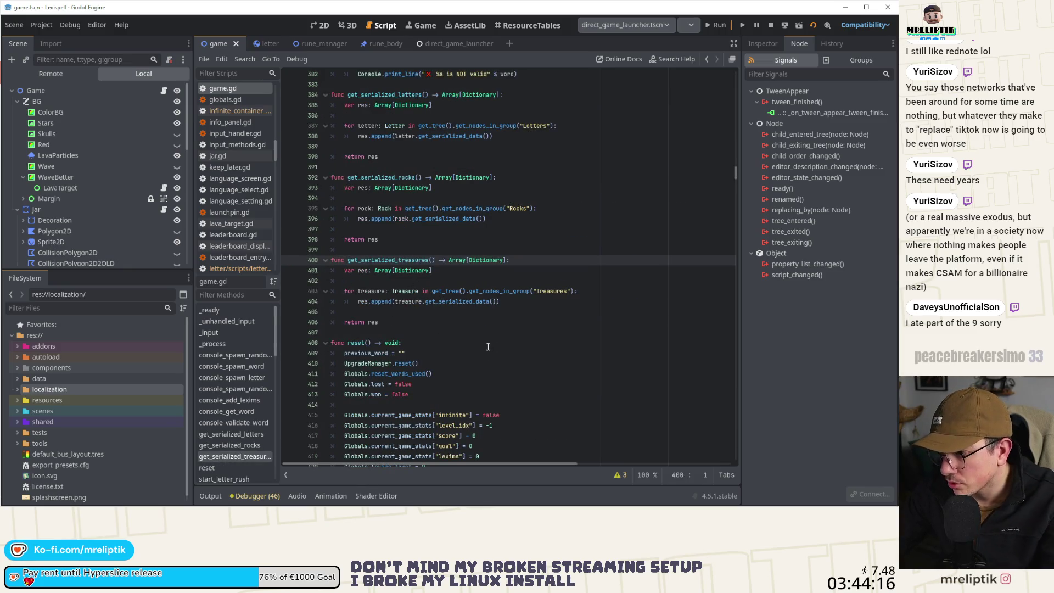
double_click(441, 302)
double_click(401, 304)
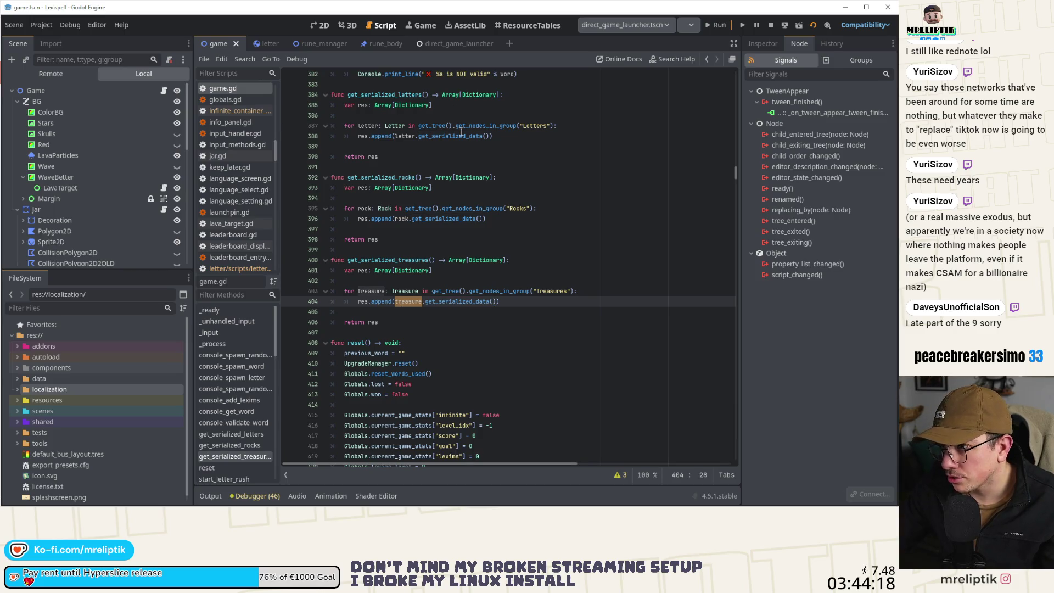
Review treasure.gd's get_serialized_data returning from_save, global_transform and health, then go back to game.gd.
left_click(434, 303, "ctrl")
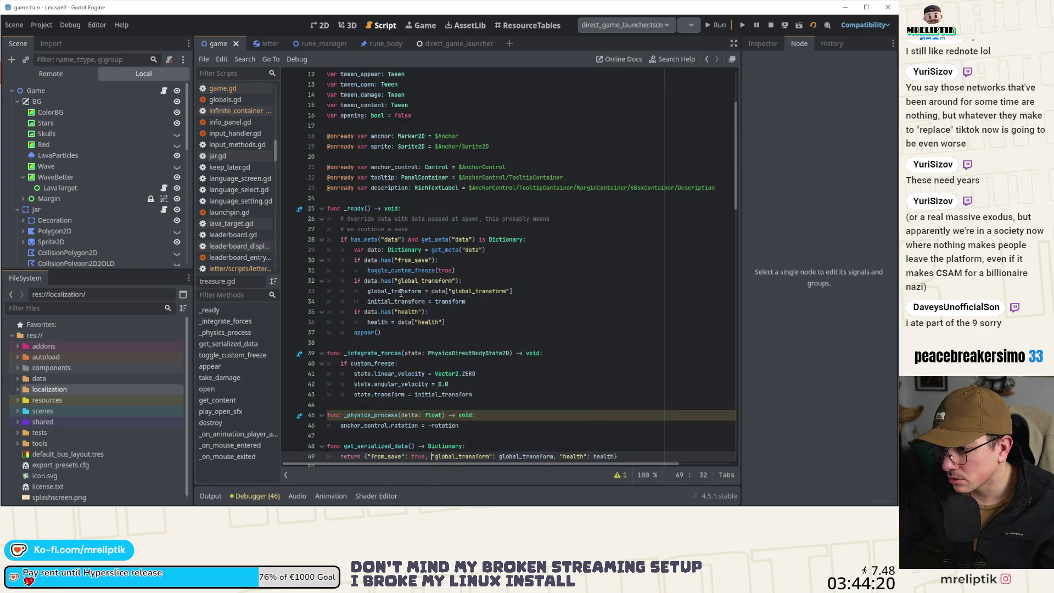
scroll(443, 303, "down", 2)
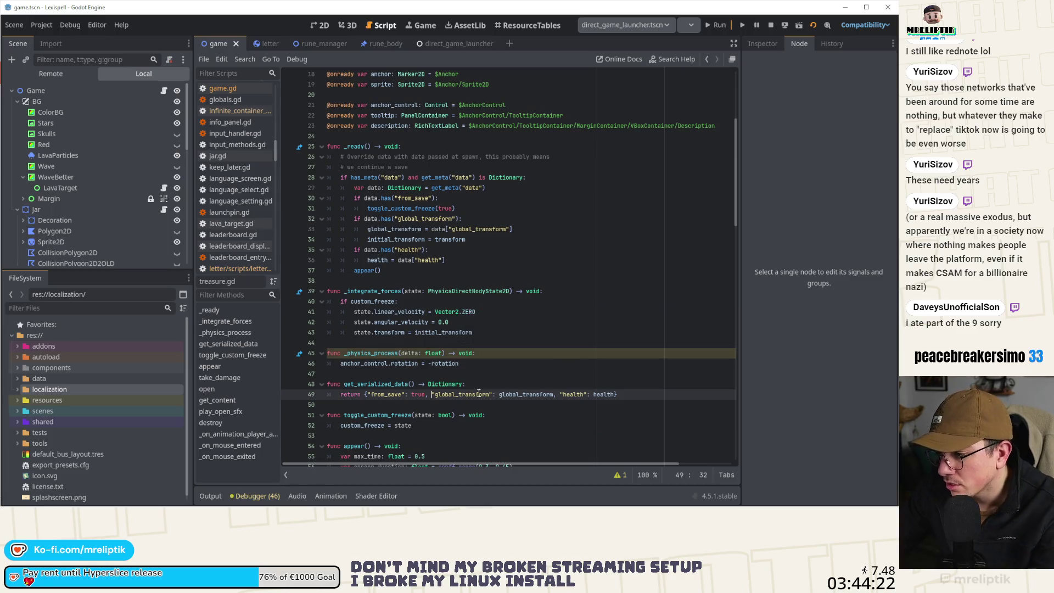
double_click(378, 384)
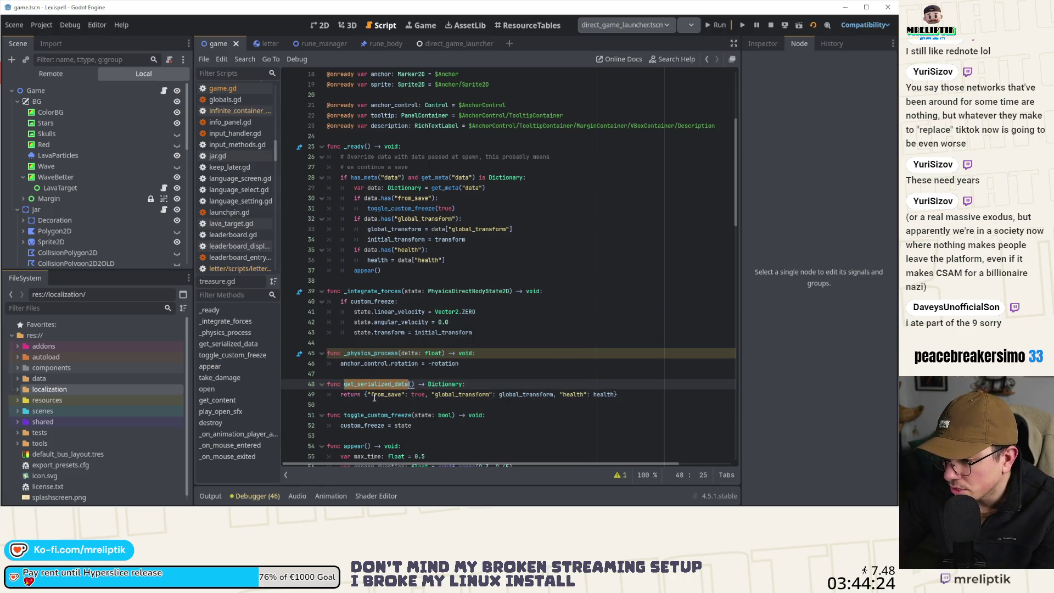
double_click(386, 395)
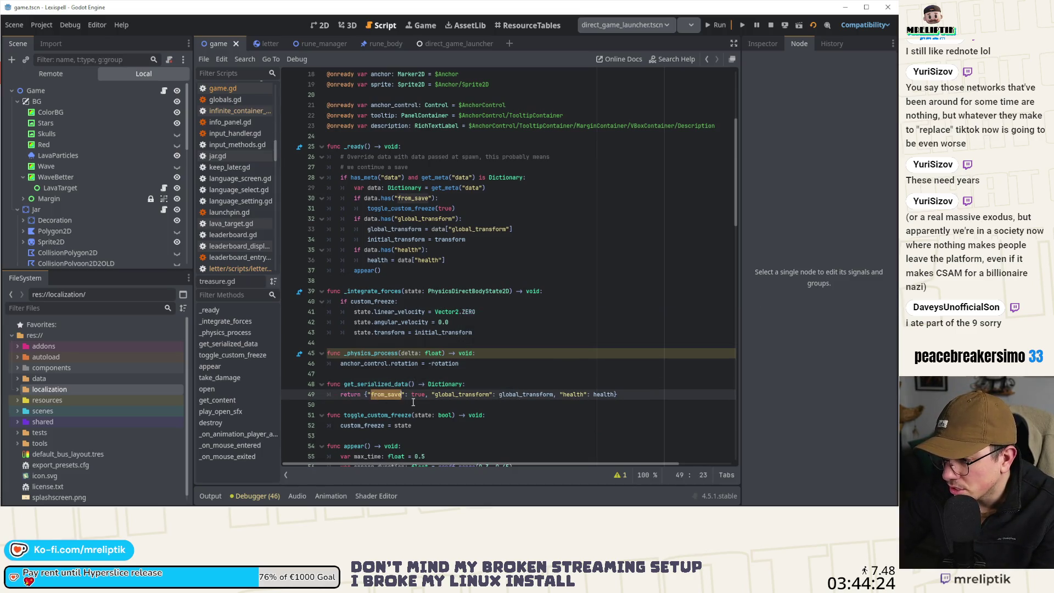
double_click(456, 395)
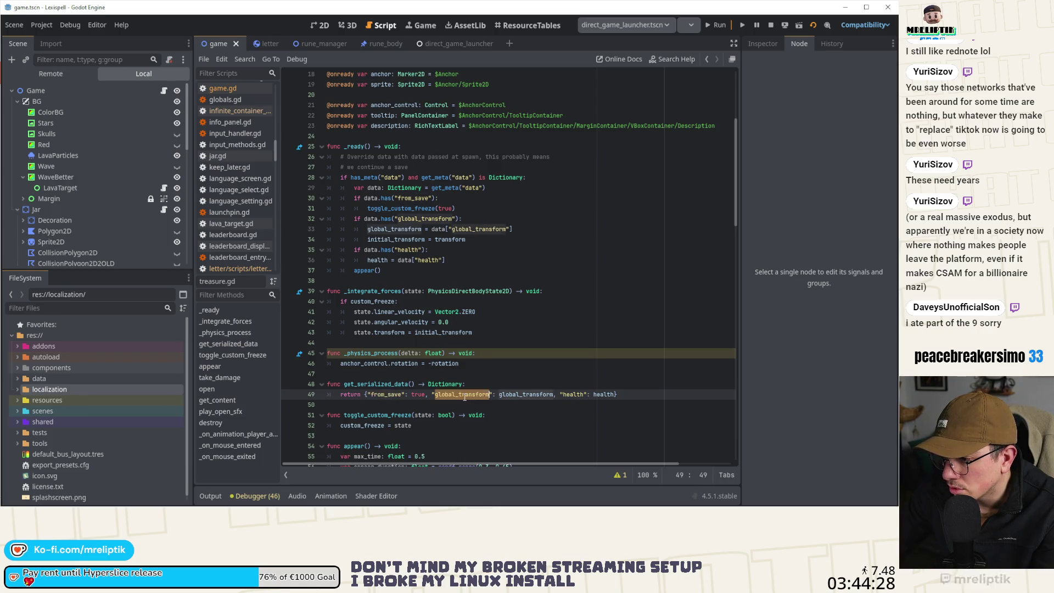
double_click(535, 394)
double_click(595, 394)
mouse_move(595, 395)
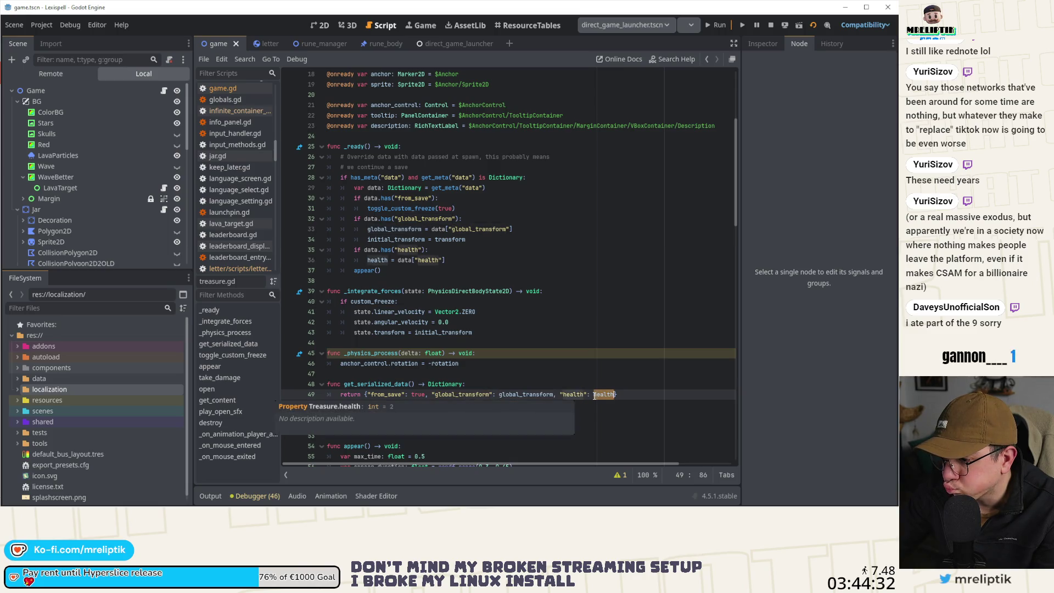
left_click(165, 91)
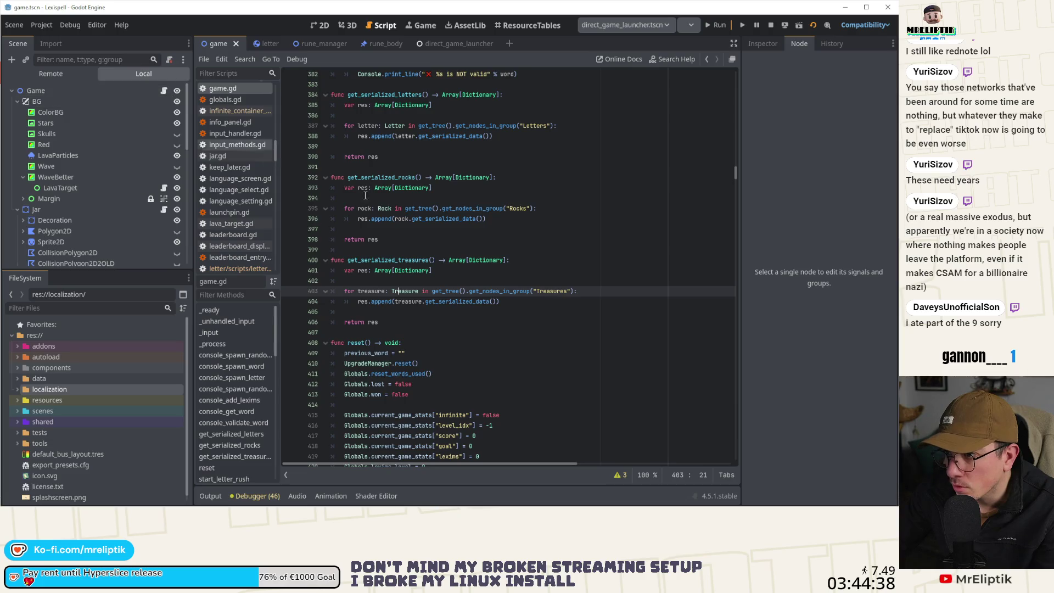
scroll(421, 237, "up", 10)
scroll(421, 237, "up", 3)
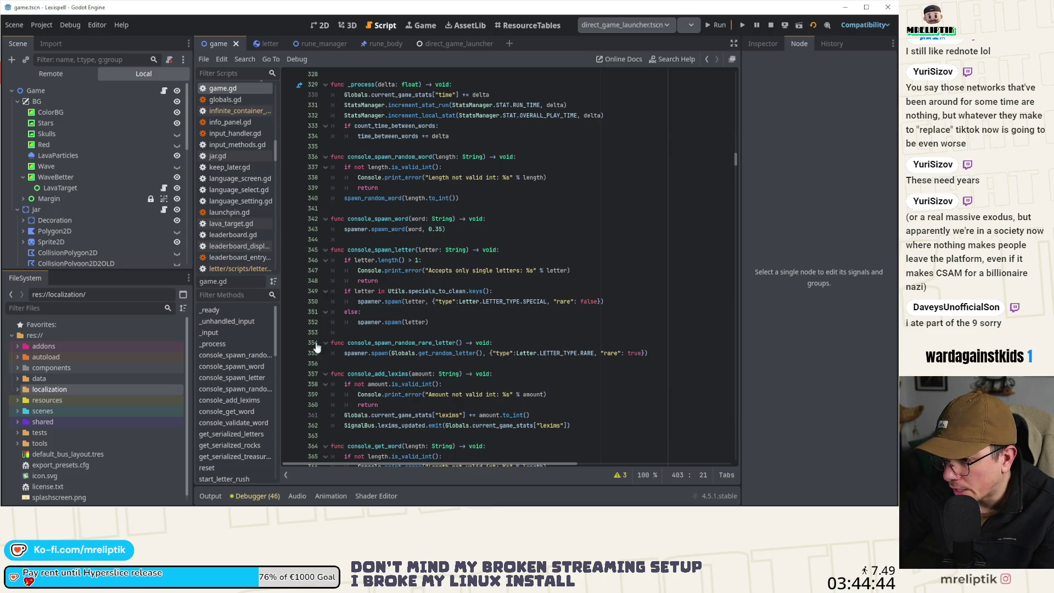
Trace the spawn_treasure call in game.gd's _ready to its definition and data parameter.
left_click(216, 321)
left_click(216, 311)
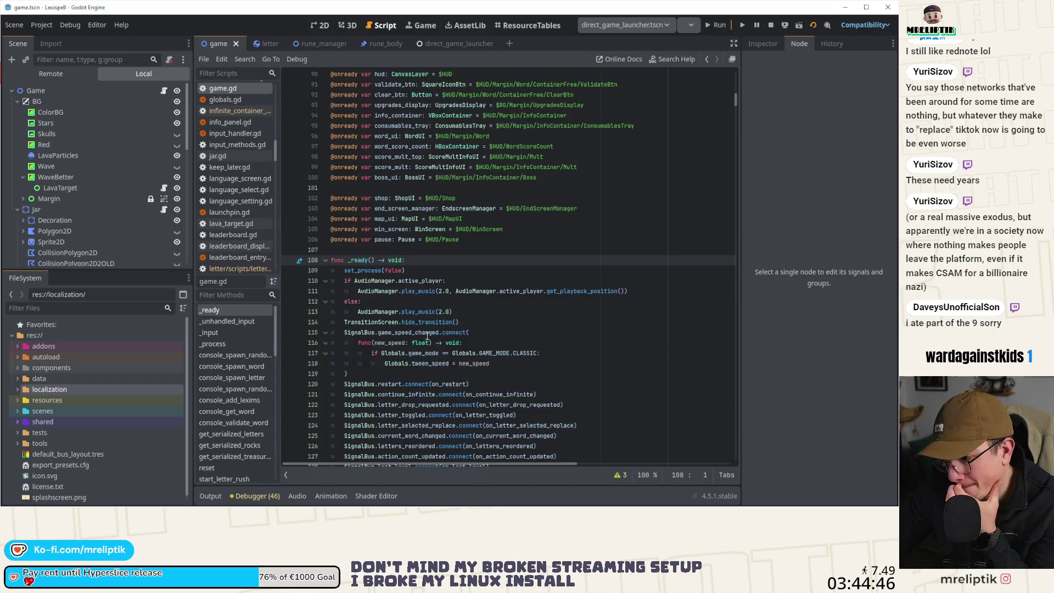
scroll(427, 336, "down", 20)
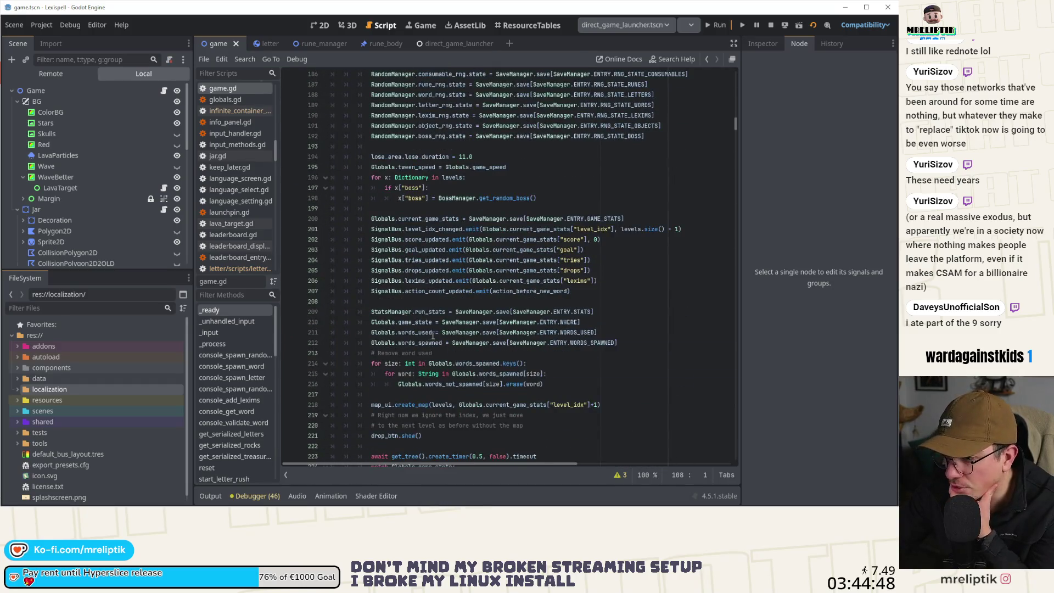
scroll(434, 335, "down", 6)
scroll(423, 353, "down", 5)
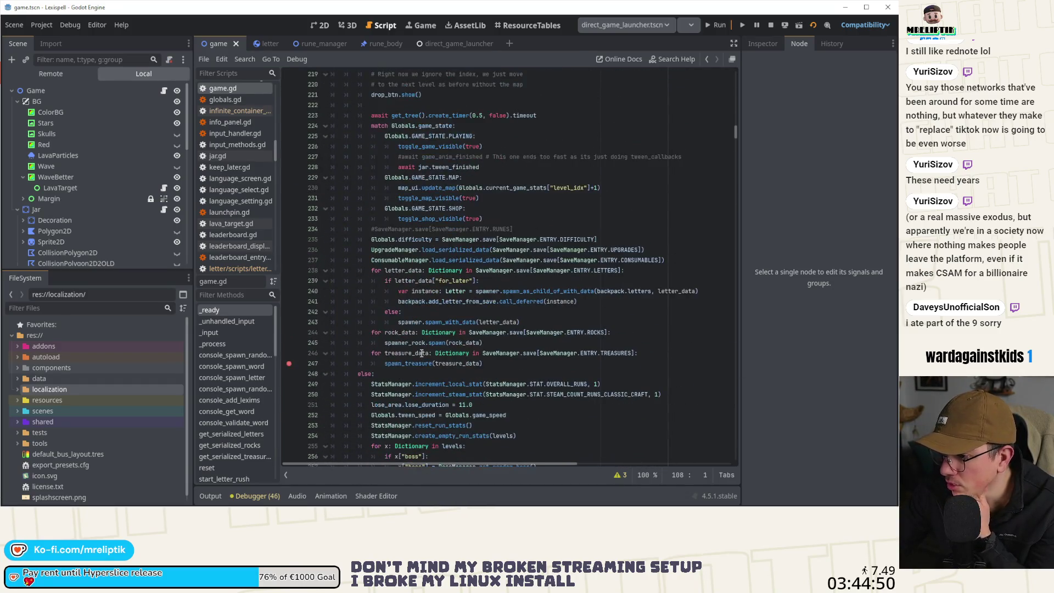
left_click(404, 365)
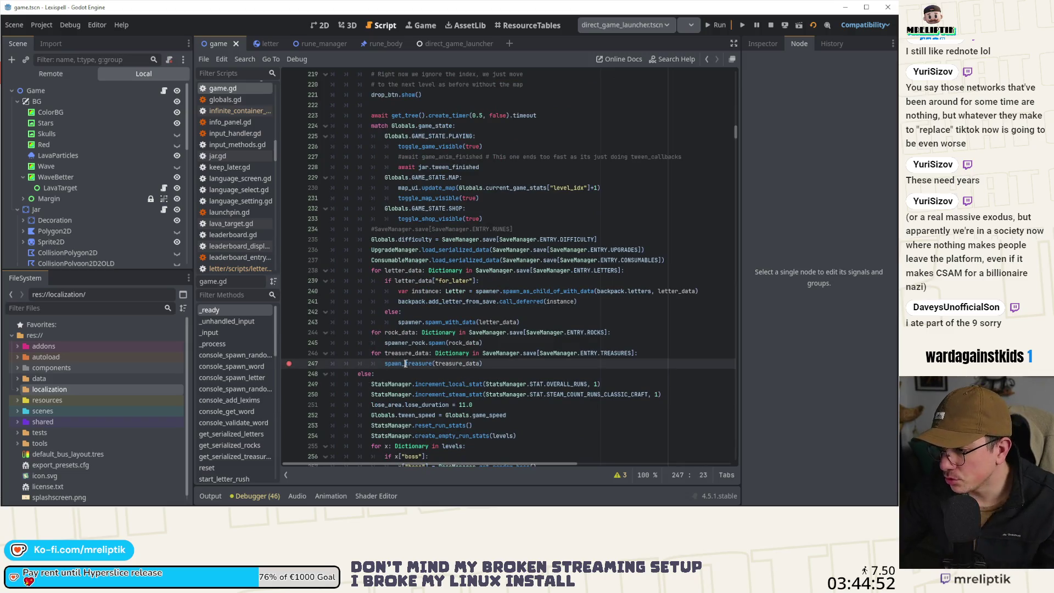
left_click(403, 365, "ctrl")
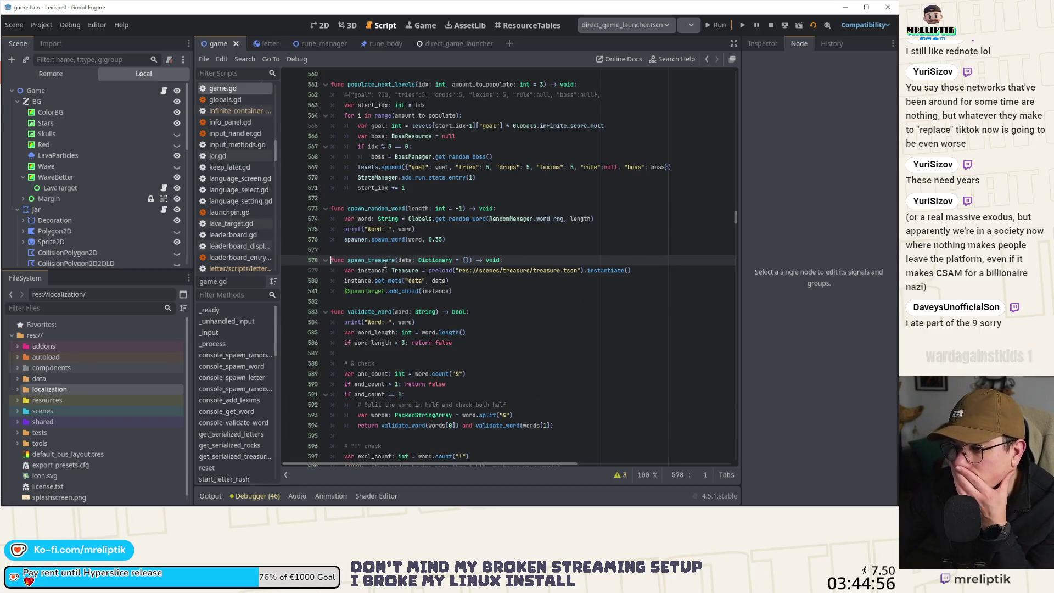
double_click(407, 261)
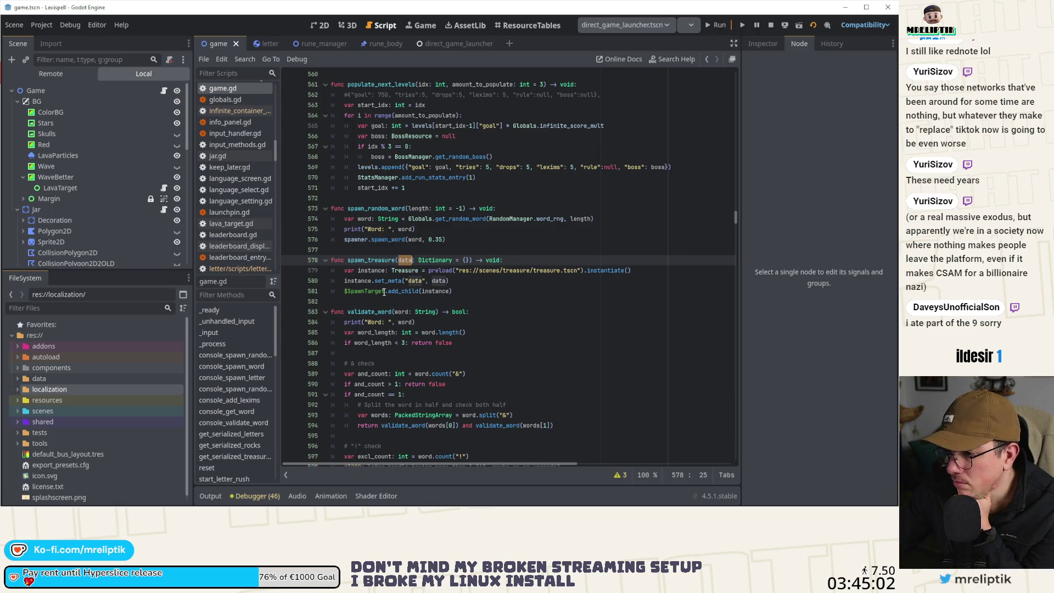
double_click(429, 293)
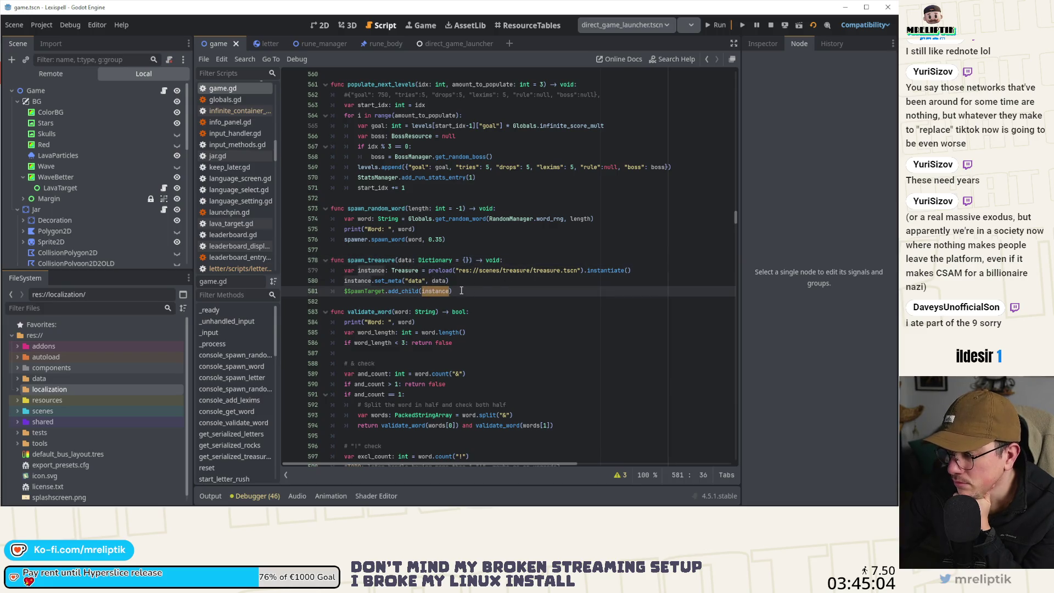
left_click(365, 280)
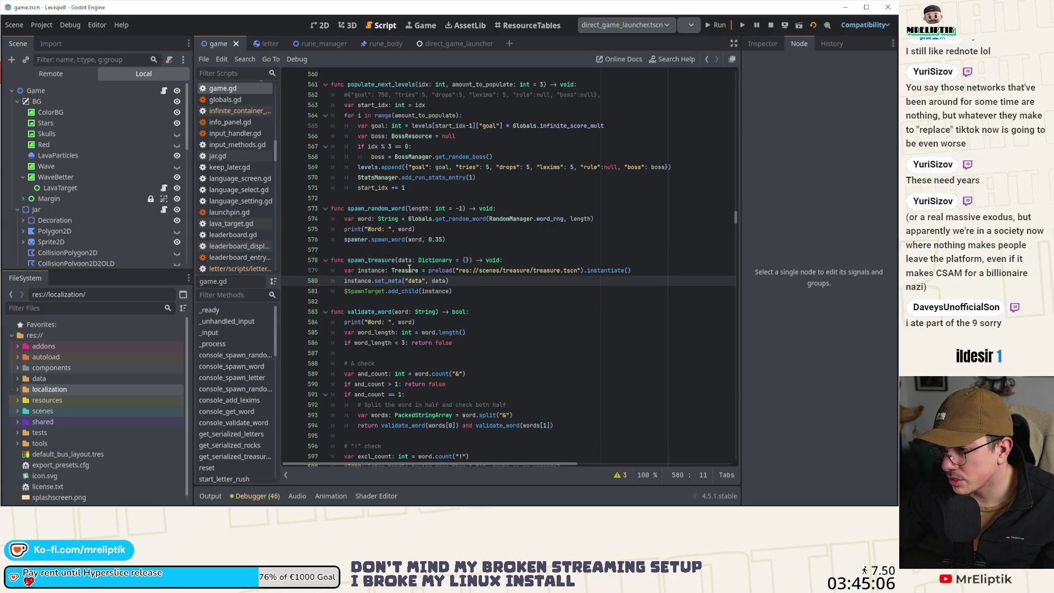
Open treasure.gd and look at its get_serialized_data function.
left_click(410, 269, "ctrl")
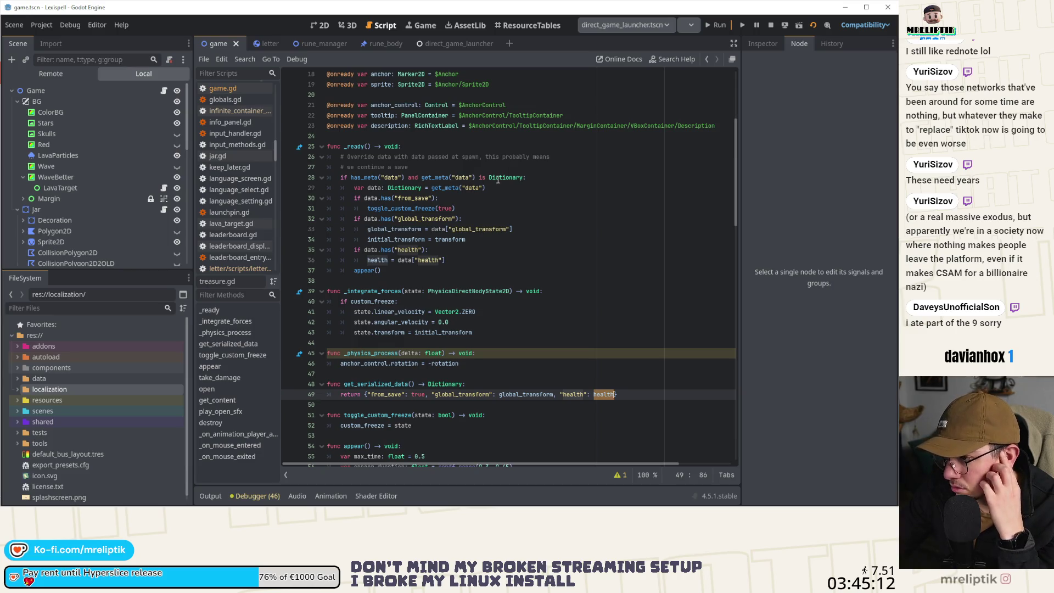
mouse_move(498, 180)
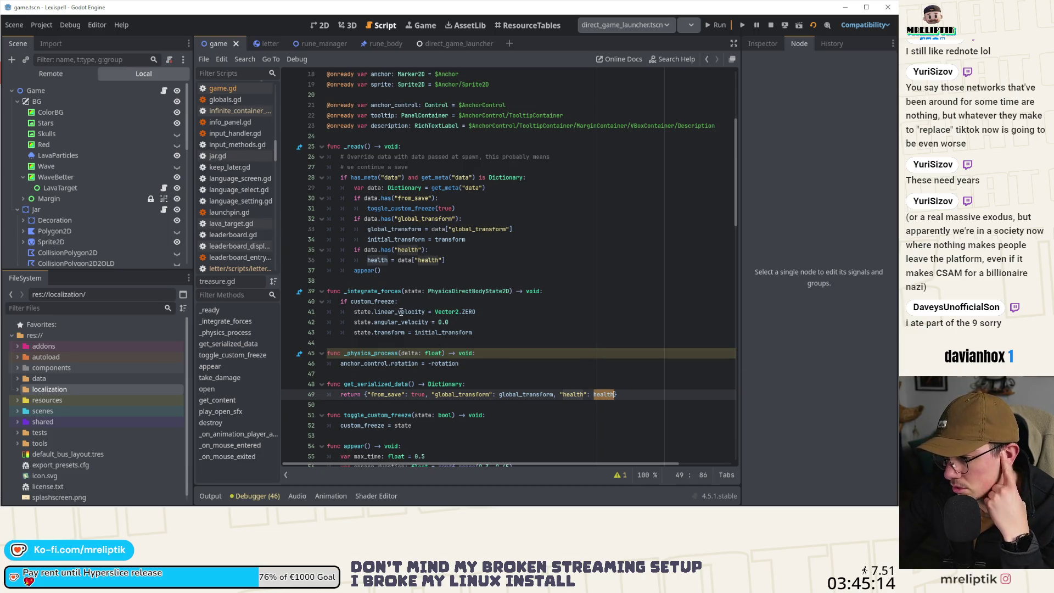
double_click(390, 384)
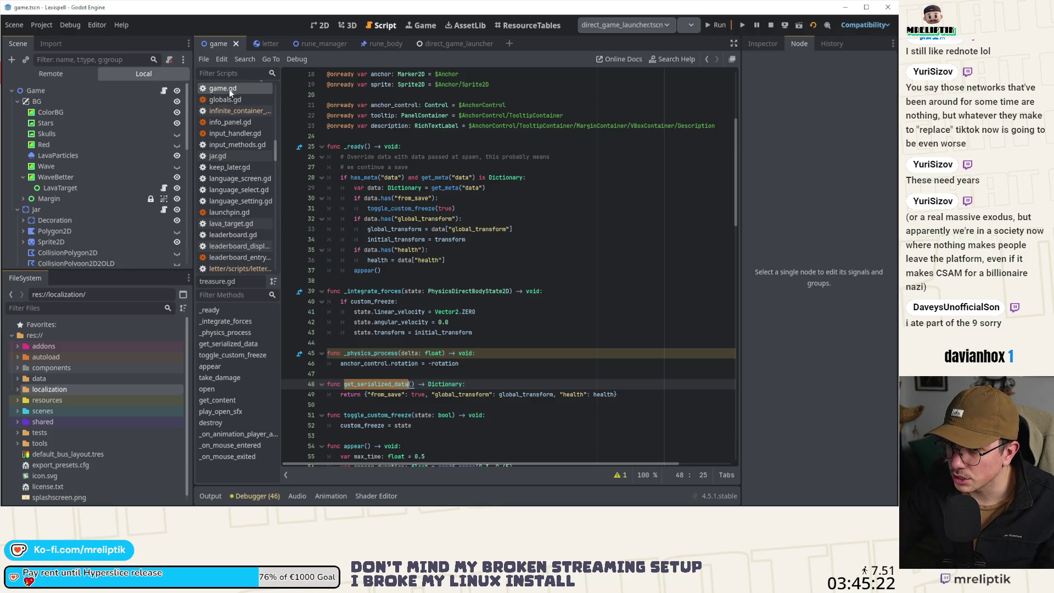
Examine how game.gd's get_serialized_treasures loops over the Treasures group.
left_click(163, 90)
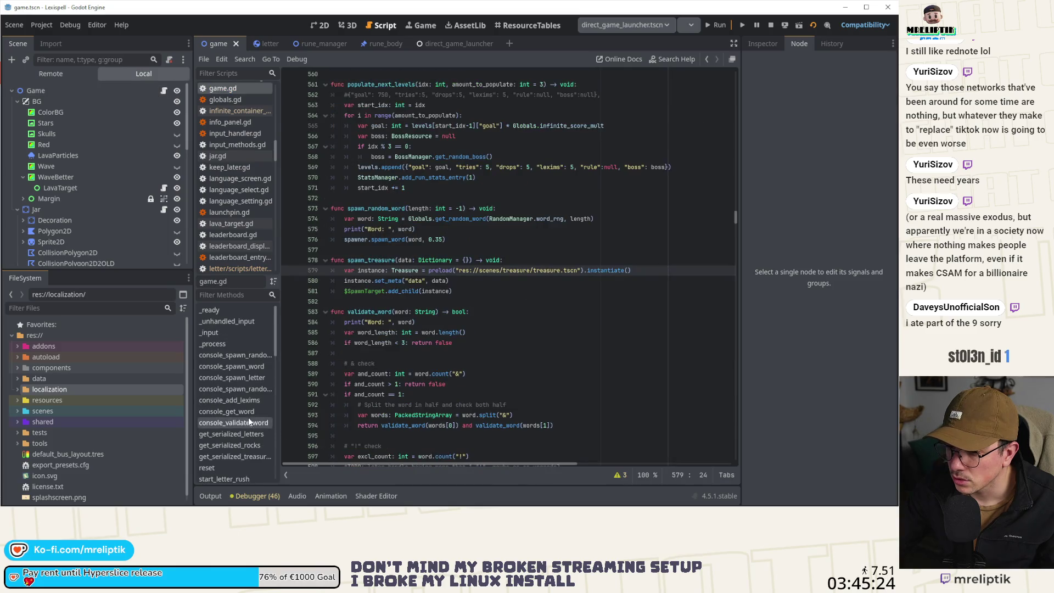
scroll(248, 415, "down", 2)
left_click(249, 391)
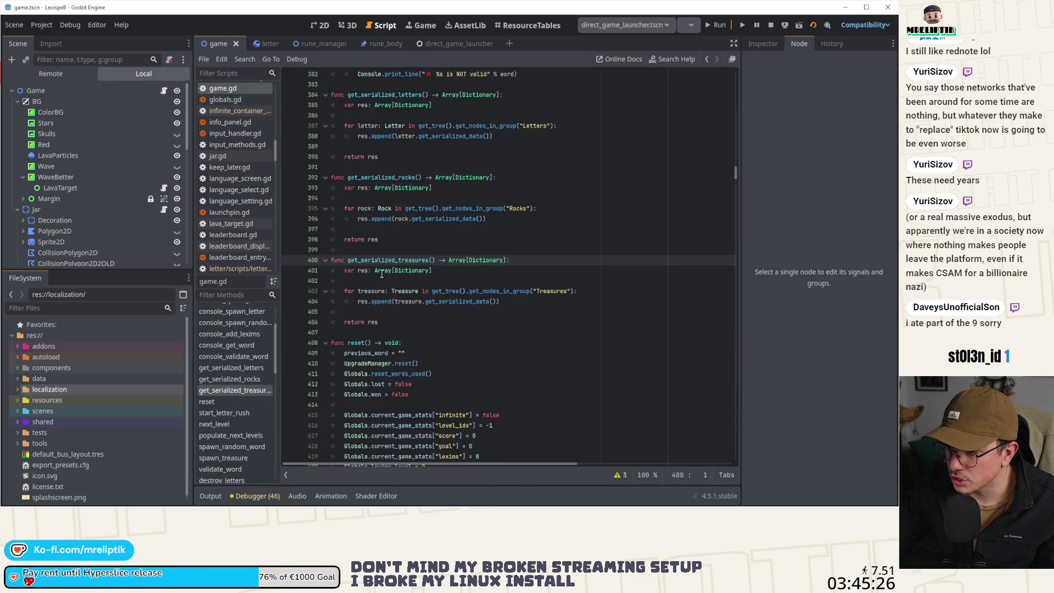
double_click(403, 262)
double_click(365, 271)
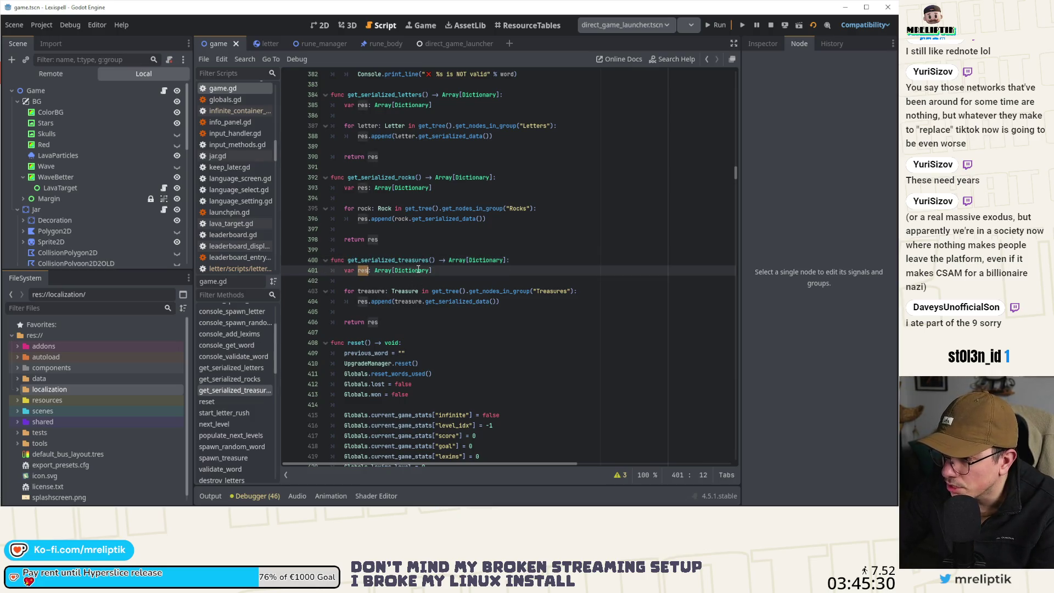
double_click(370, 291)
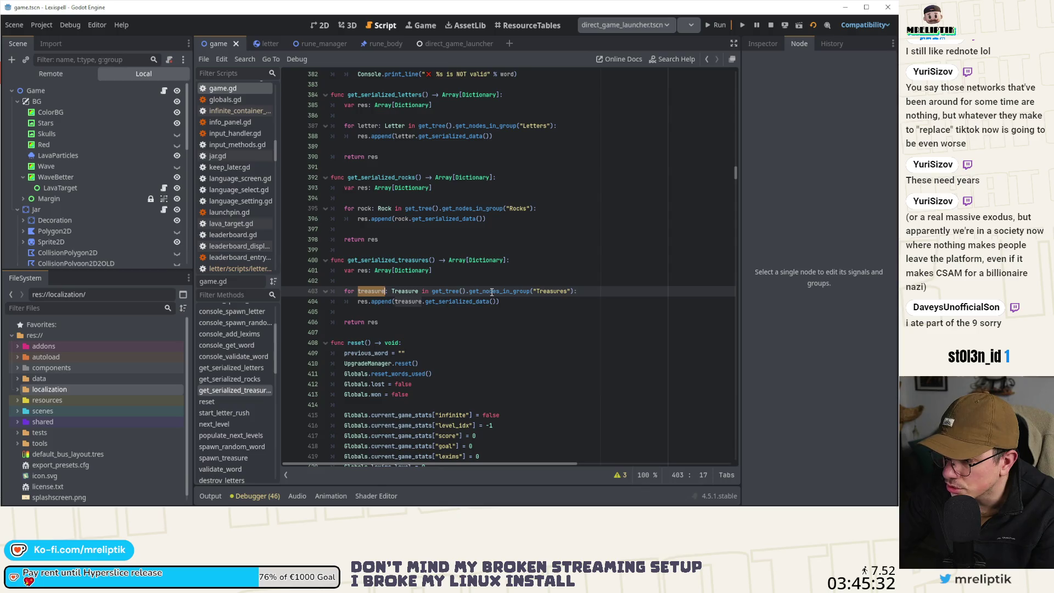
double_click(552, 291)
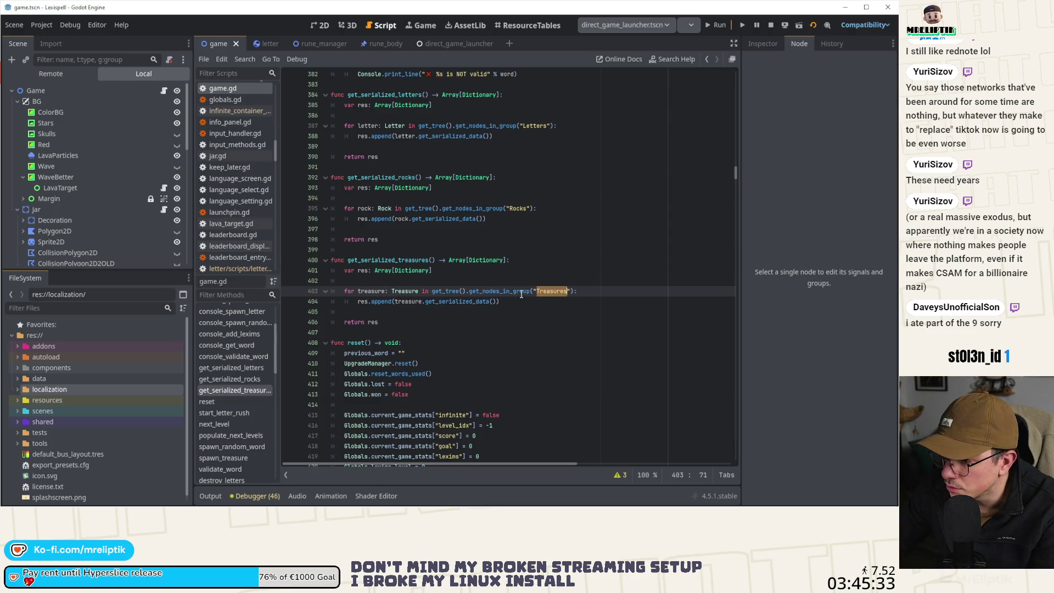
double_click(406, 291)
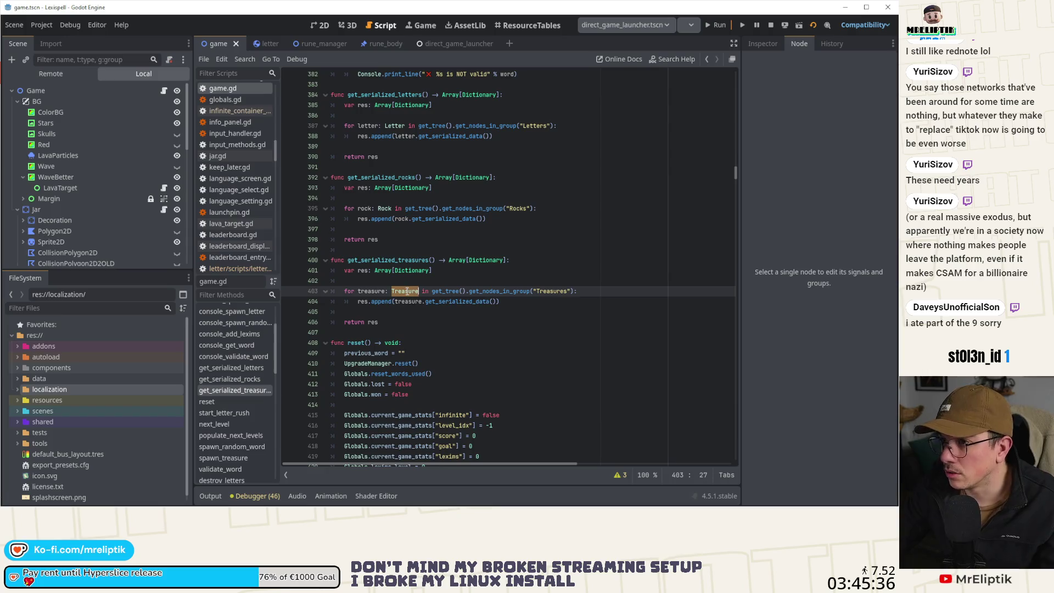
key("ctrl+shift+o")
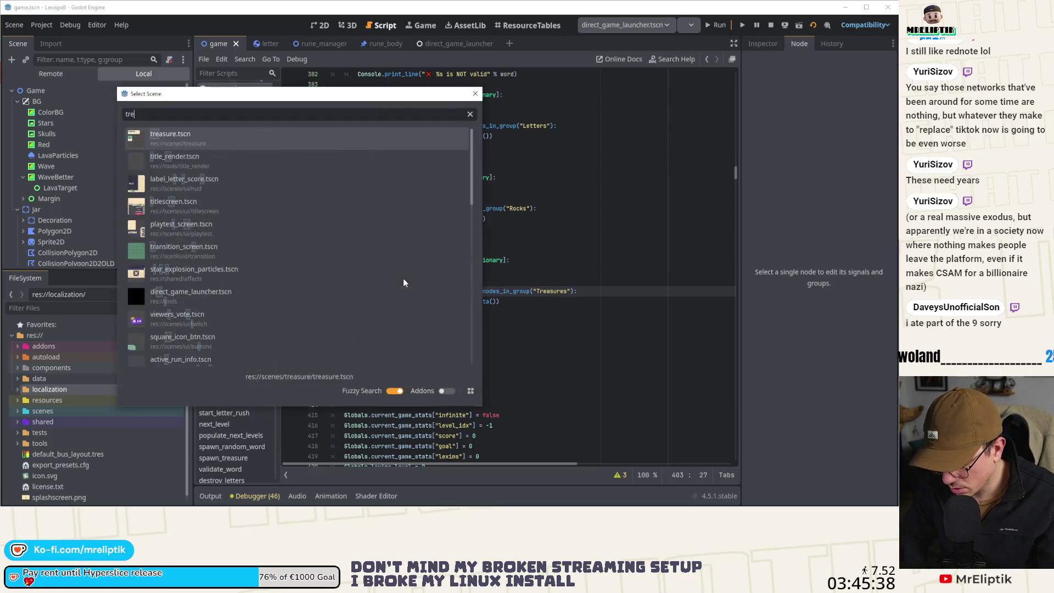
Quick-open treasure.tscn and show the Treasure root node's groups.
type("treasu")
key("Return")
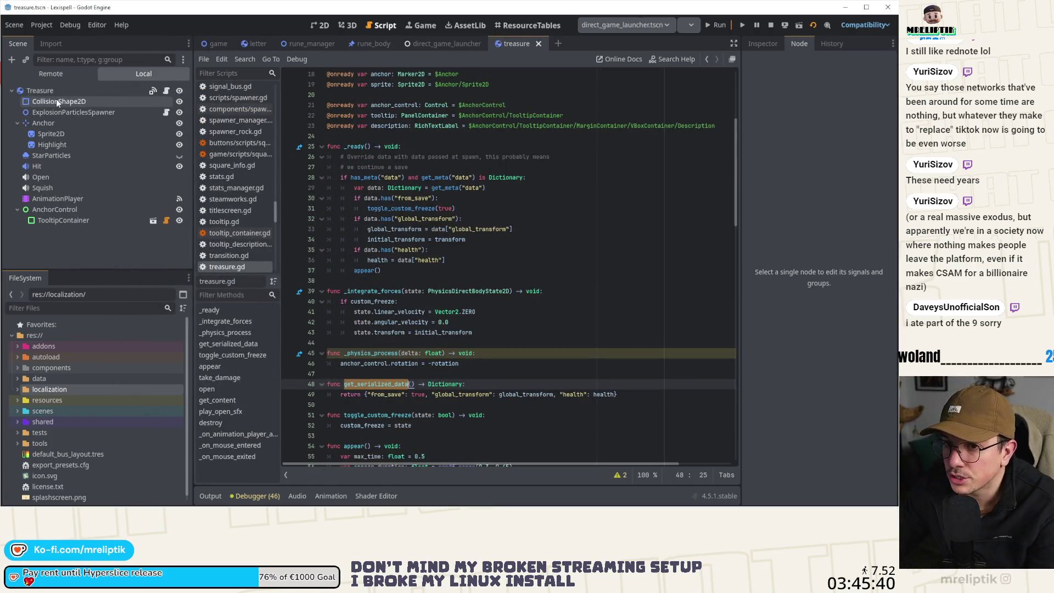
left_click(57, 90)
left_click(860, 60)
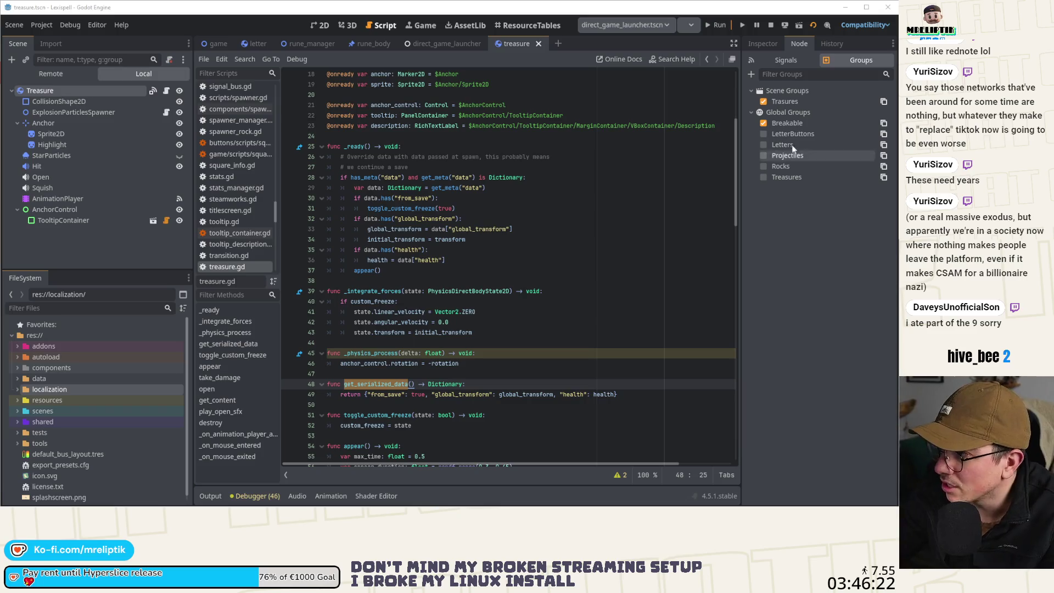
Delete the misspelled Trasures group, add the node to global Treasures, and save the scene.
left_click(780, 102)
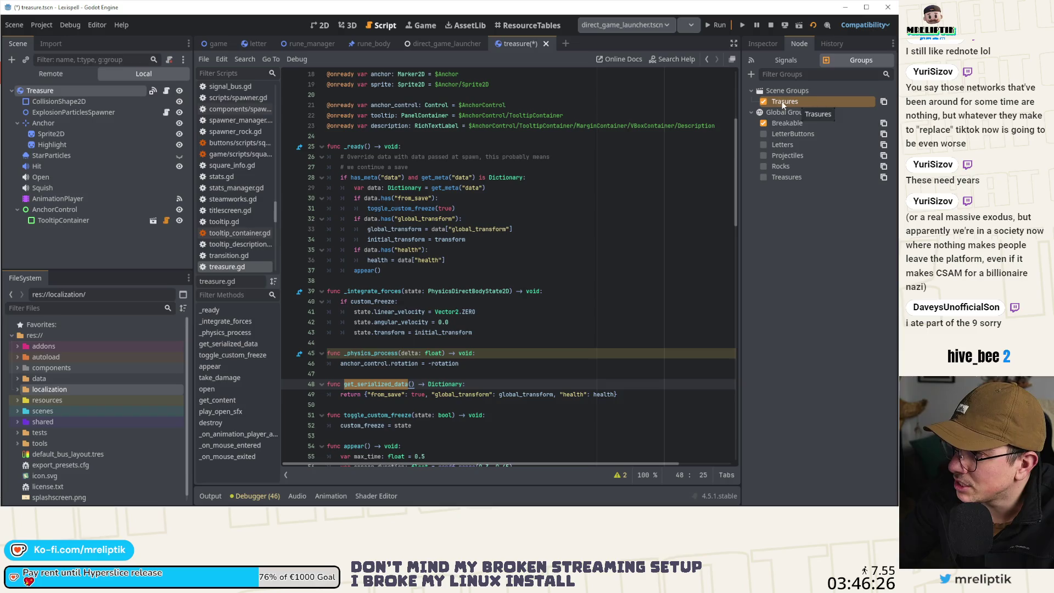
left_click(764, 101)
right_click(806, 102)
left_click(801, 137)
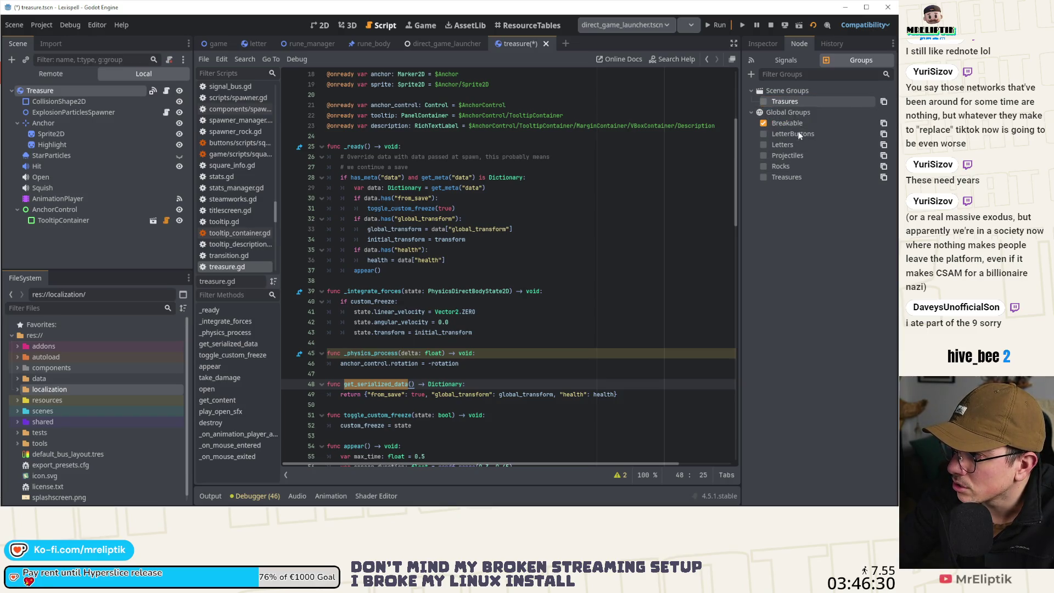
left_click(289, 269)
left_click(764, 167)
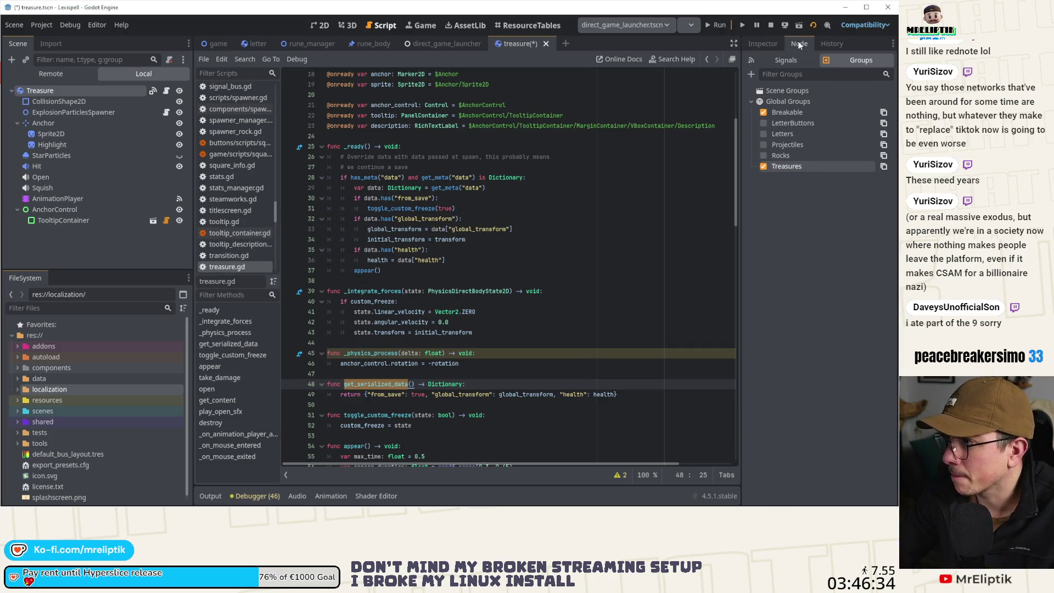
left_click(759, 47)
key("ctrl+s")
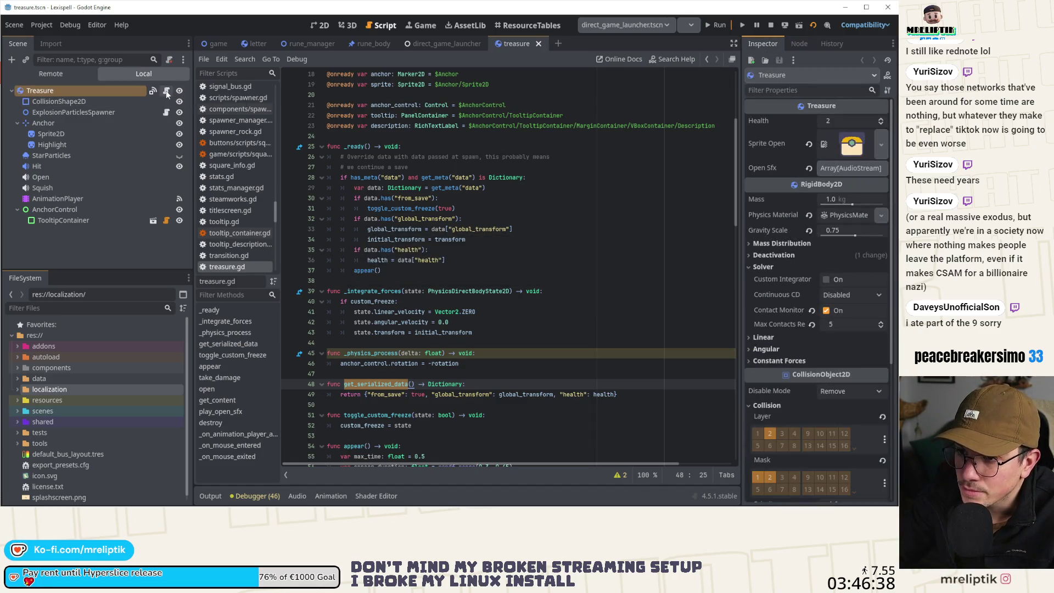
left_click(219, 45)
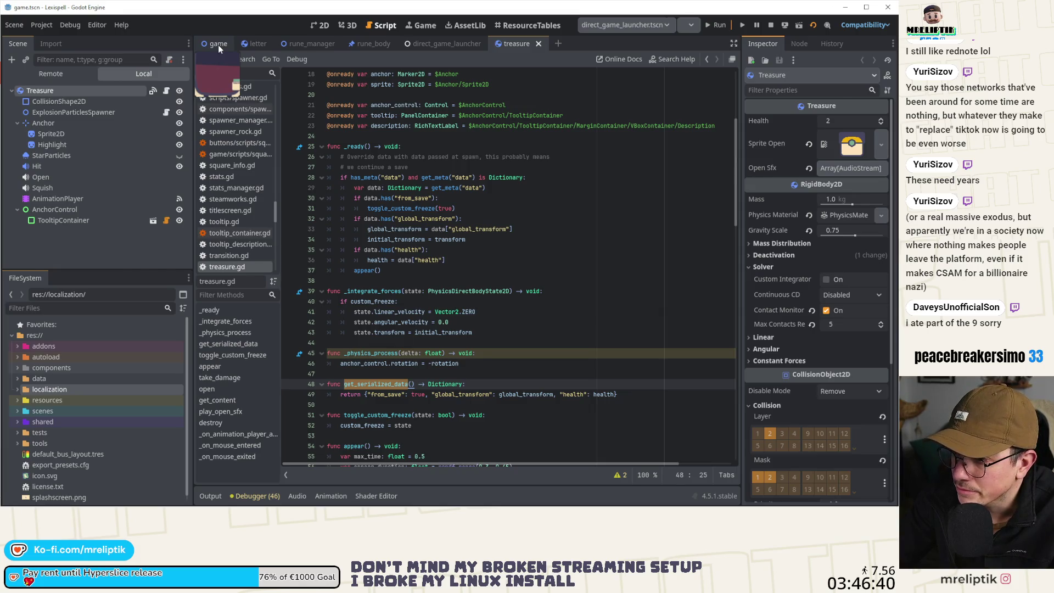
Search game.gd for 'Treasures' and step through each match.
double_click(546, 291)
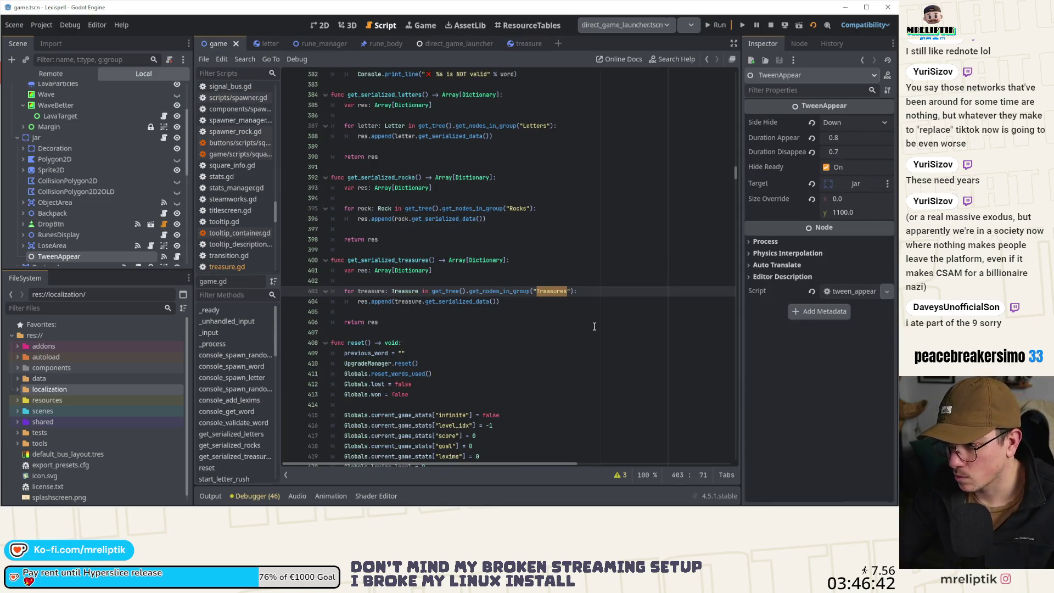
key("ctrl+f")
left_click(607, 477)
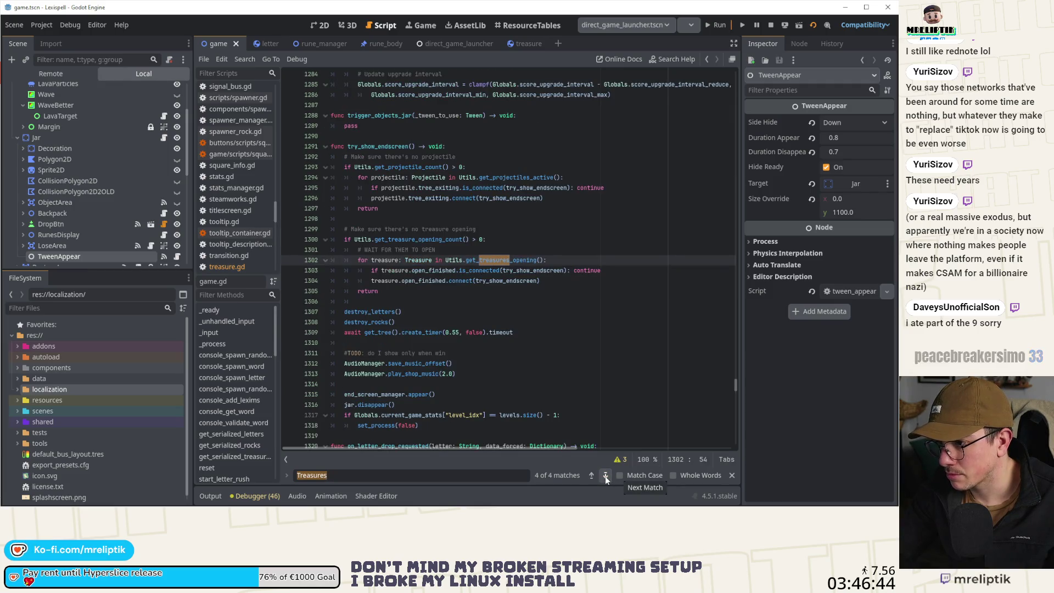
left_click(606, 477)
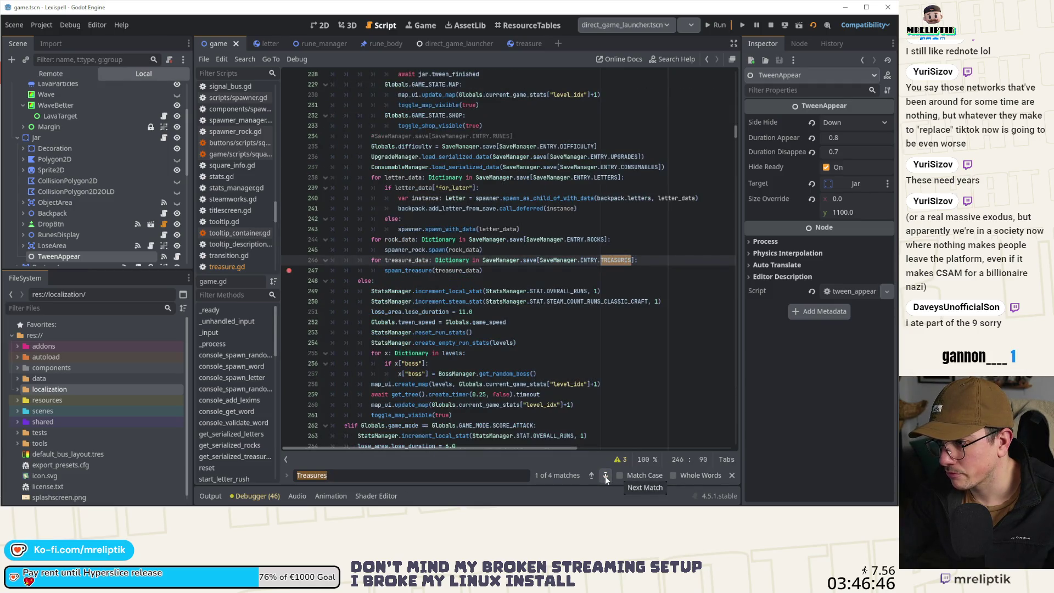
left_click(605, 476)
left_click(605, 476)
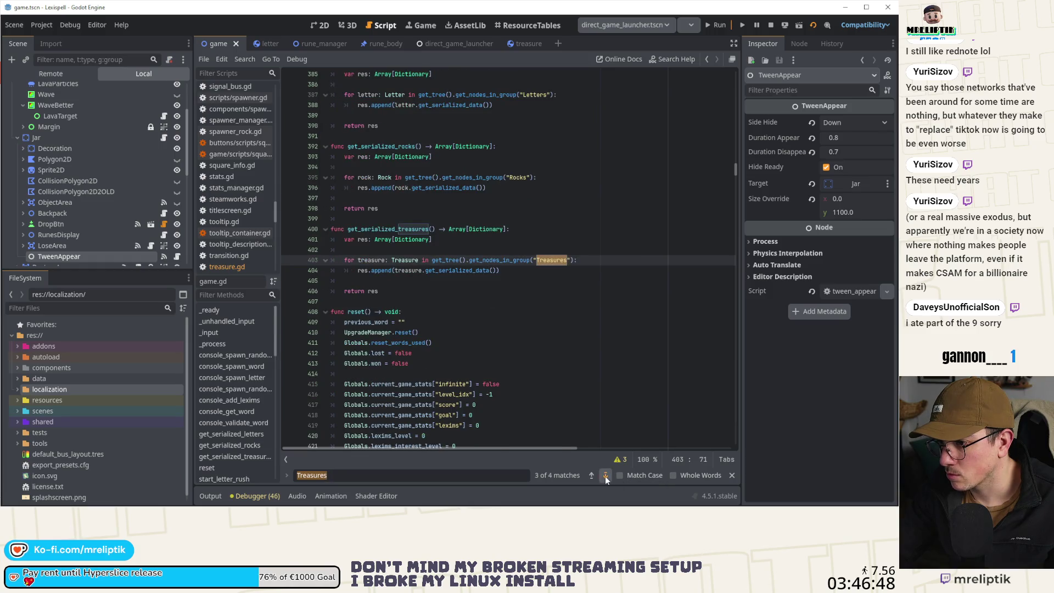
left_click(605, 476)
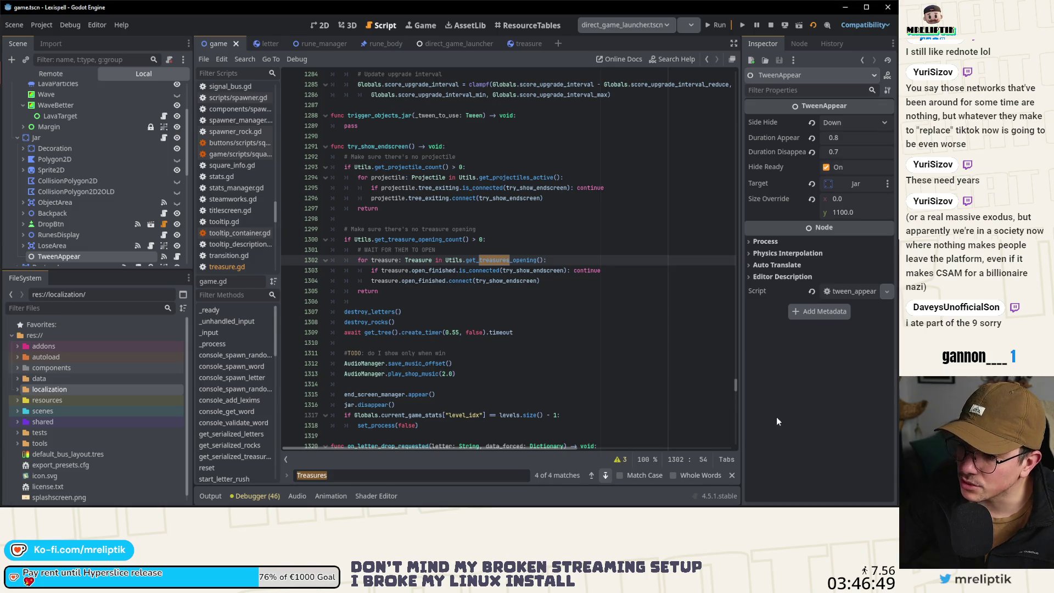
Open get_treasures_opening's definition in utils.gd.
double_click(483, 260)
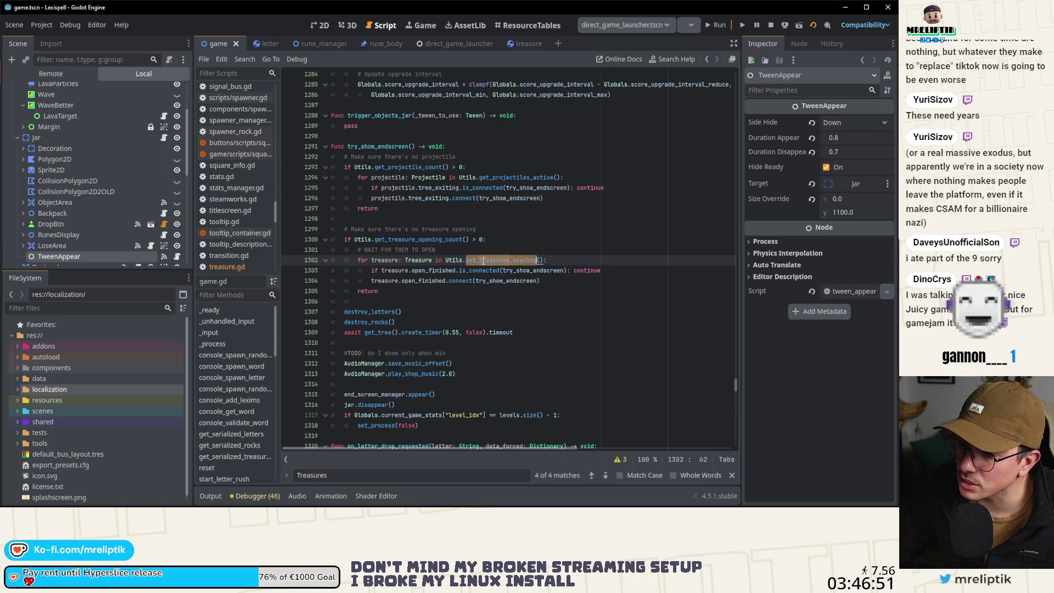
left_click(491, 262, "ctrl")
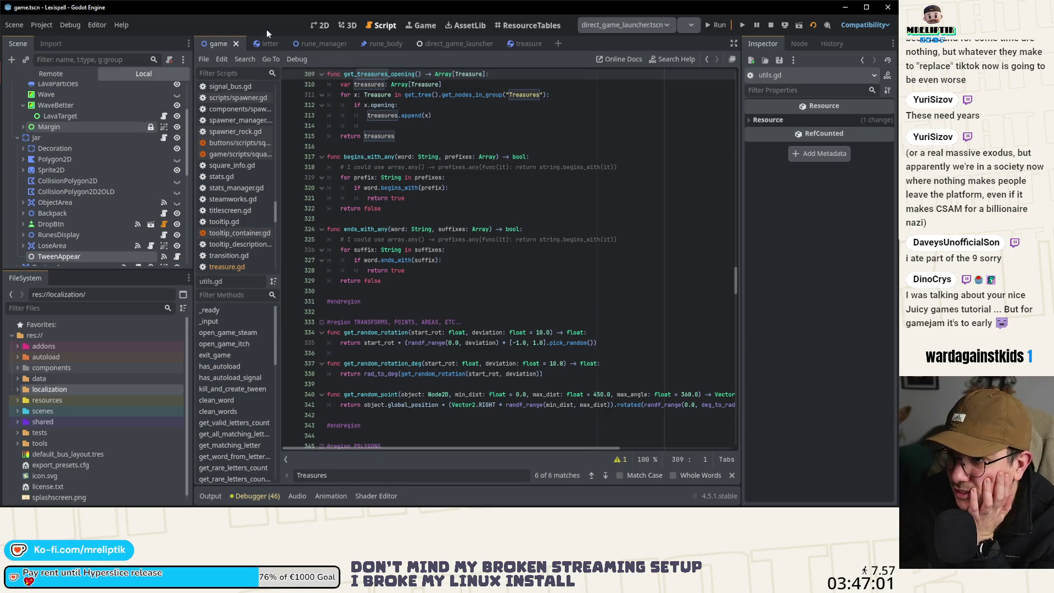
left_click(314, 25)
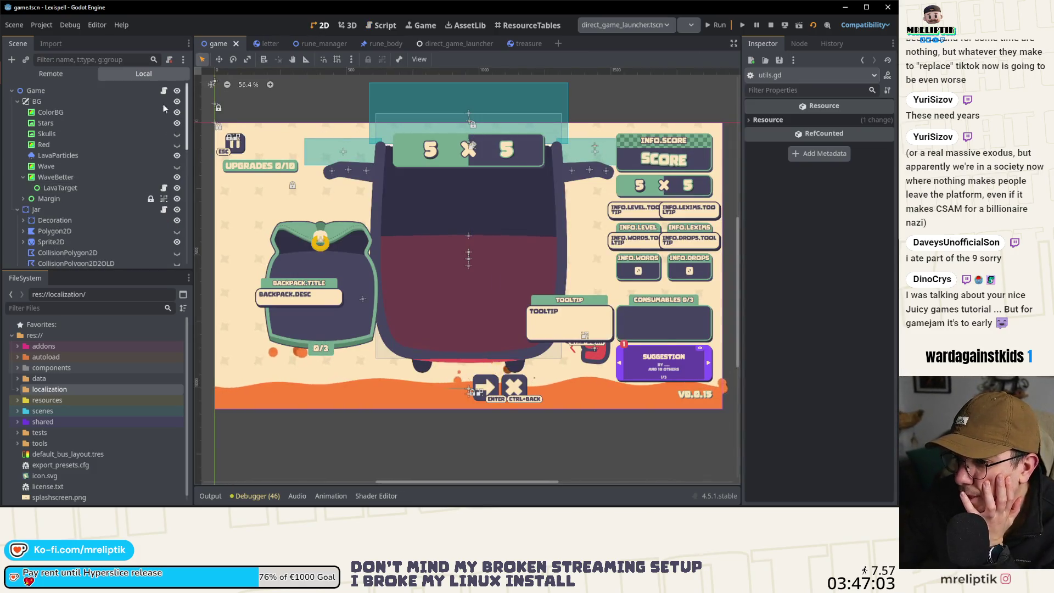
left_click(164, 90)
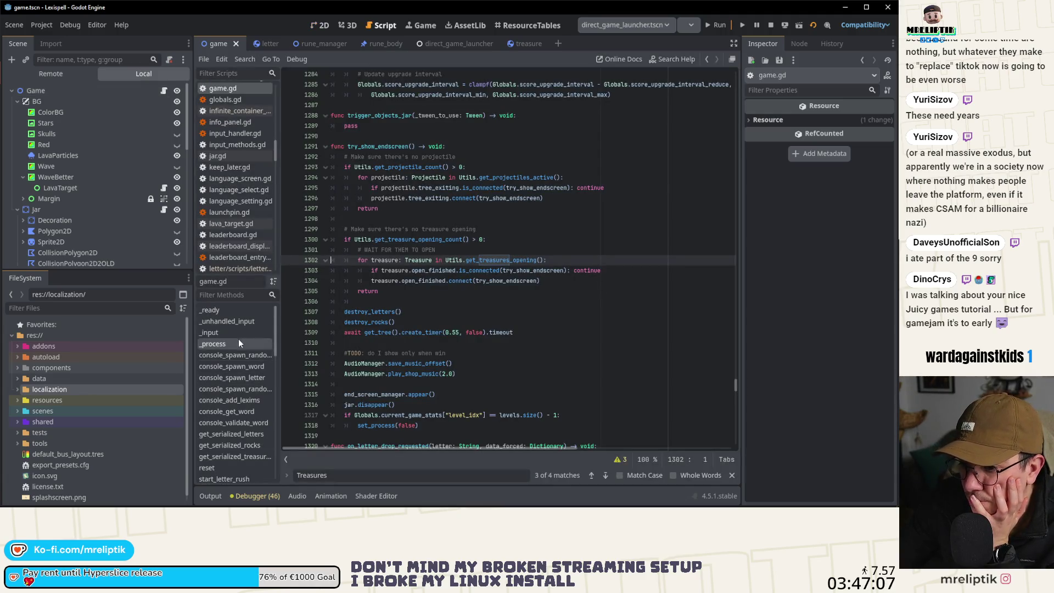
left_click(219, 311)
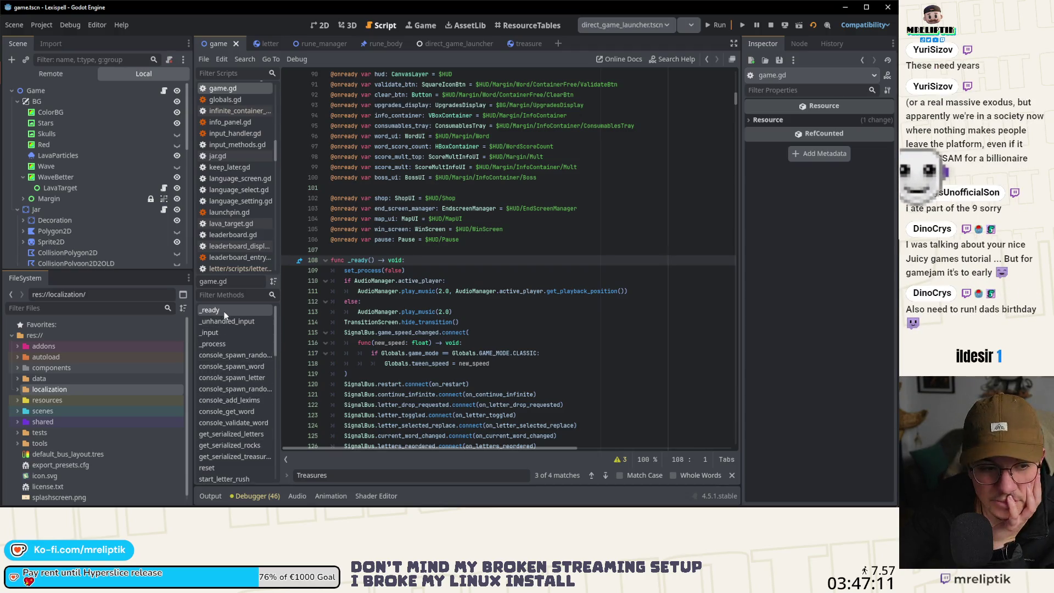
scroll(445, 324, "down", 6)
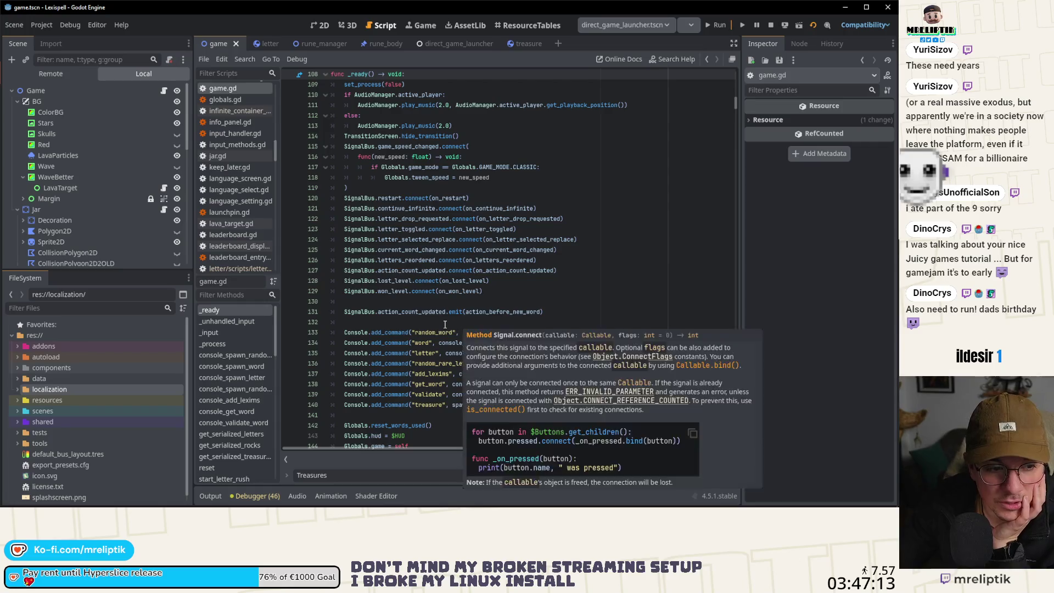
scroll(445, 325, "down", 20)
scroll(456, 322, "down", 15)
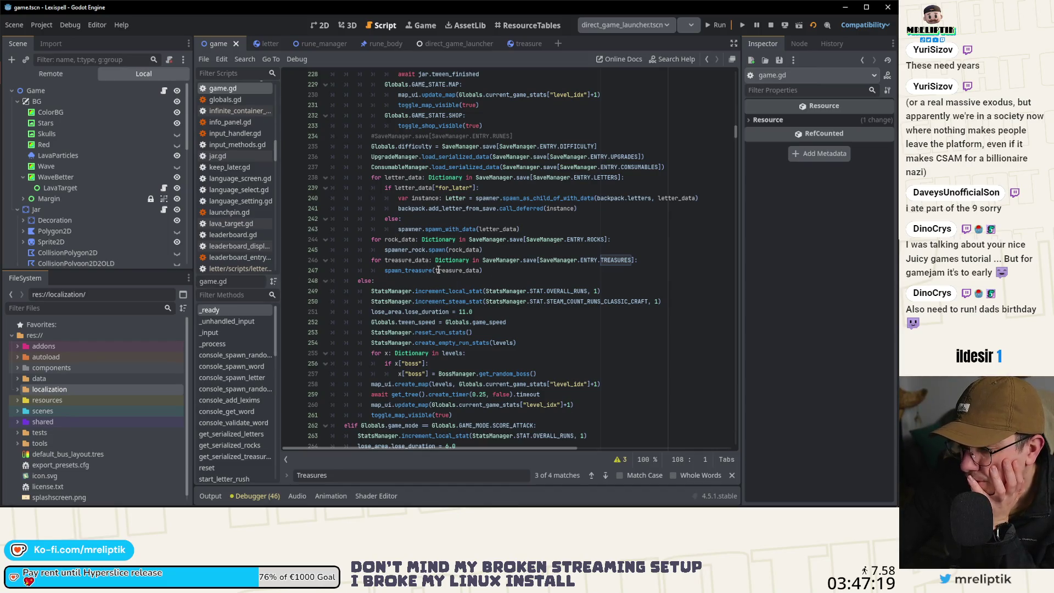
scroll(573, 241, "up", 5)
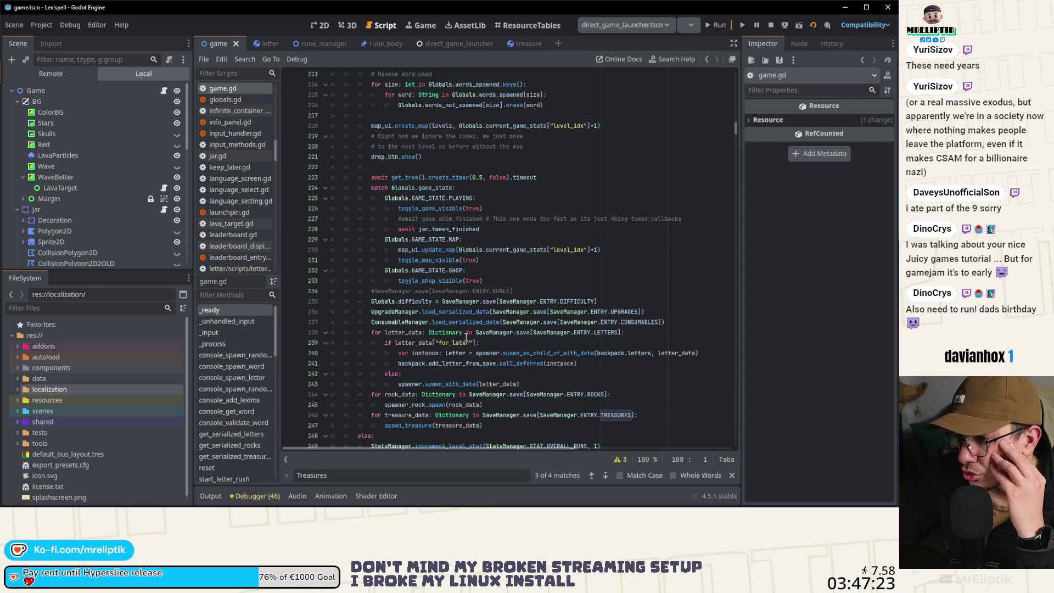
scroll(466, 337, "down", 2)
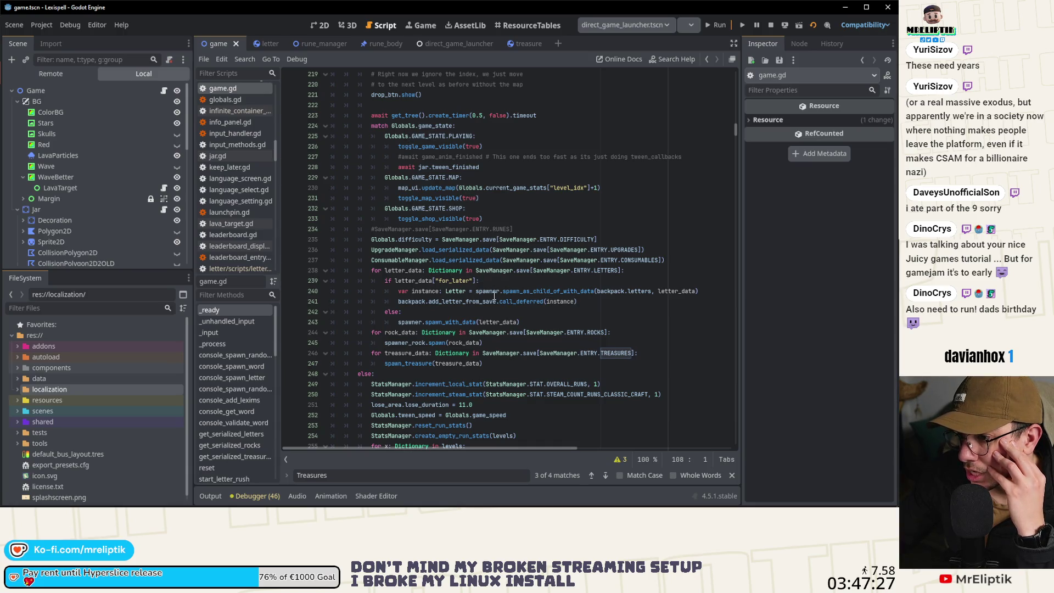
scroll(463, 295, "down", 3)
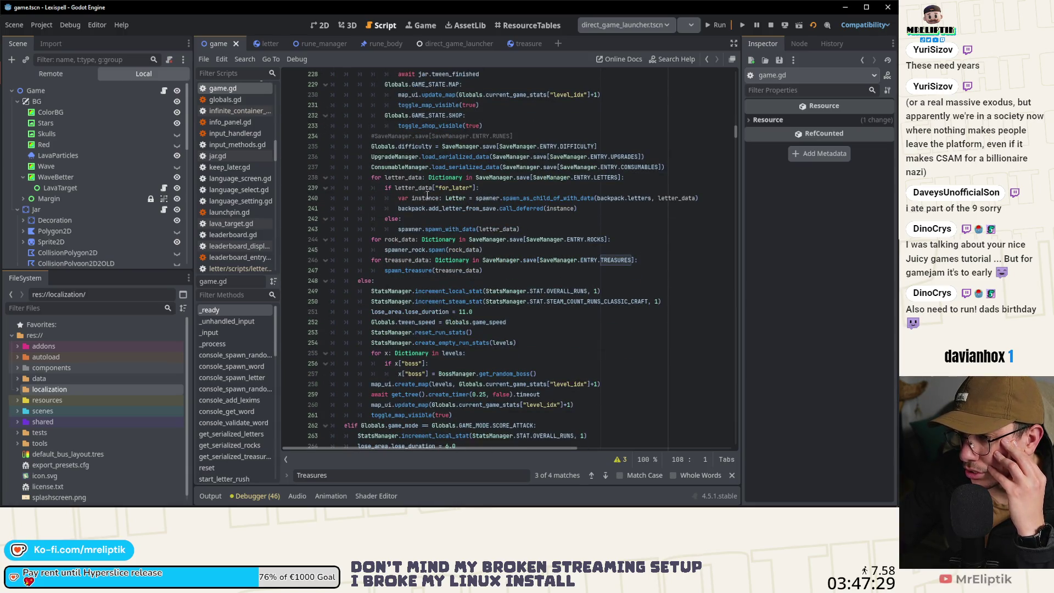
double_click(394, 167)
scroll(498, 227, "up", 5)
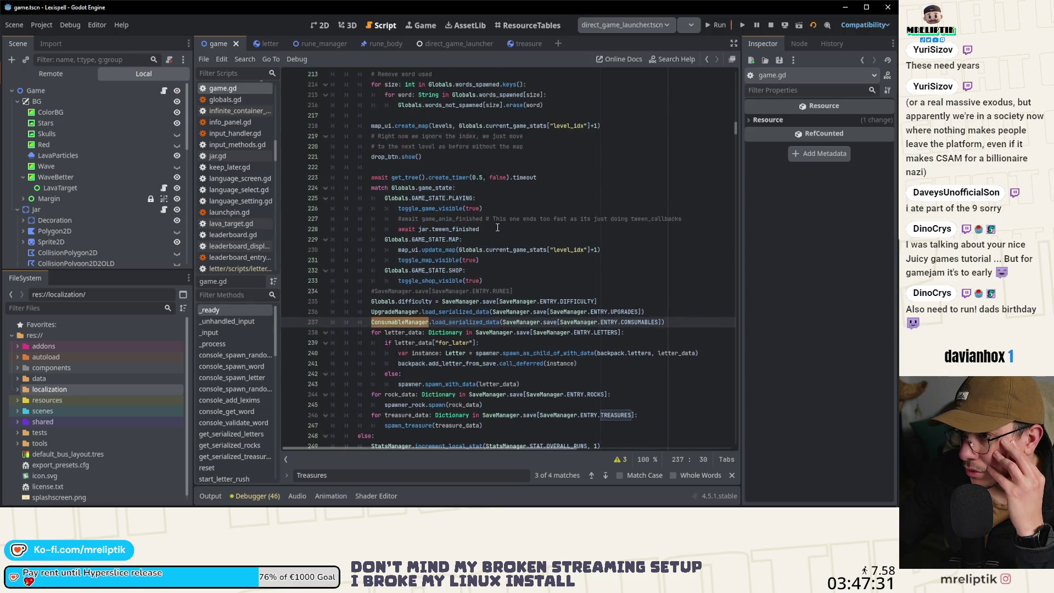
scroll(496, 229, "up", 1)
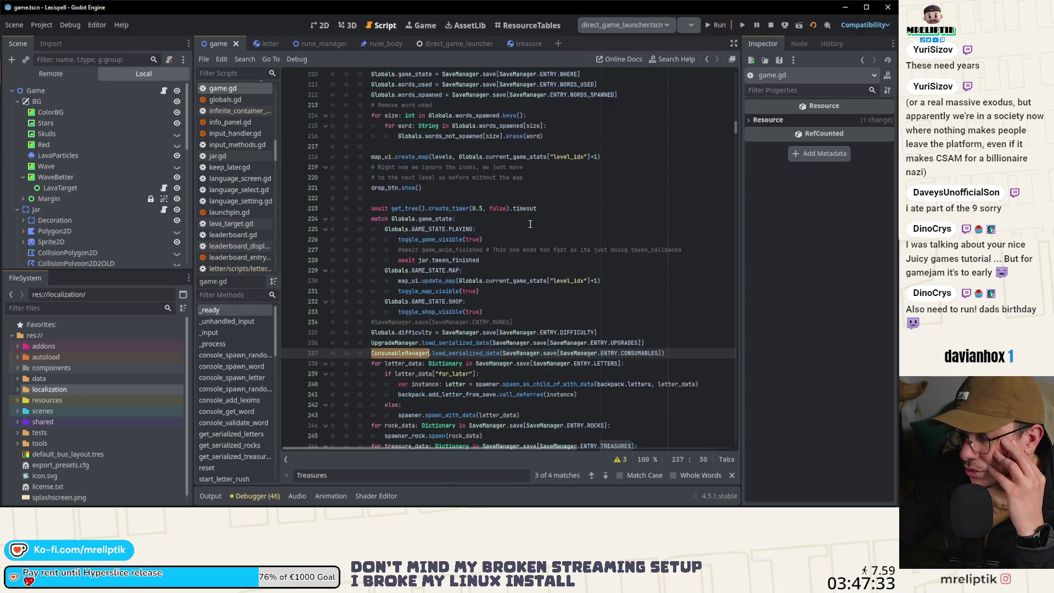
scroll(530, 224, "down", 1)
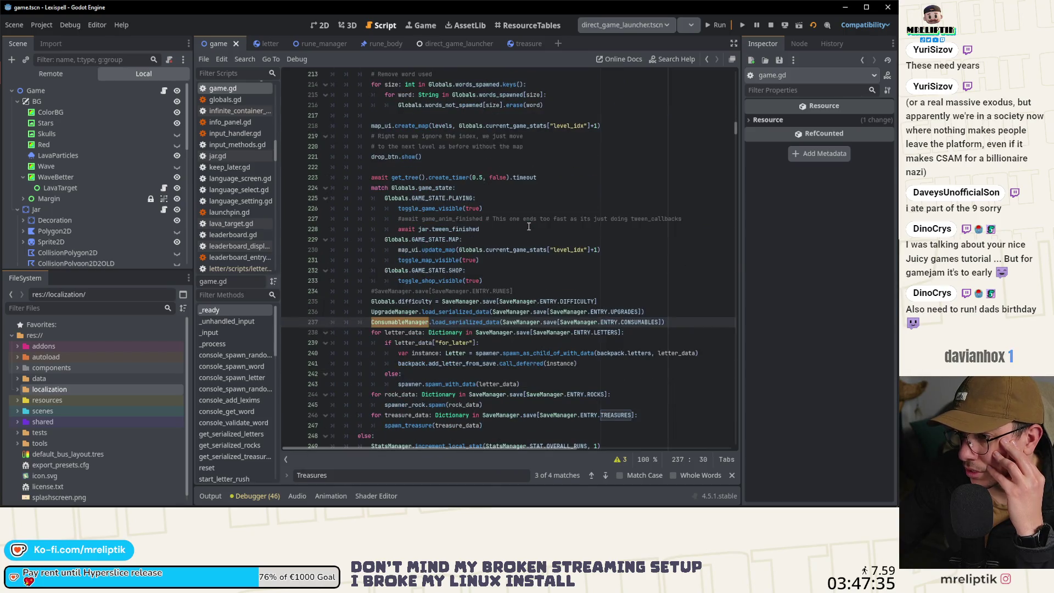
scroll(528, 226, "down", 4)
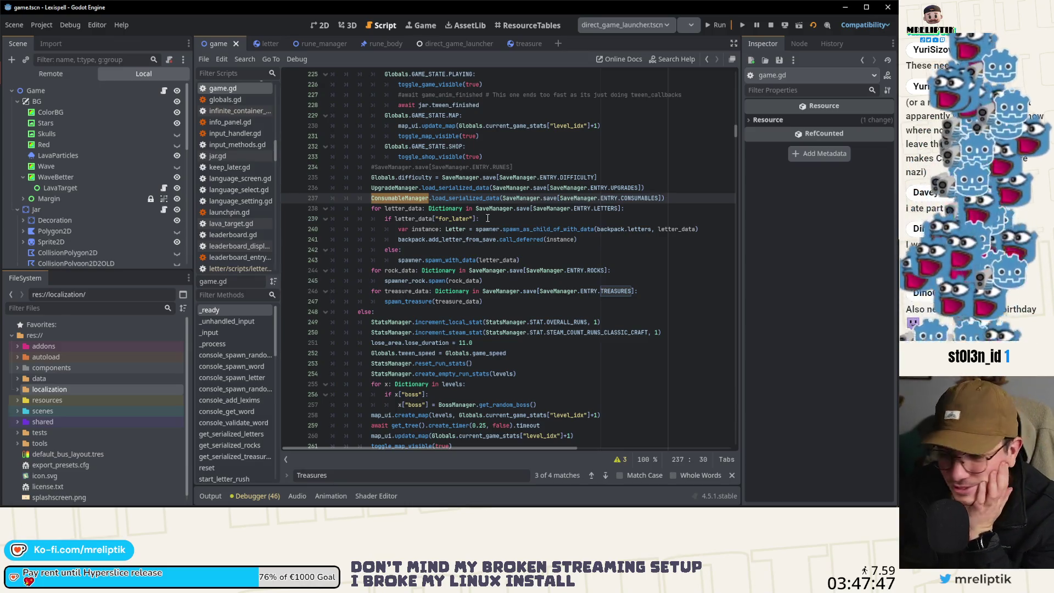
scroll(472, 291, "down", 2)
scroll(472, 292, "down", 3)
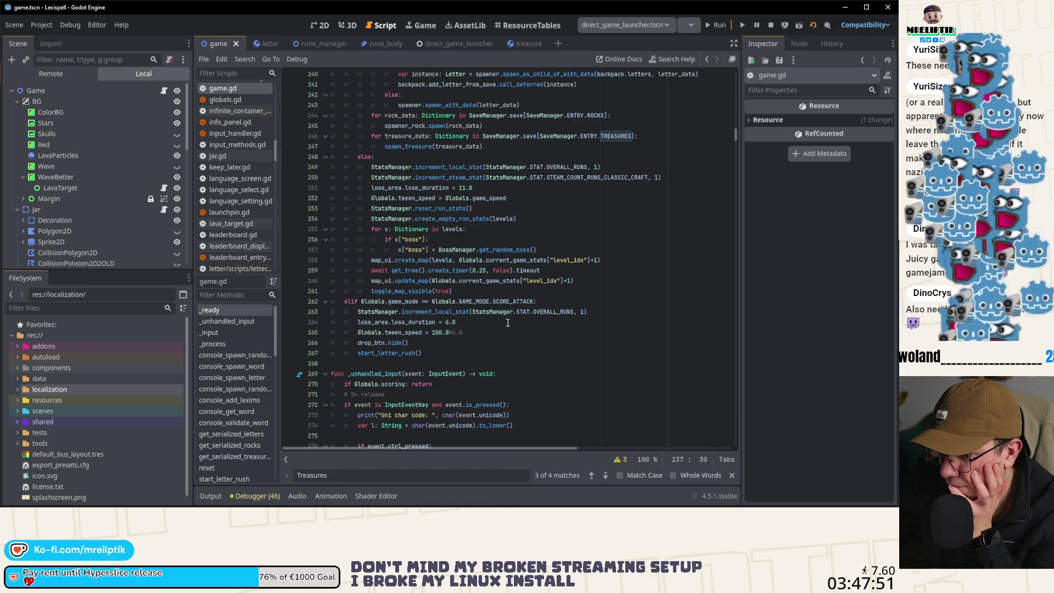
scroll(509, 273, "up", 3)
scroll(509, 273, "up", 11)
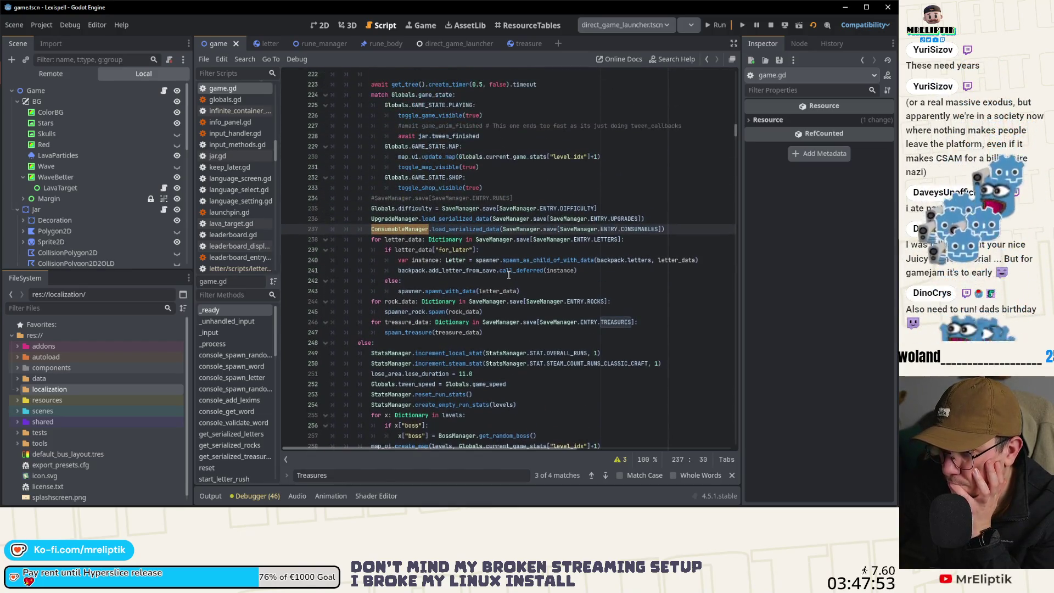
scroll(446, 279, "up", 9)
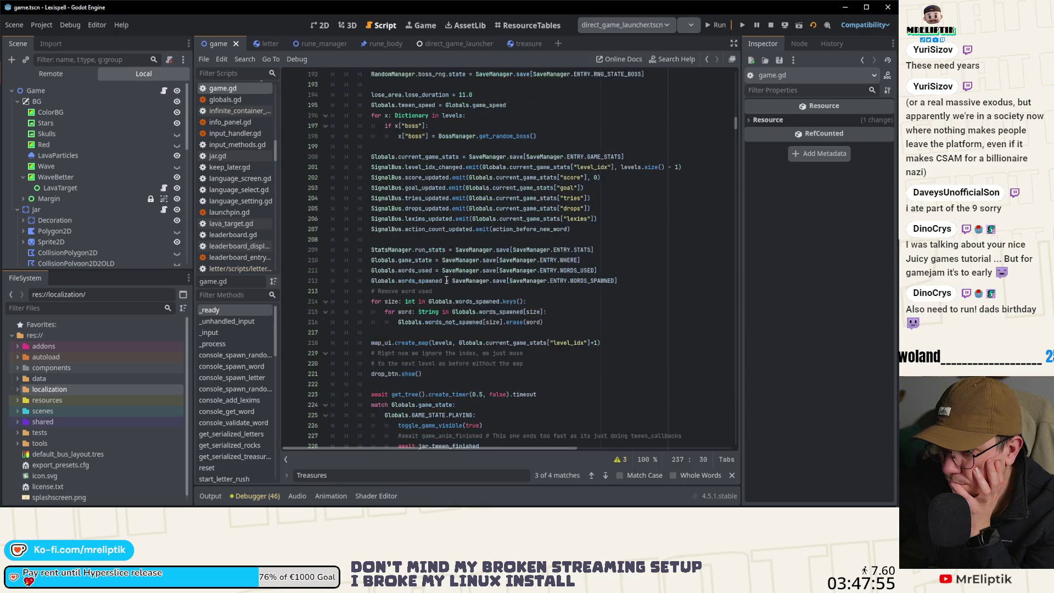
scroll(472, 284, "down", 14)
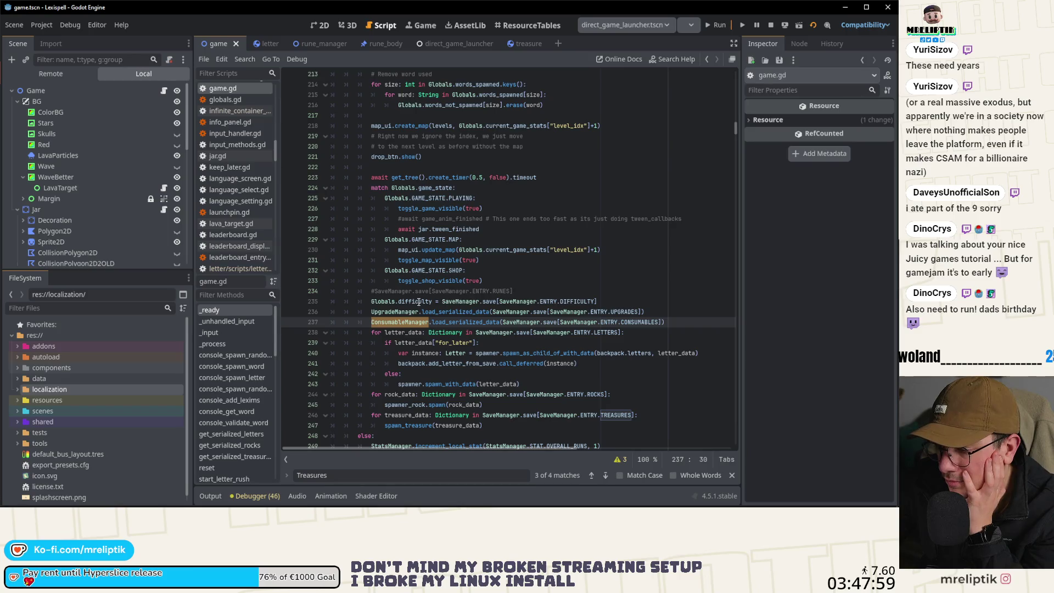
double_click(402, 295)
Uncomment the runes line as RuneManager.load_serialized_data(...ENTRY.RUNES]) and move it below the ConsumableManager line.
left_click(370, 294)
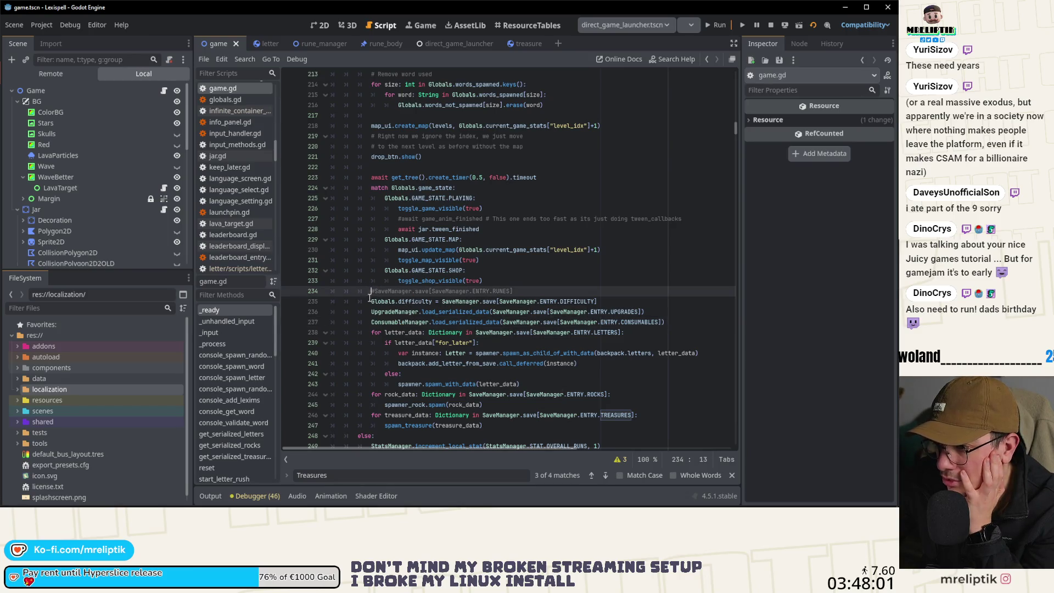
key("Delete")
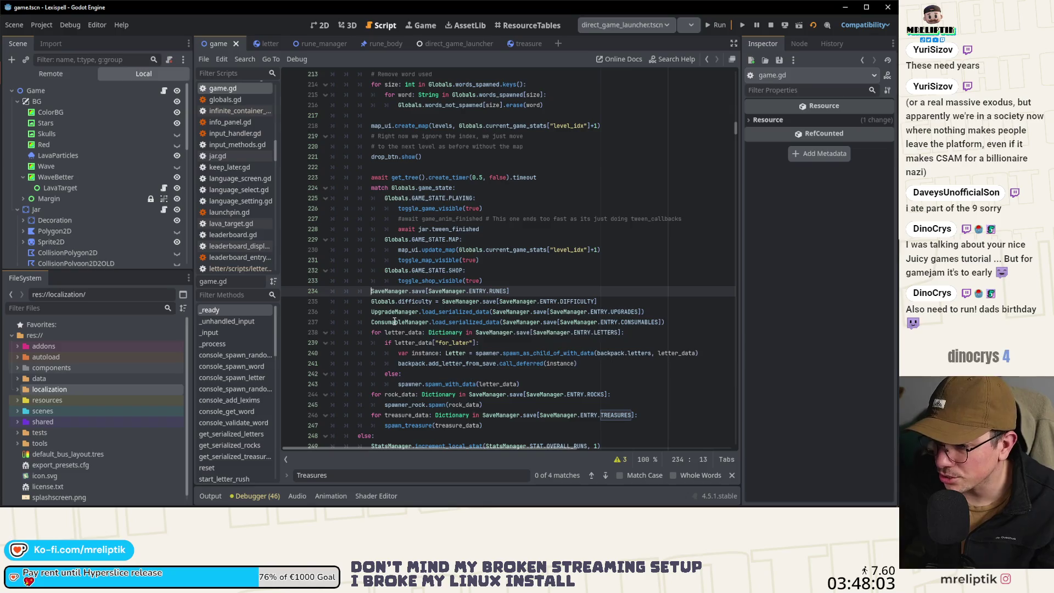
type("RuneManager.")
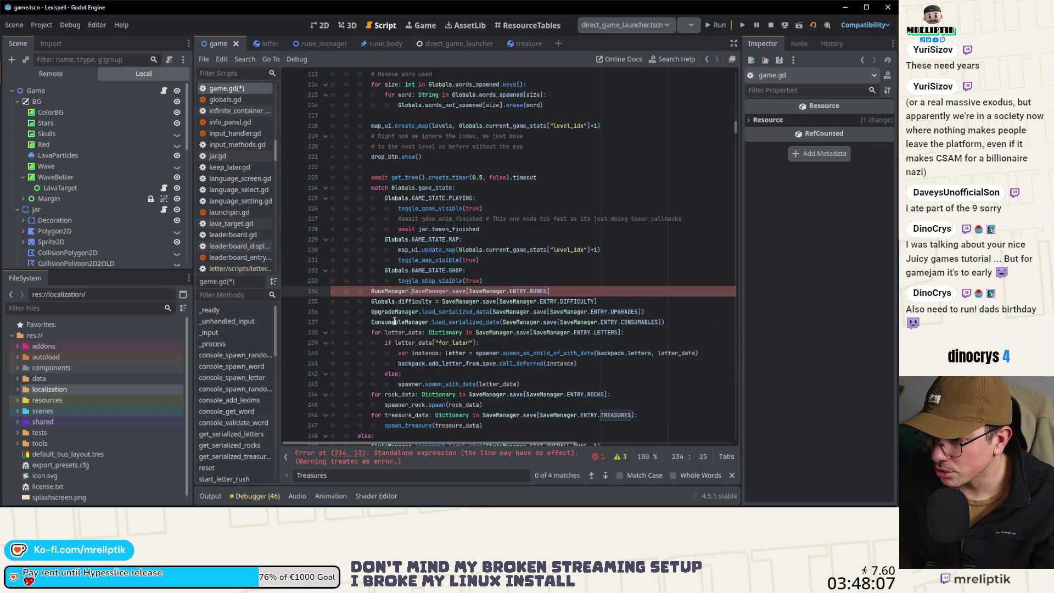
type("load")
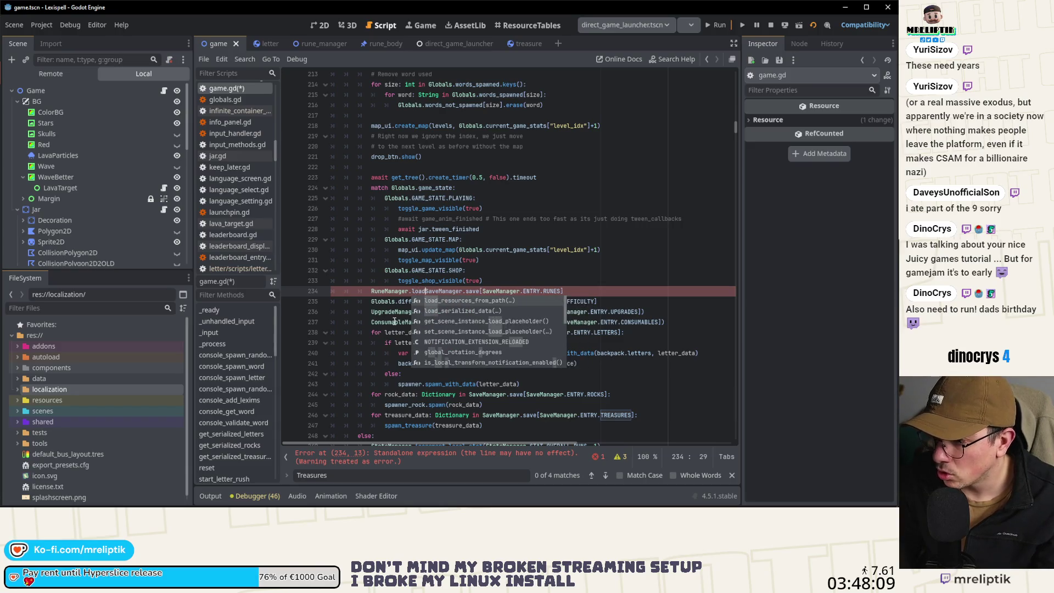
key("Down")
key("Return")
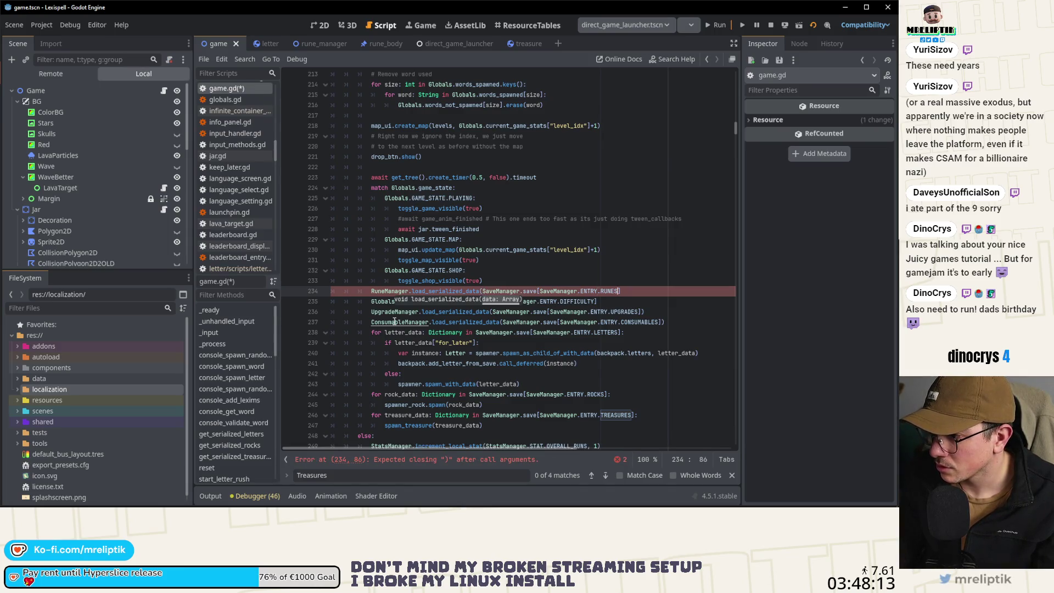
type("]")
key("alt+Down")
key("alt+Down")
key("alt+Down")
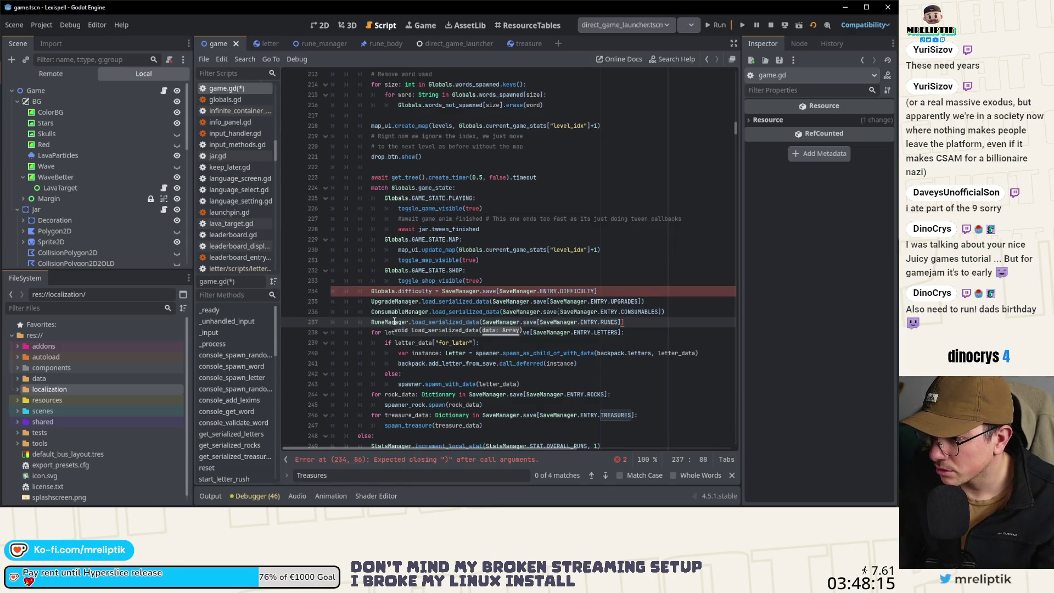
key("ctrl+s")
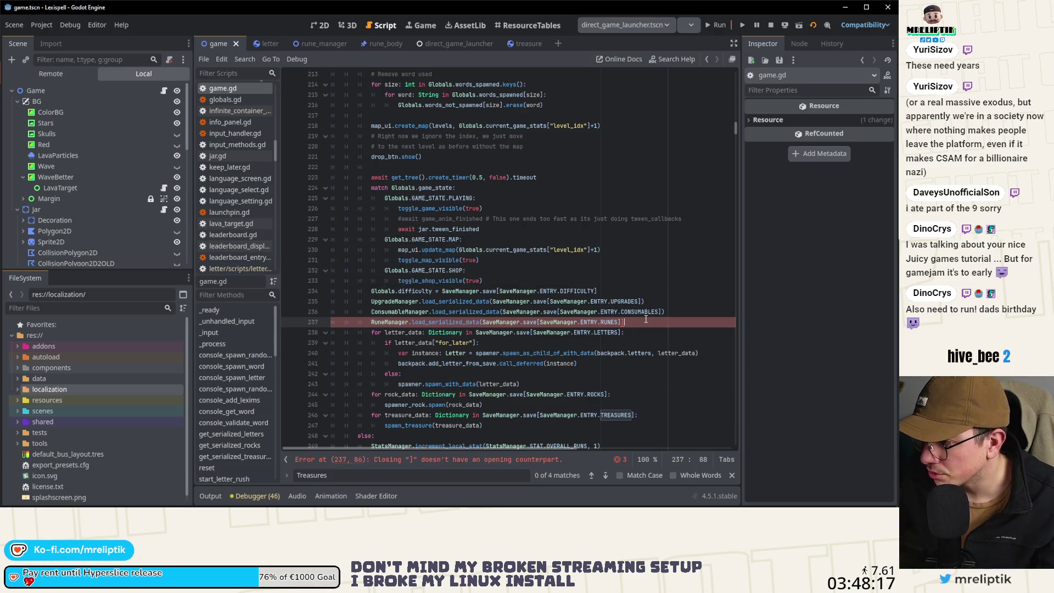
Save game.gd and search it for RuneManager with Match Case enabled.
key("ctrl+s")
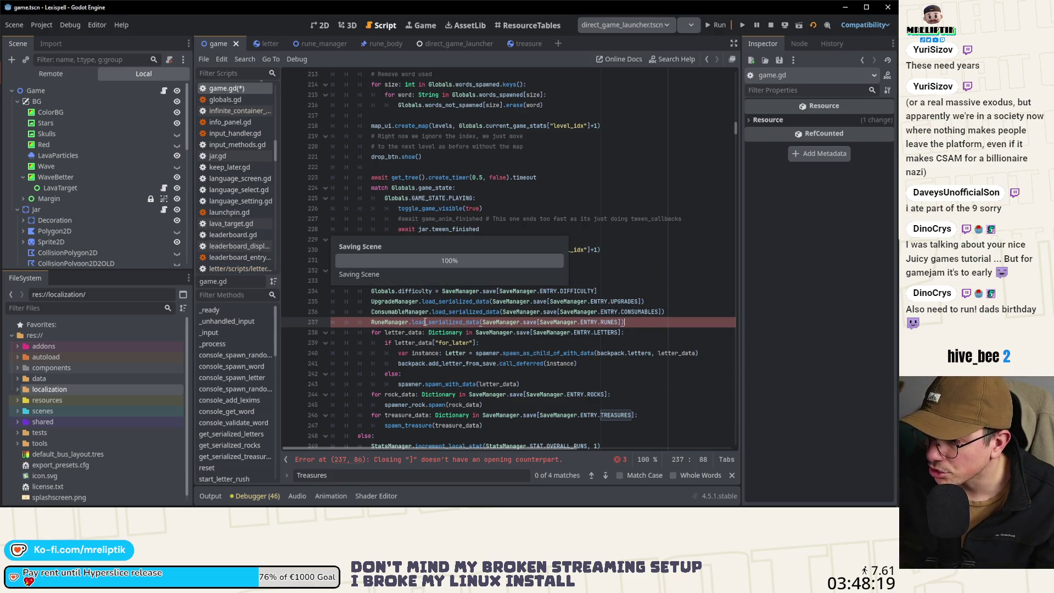
double_click(391, 323)
key("ctrl+f")
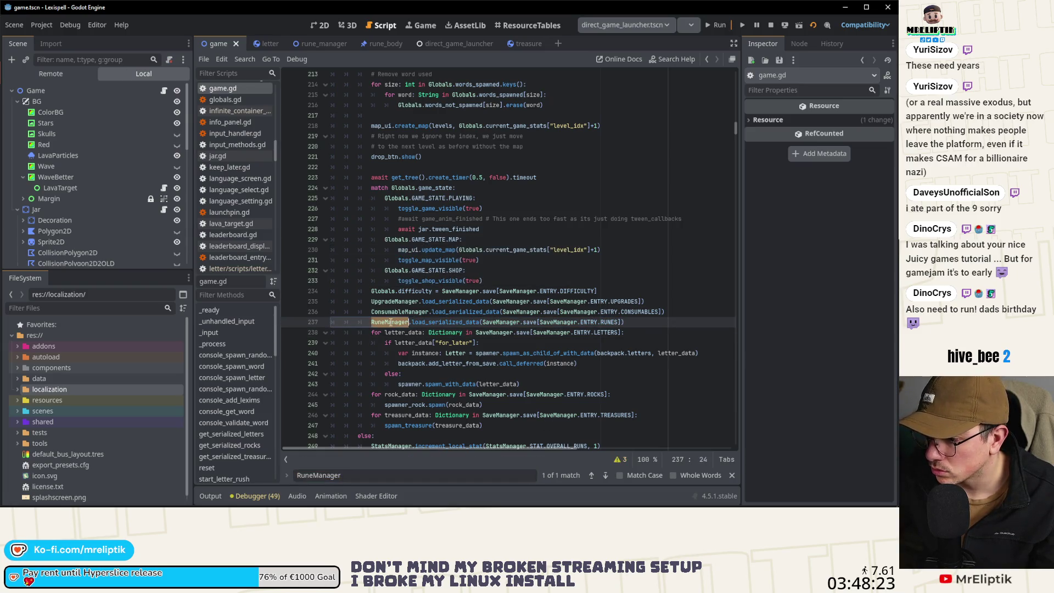
left_click(619, 476)
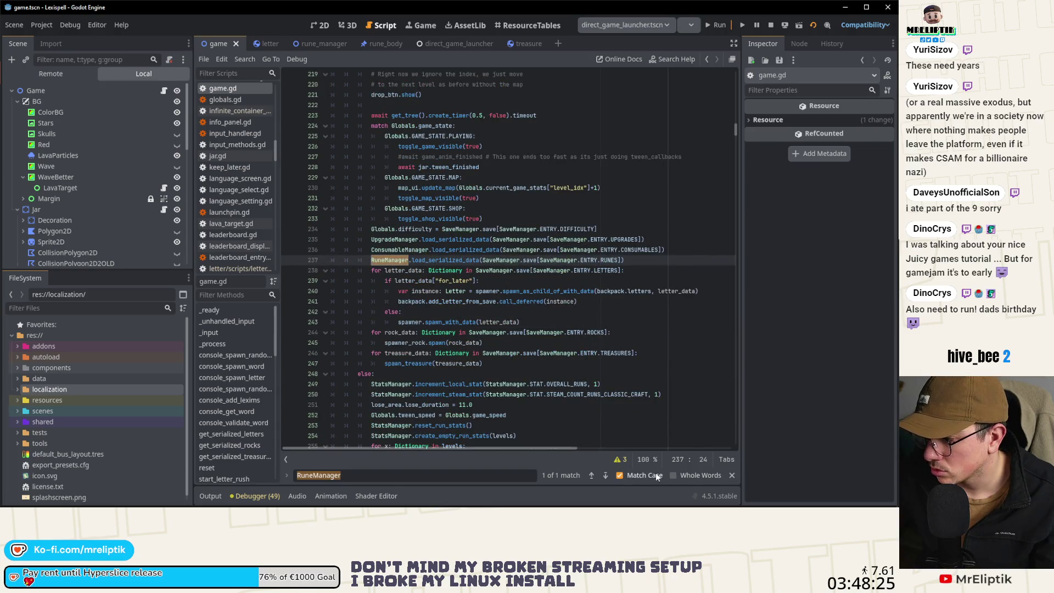
Run Lexispell in the embedded Game view, restart it with F5, and get past the splash screen.
left_click(714, 28)
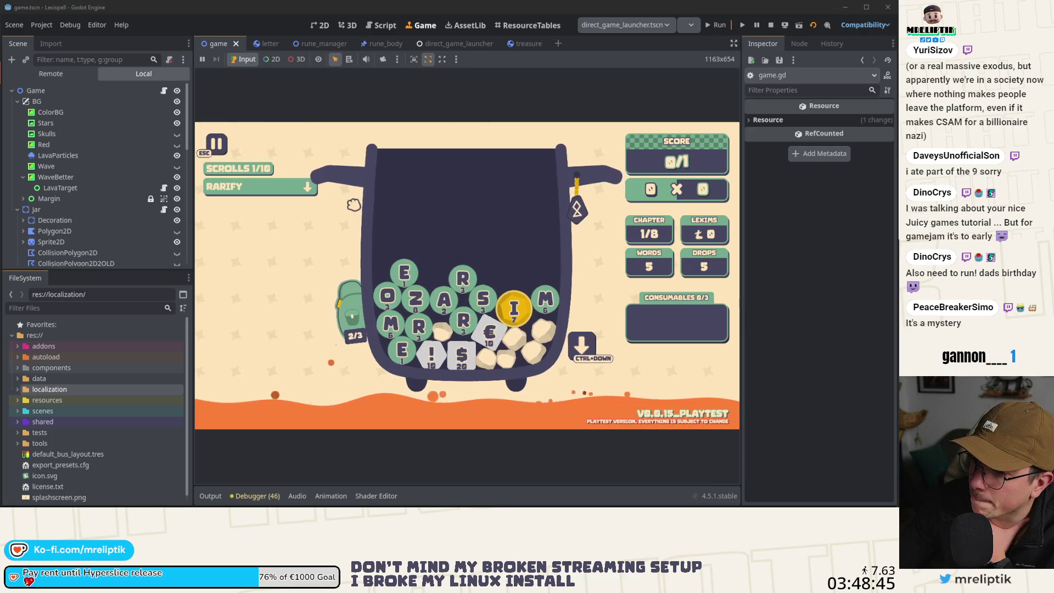
mouse_move(575, 194)
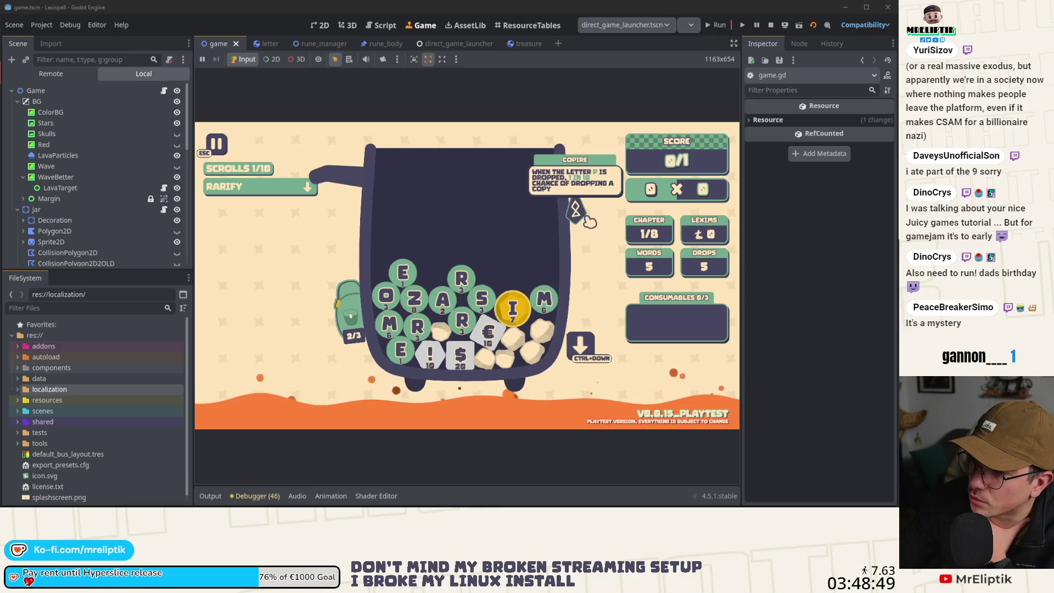
key("F5")
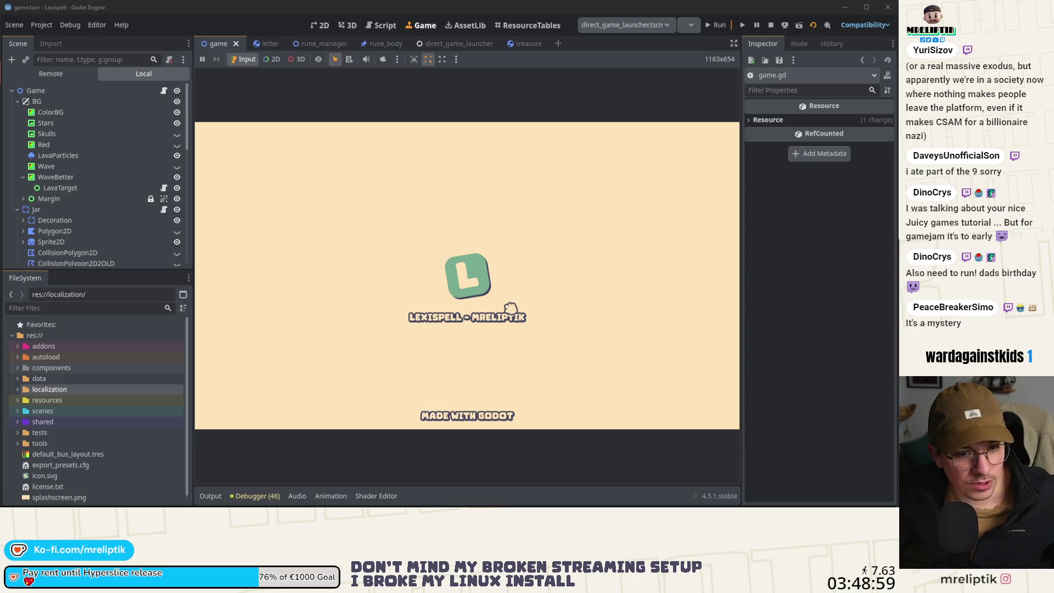
left_click(457, 264)
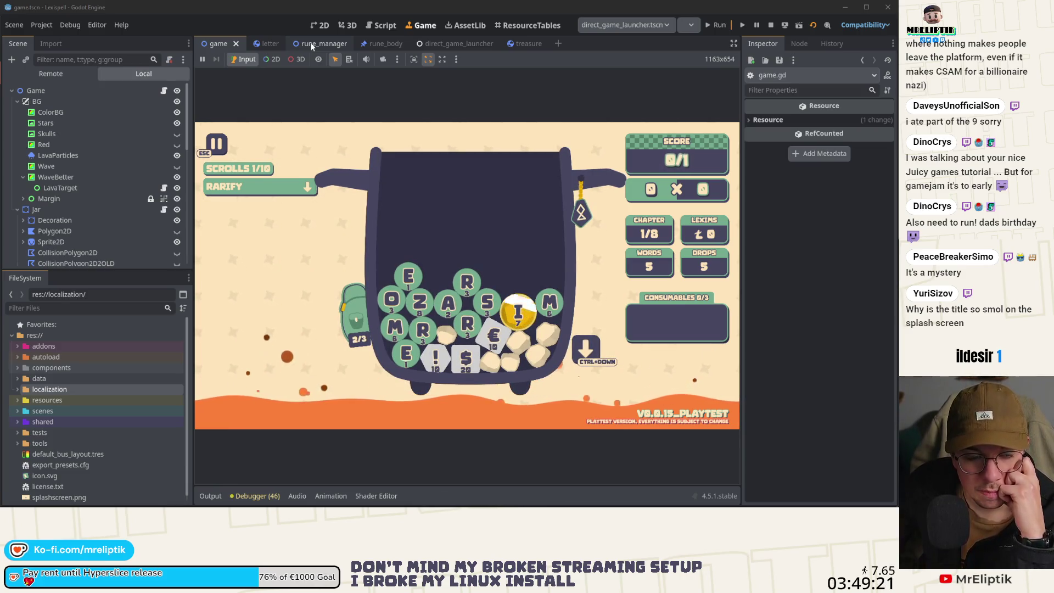
Stop and rerun the game to check the rune charm still hangs on the jar.
left_click(771, 25)
left_click(709, 26)
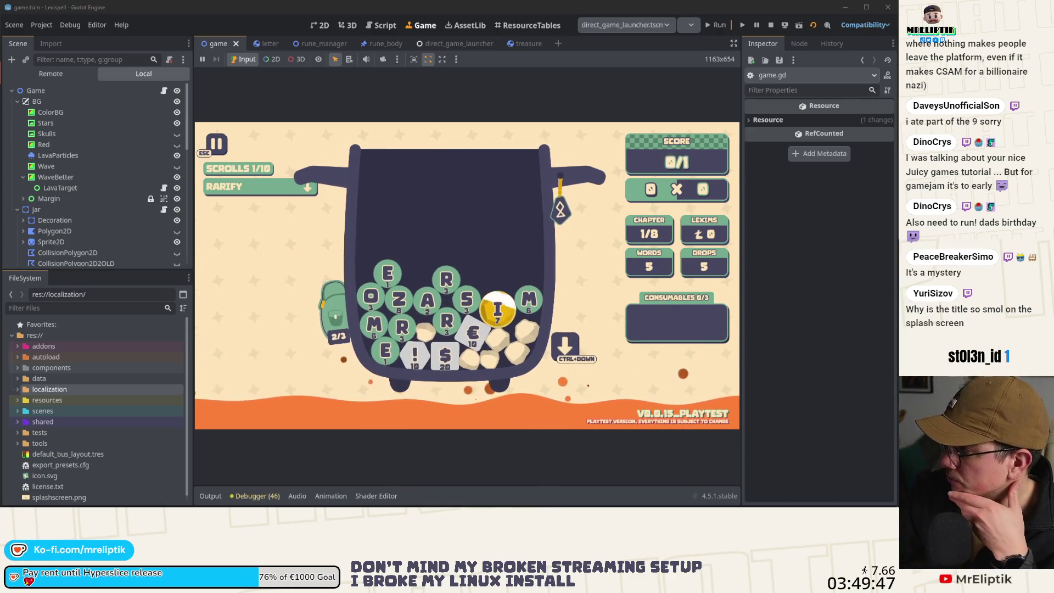
Open the Game node's script and jump to load_serialized_data in rune_manager.gd, selecting its add_rune call.
mouse_move(570, 216)
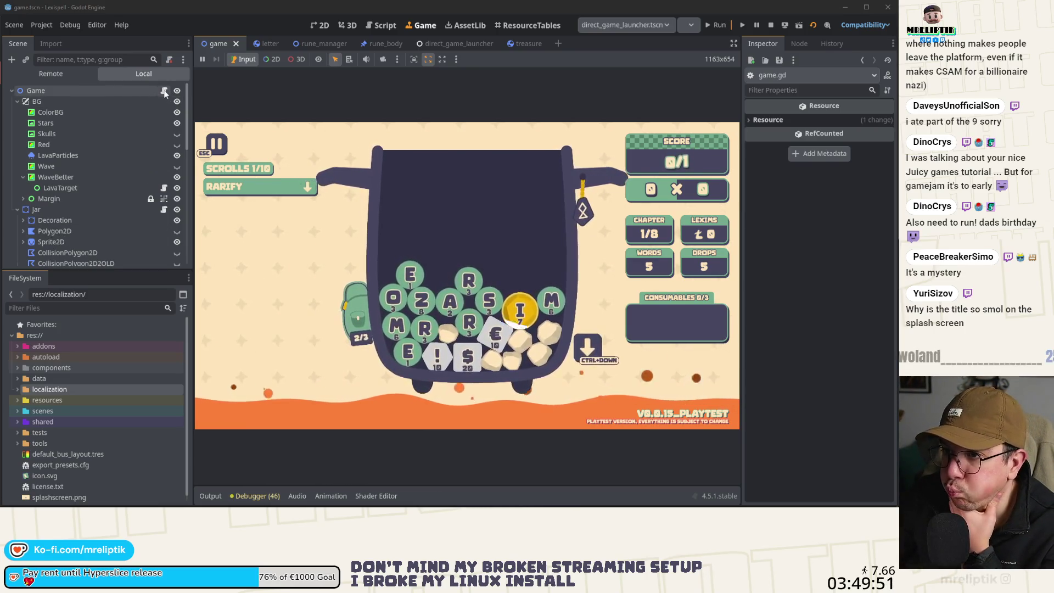
left_click(164, 91)
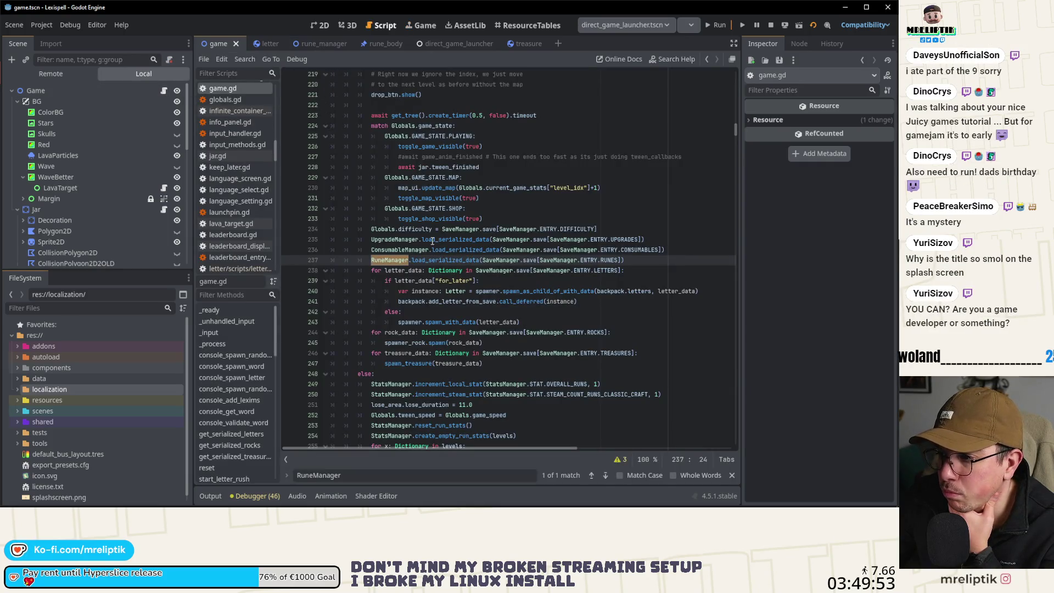
left_click(424, 260, "ctrl")
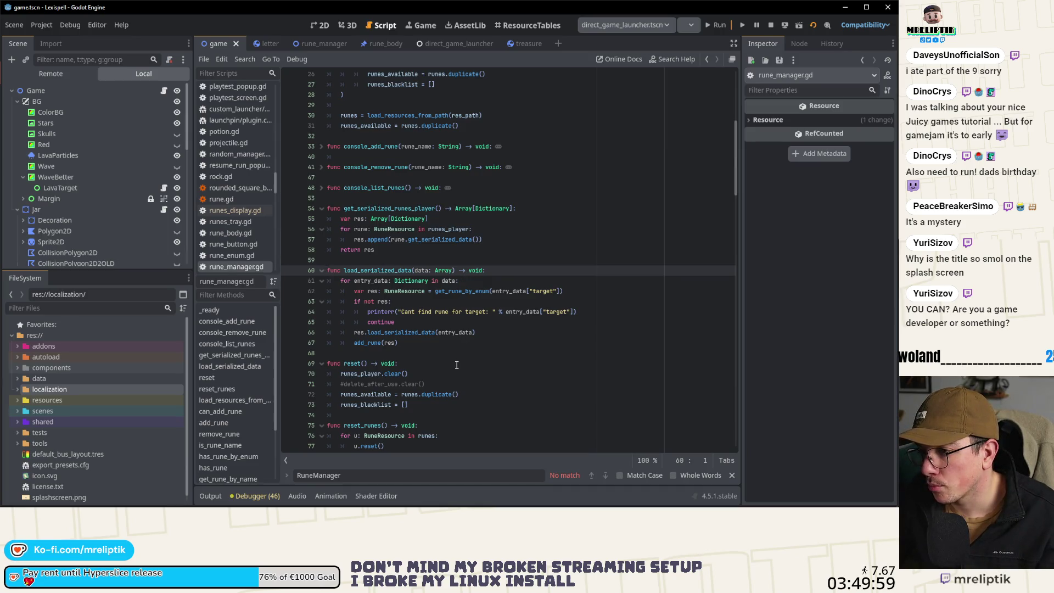
double_click(375, 346)
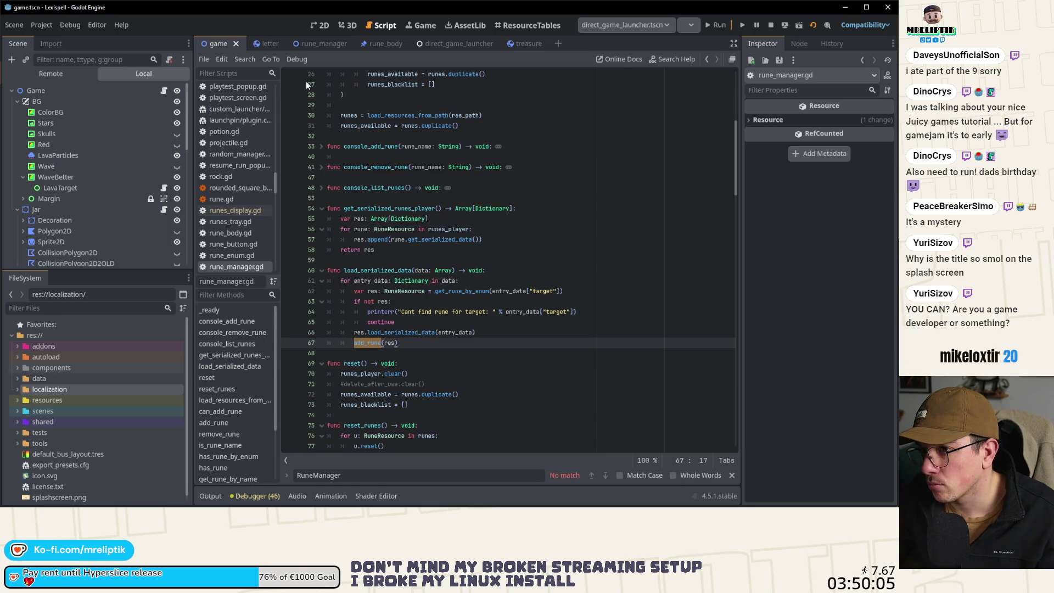
Flip through the letter and rune_manager scene tabs, then return to the game scene.
left_click(267, 43)
left_click(318, 44)
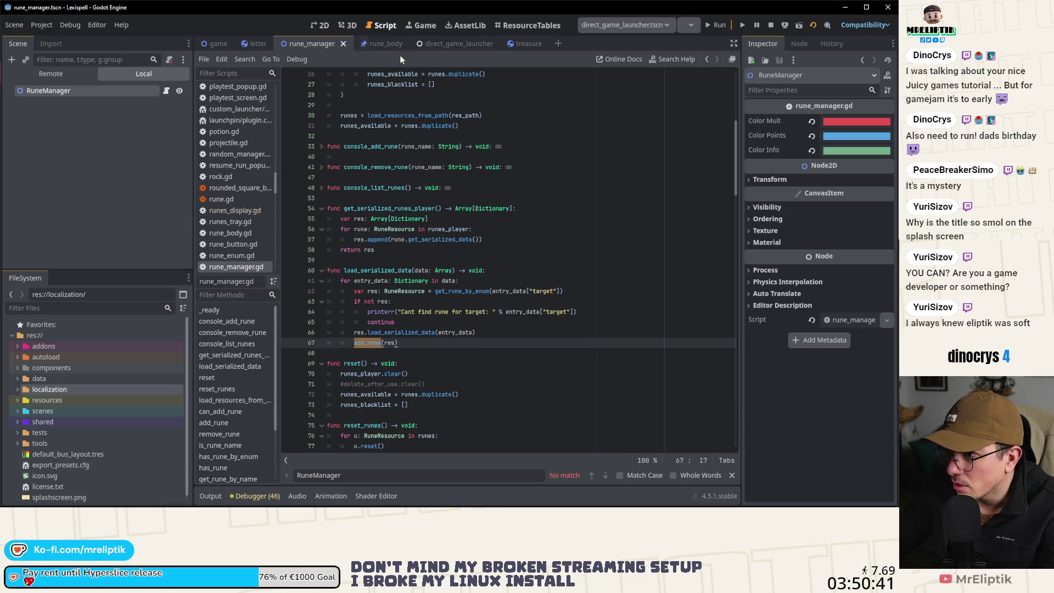
left_click(216, 44)
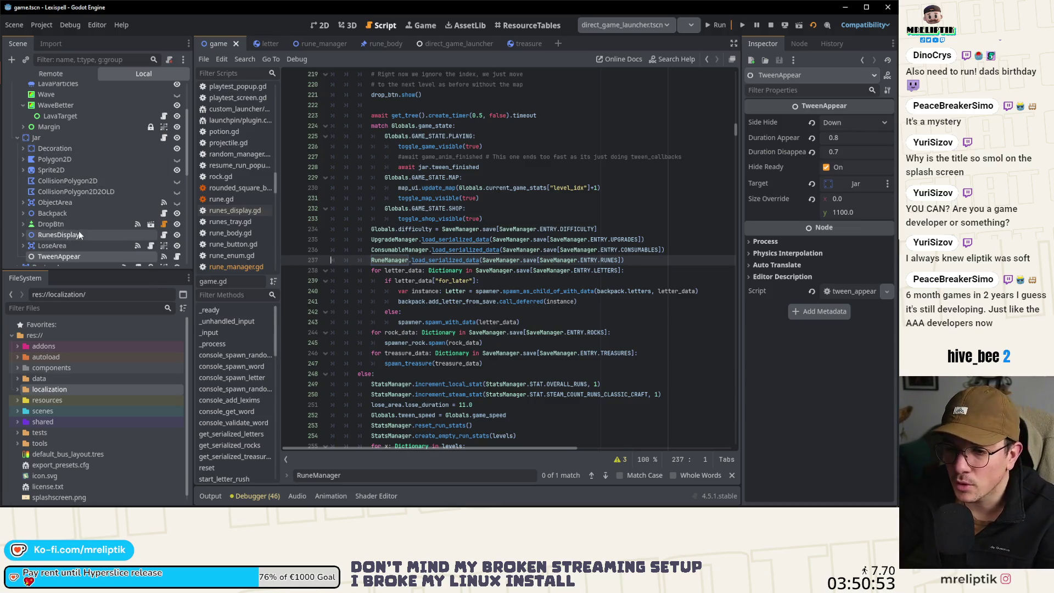
Open runes_display.gd and locate the add_rune function and its call.
left_click(164, 236)
left_click(412, 302)
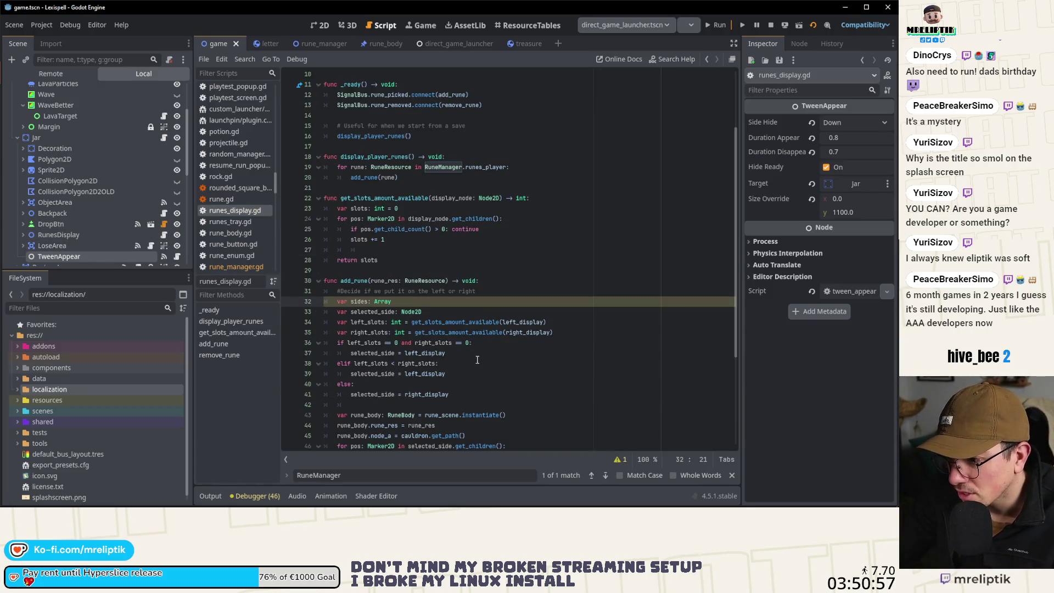
left_click(357, 279)
left_click(426, 181)
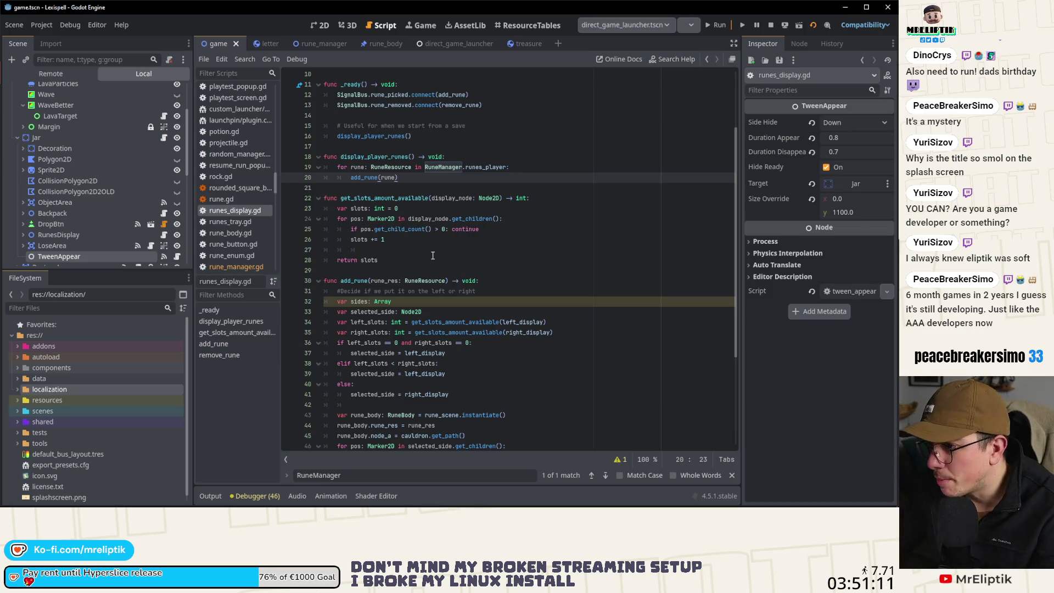
double_click(350, 281)
Set a breakpoint on line 16's display_player_runes call and stop the running game.
scroll(362, 231, "up", 2)
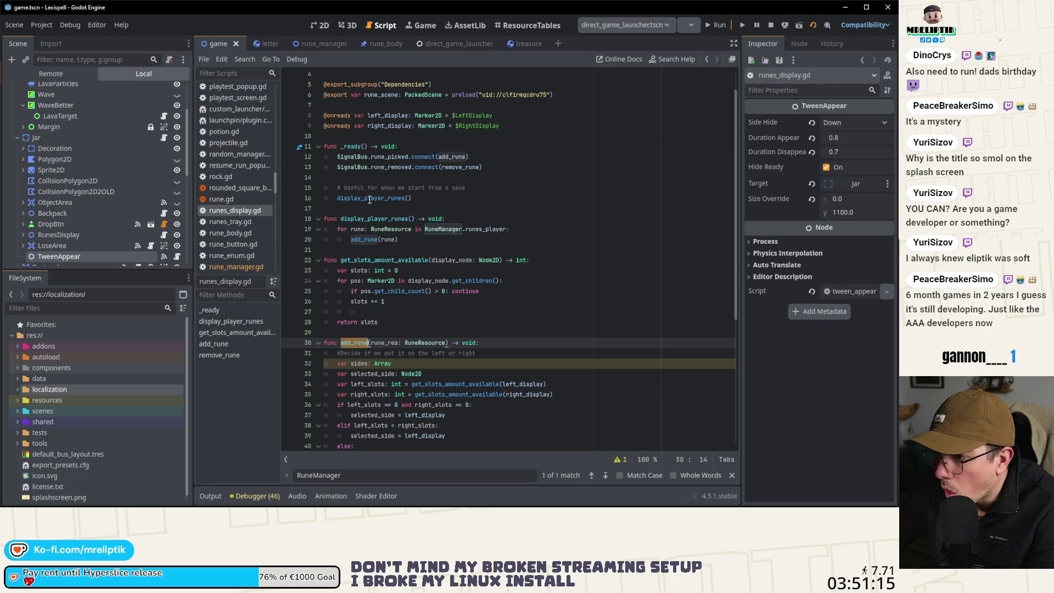
left_click(289, 198)
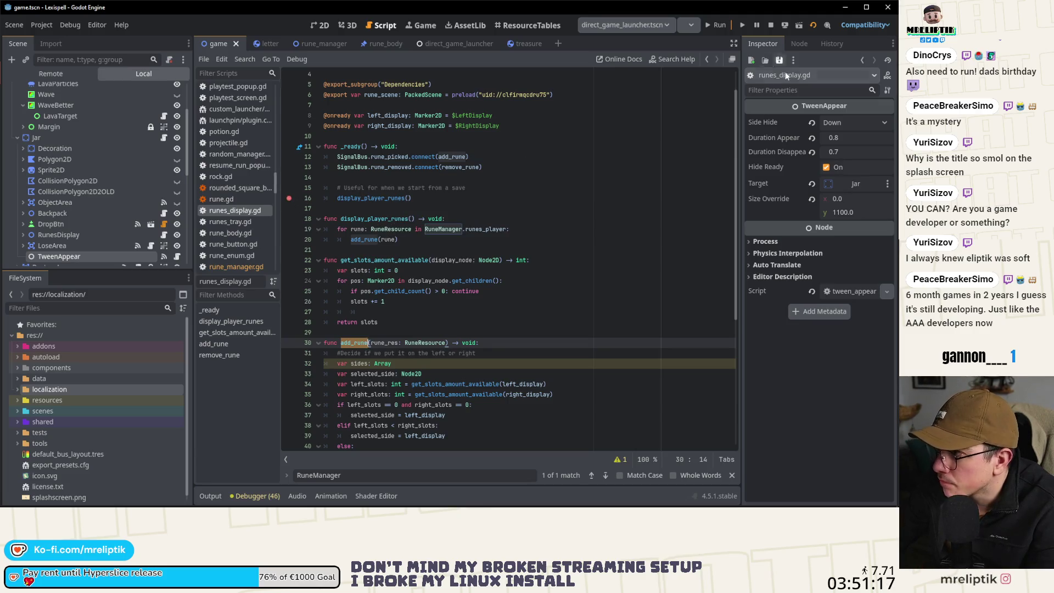
left_click(772, 26)
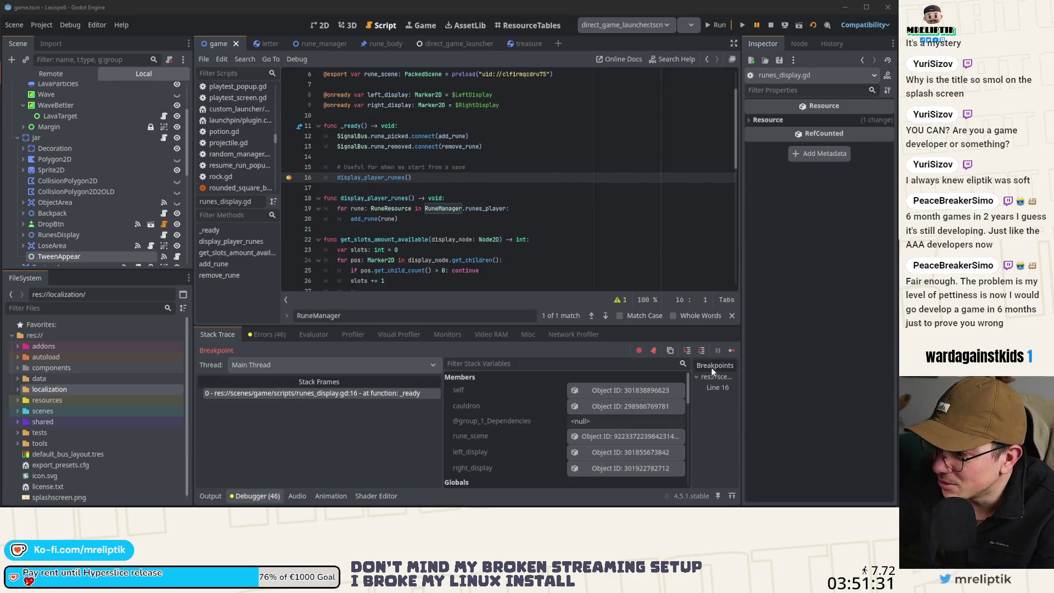
Step into display_player_runes from the breakpoint, then resume the game.
left_click(688, 350)
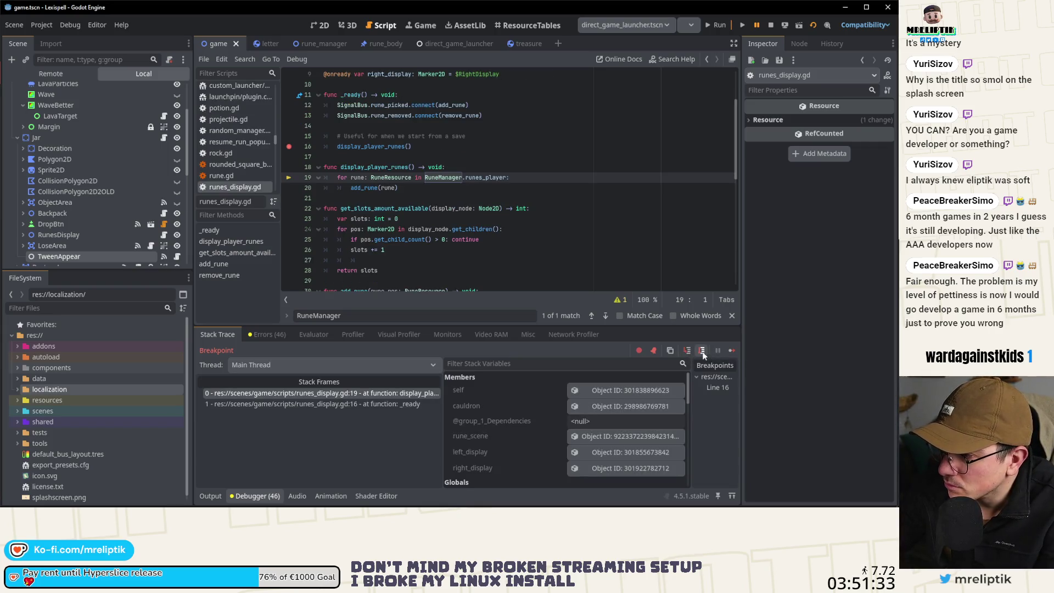
left_click(696, 351)
left_click(696, 352)
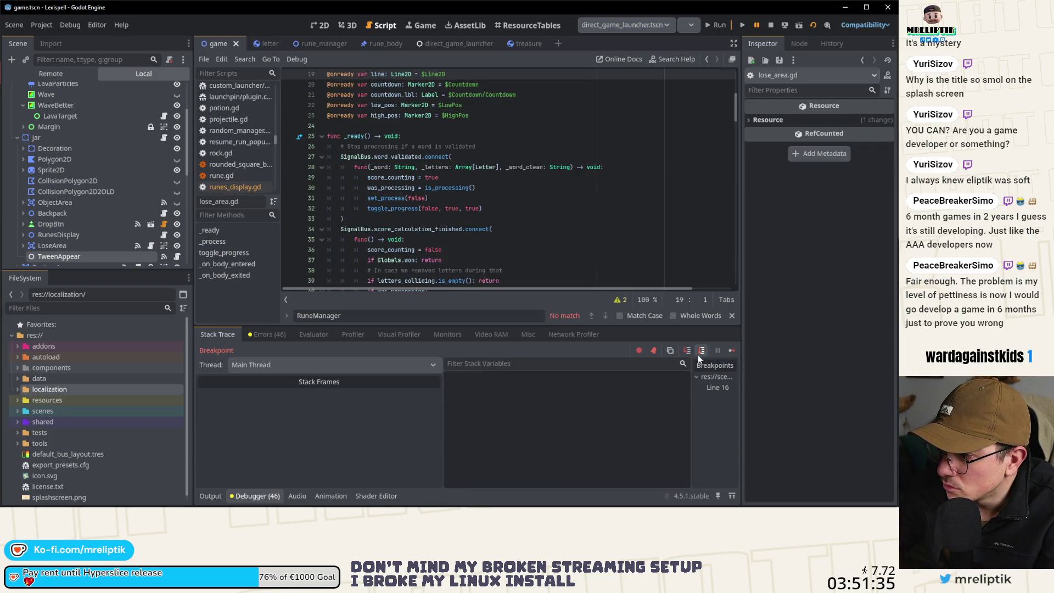
left_click(733, 351)
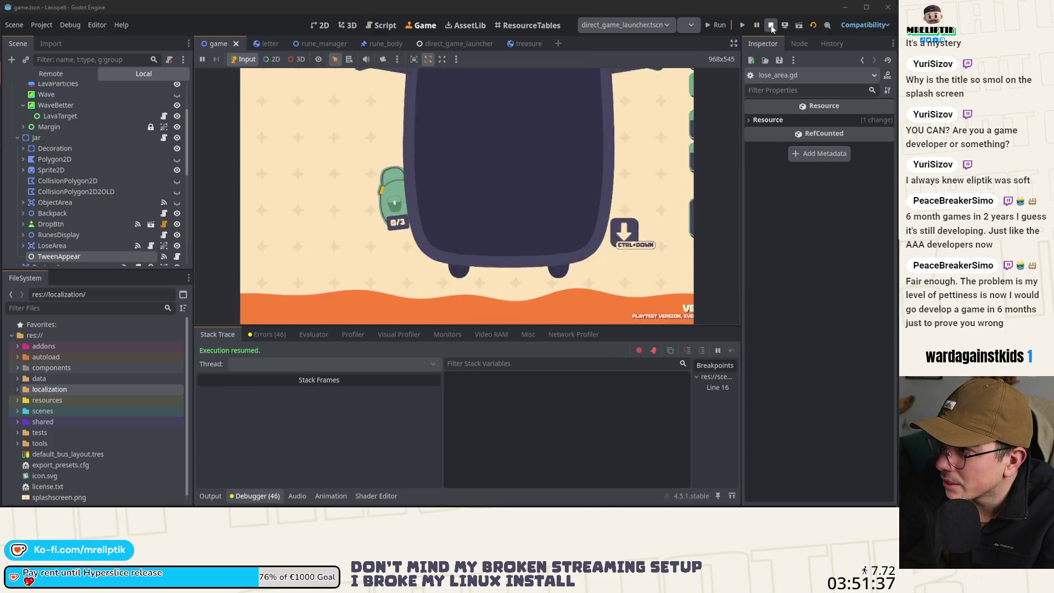
Stop and relaunch the game, step through the breakpoint again, then restart it.
left_click(771, 28)
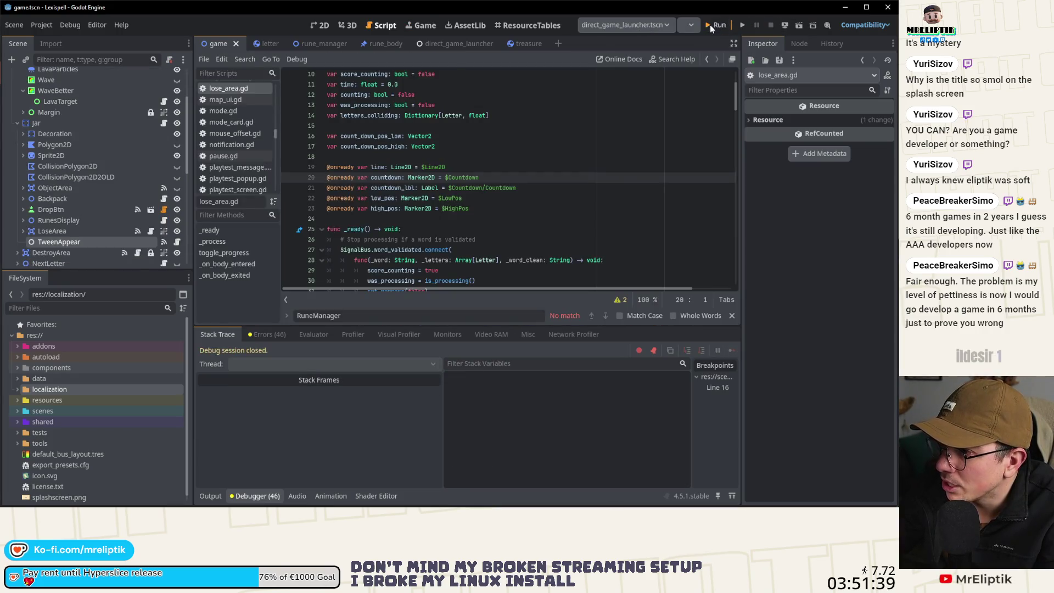
left_click(710, 25)
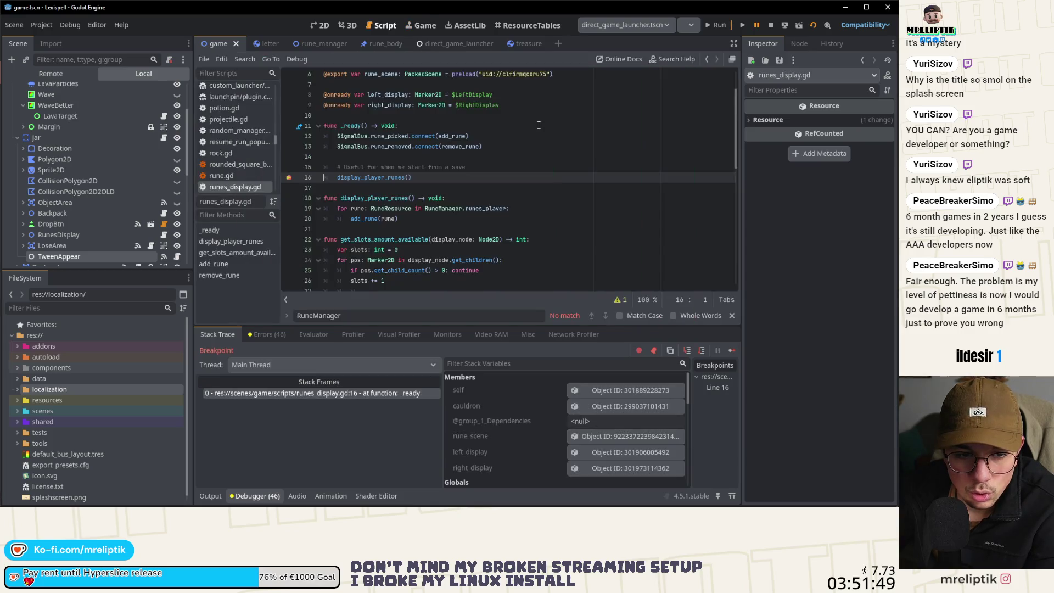
left_click(687, 351)
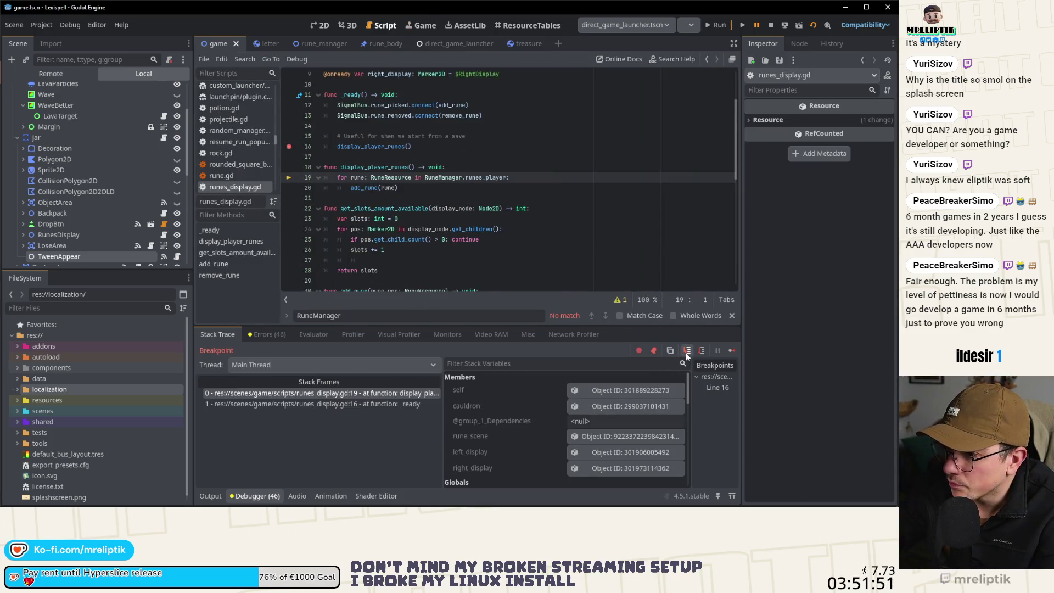
left_click(687, 351)
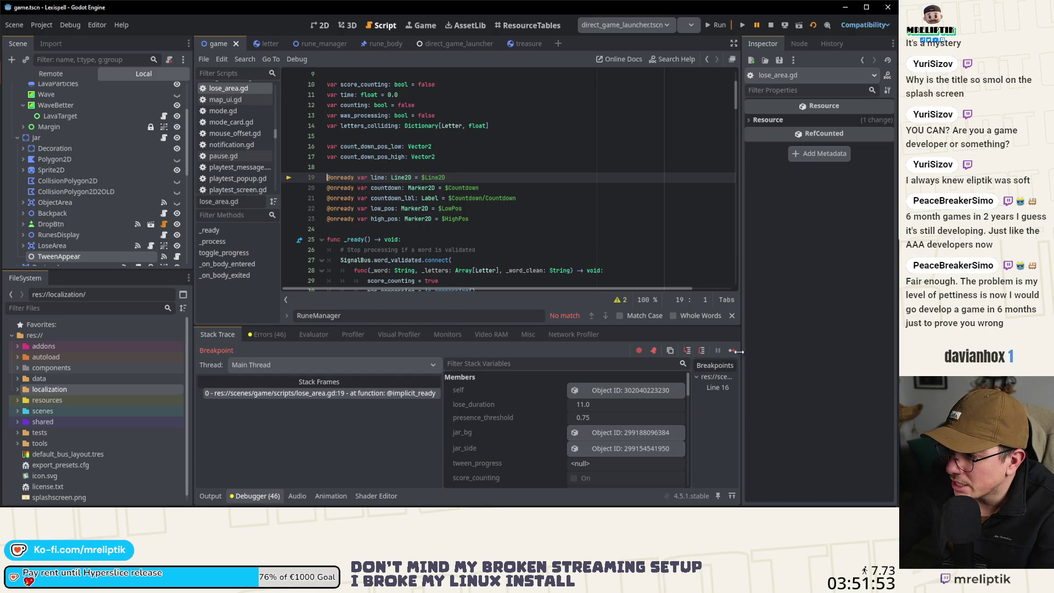
left_click(720, 25)
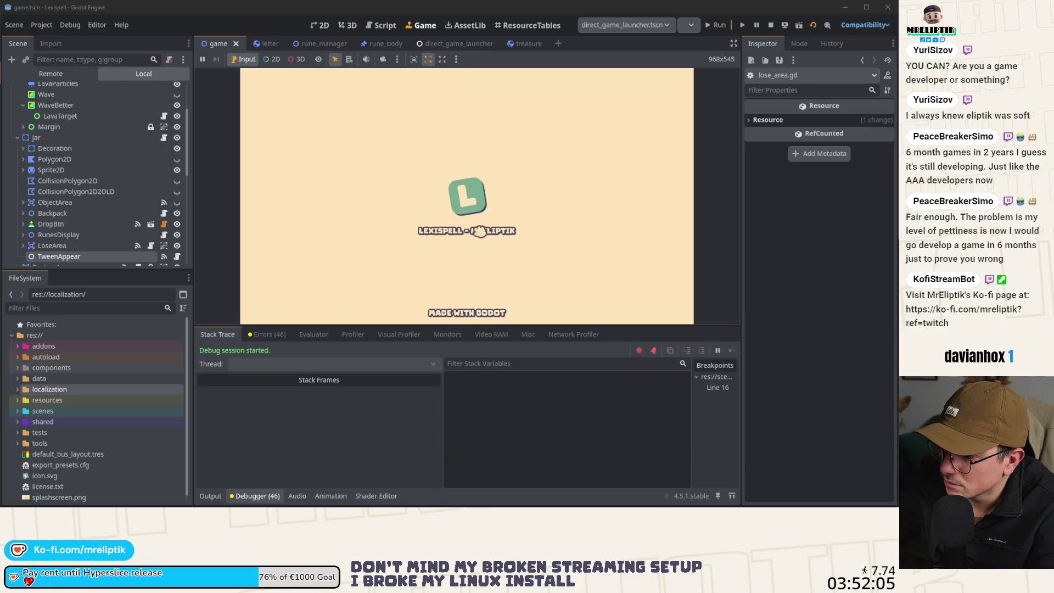
Step into display_player_runes, reaching the RuneManager.runes_player loop on line 19.
left_click(687, 350)
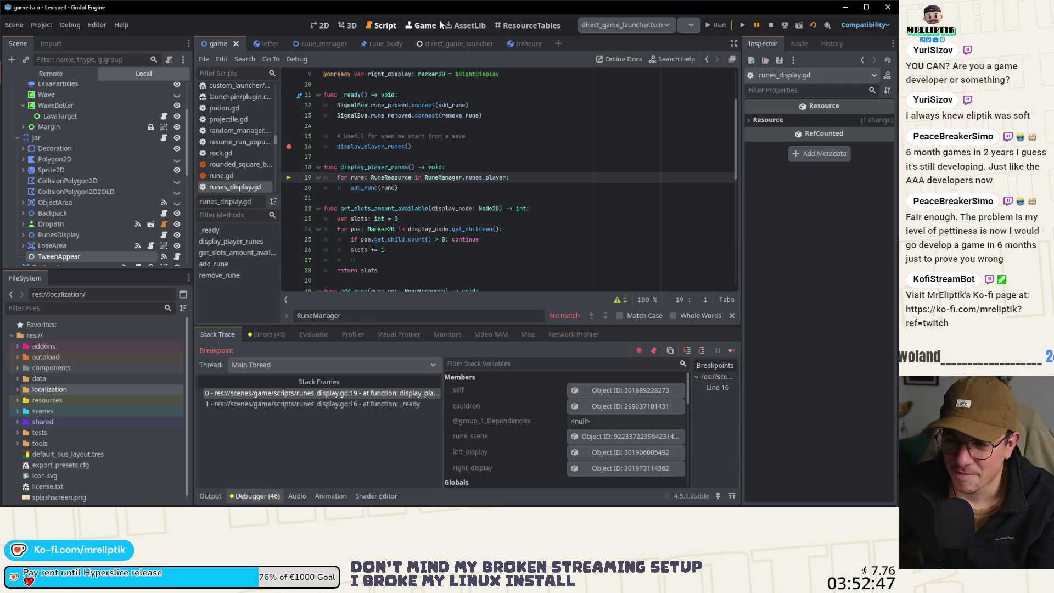
Step into lose_area.gd and through its ready code toward line 64.
left_click(687, 351)
left_click(689, 354)
left_click(689, 354)
left_click(689, 354)
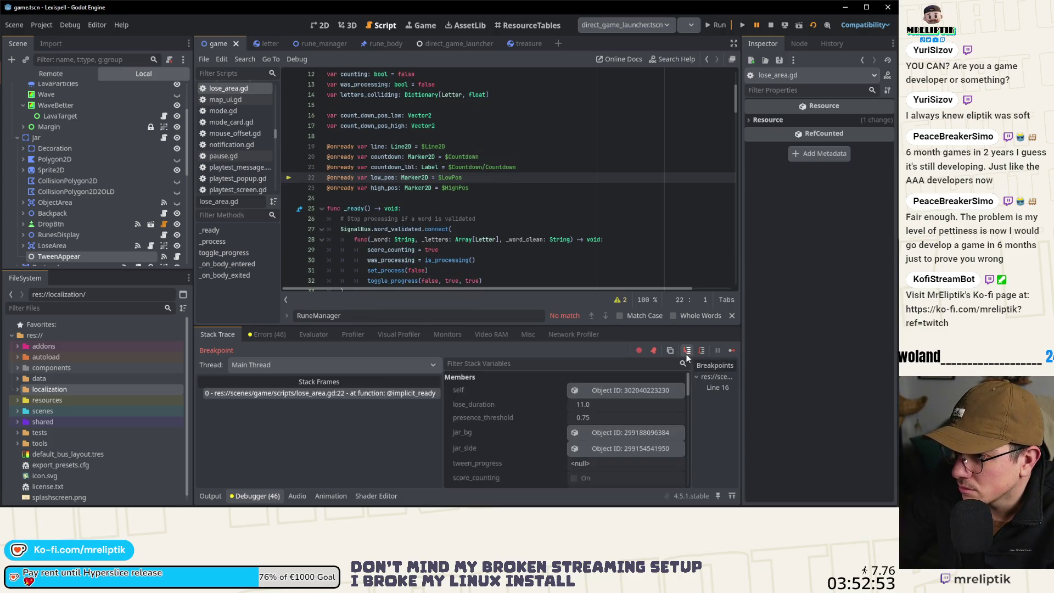
left_click(688, 354)
left_click(687, 356)
left_click(687, 355)
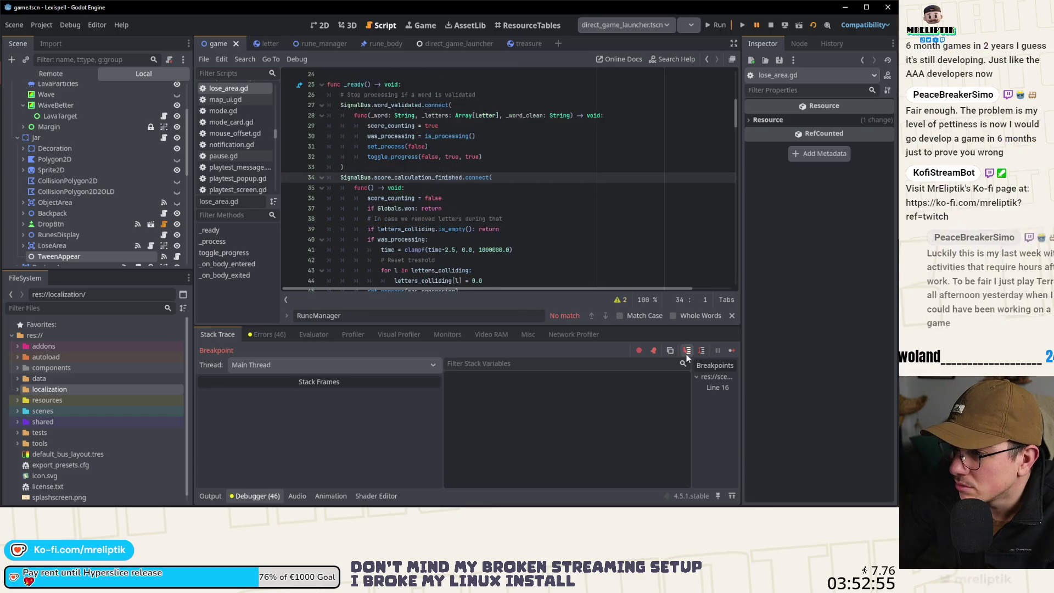
left_click(687, 356)
left_click(687, 356)
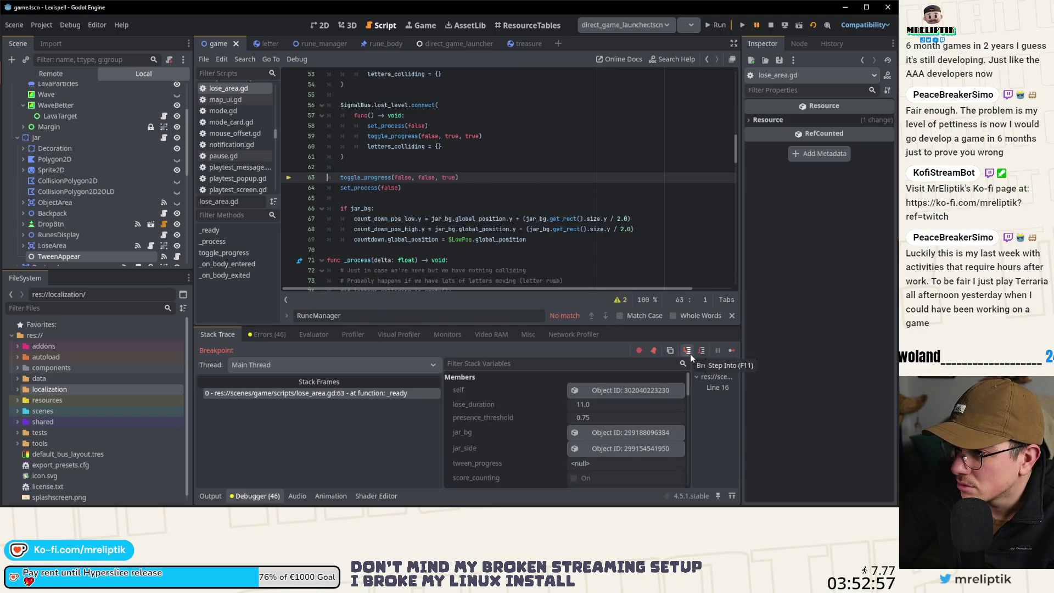
Step over lines 64–67 and the jar position setup into tween_appear.gd's ready code.
left_click(698, 354)
left_click(699, 355)
left_click(699, 354)
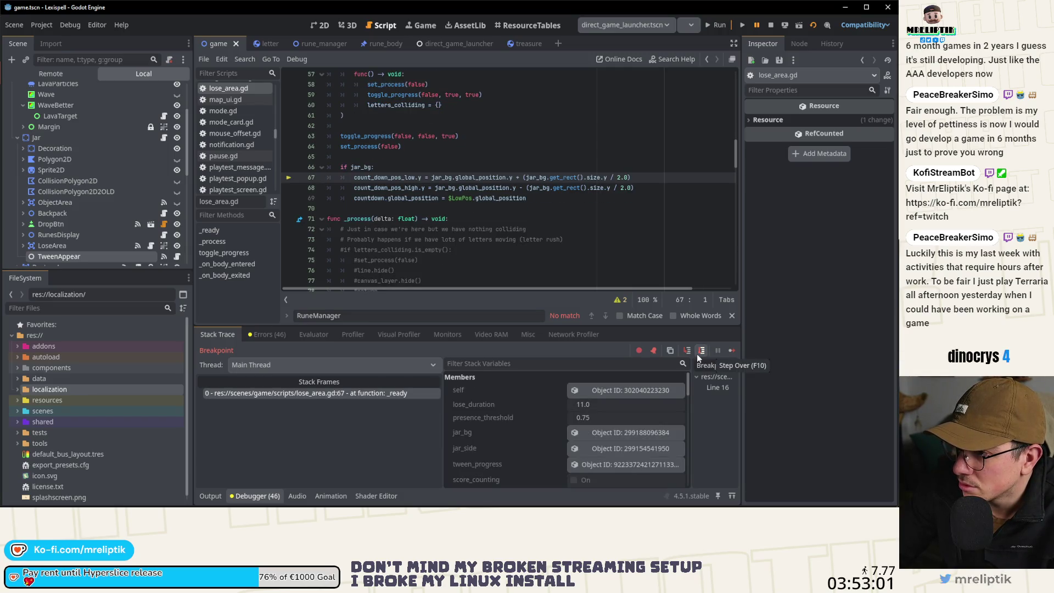
left_click(699, 355)
left_click(698, 355)
left_click(698, 355)
left_click(697, 354)
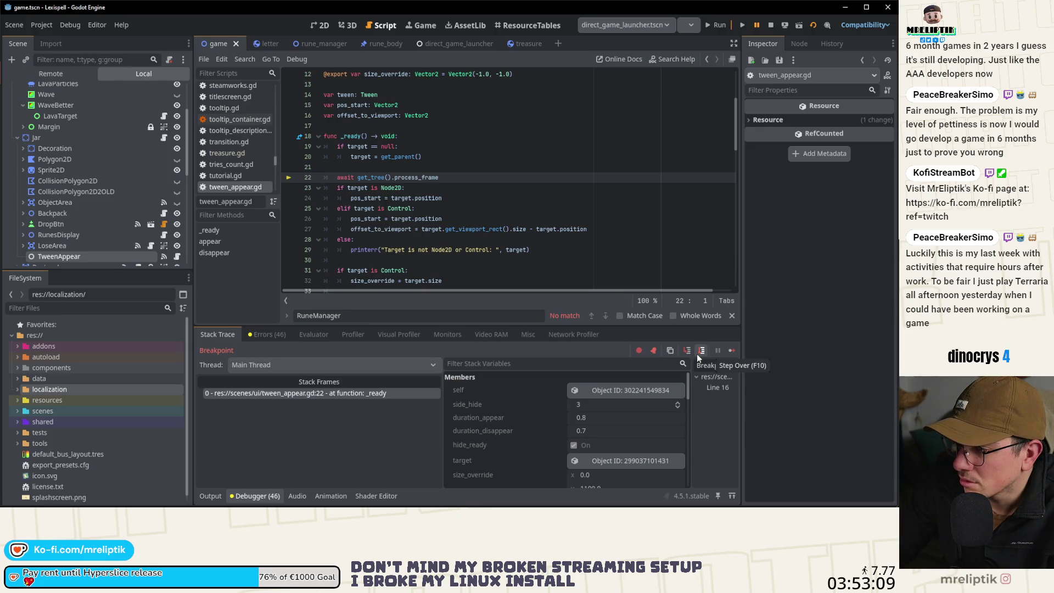
Stop the debug session and return to game.gd's RuneManager.load_serialized_data line.
left_click(771, 25)
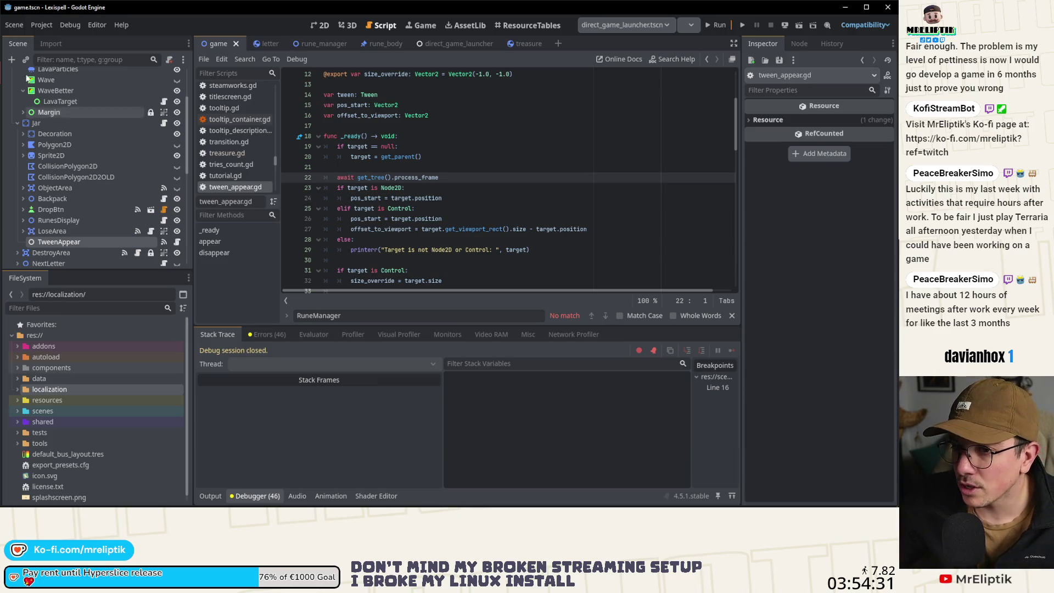
scroll(147, 159, "up", 3)
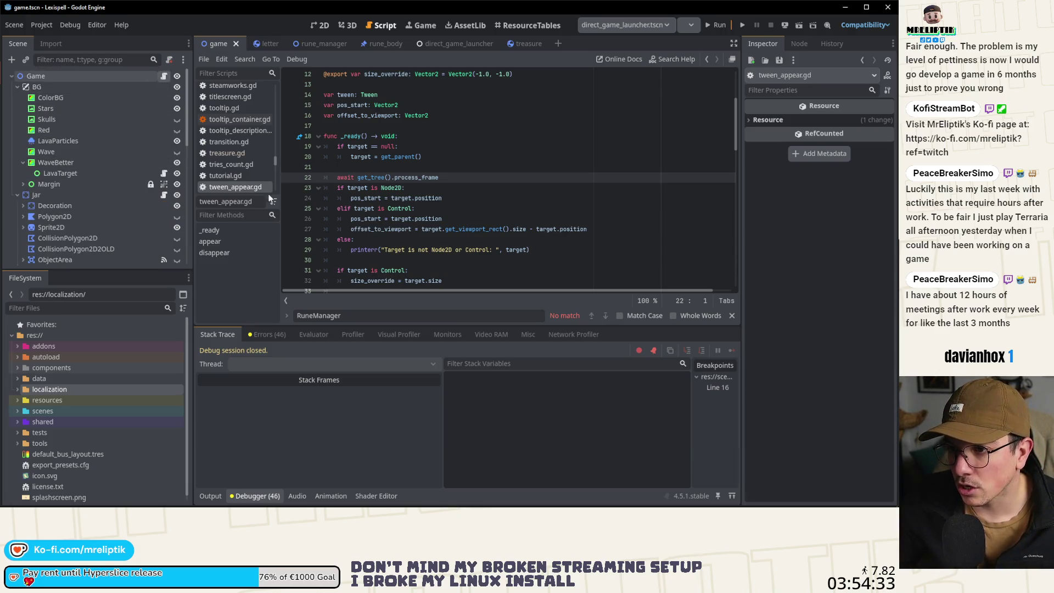
left_click(163, 76)
scroll(407, 240, "down", 1)
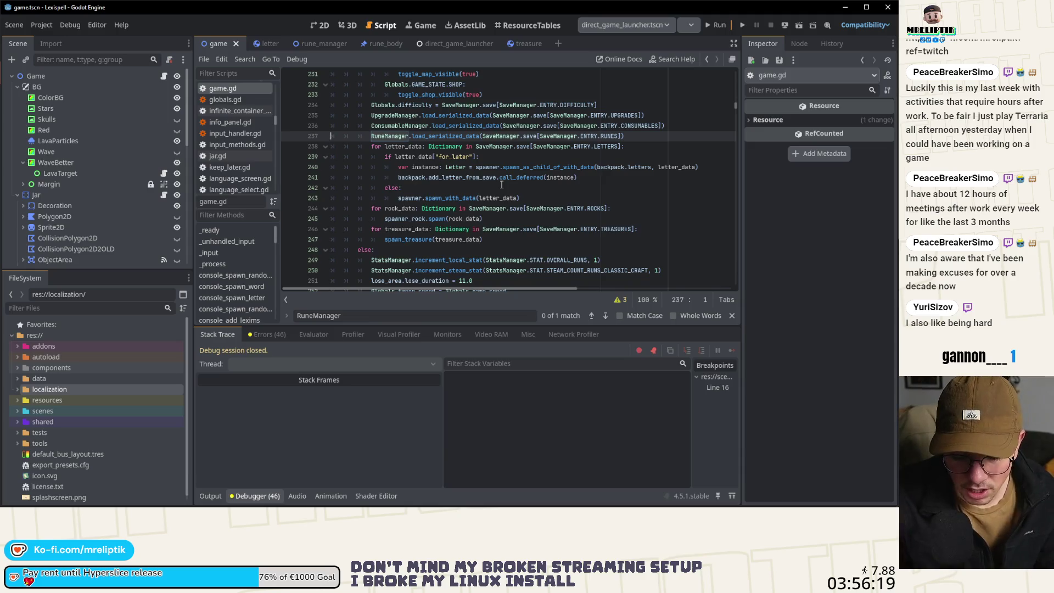
mouse_move(466, 502)
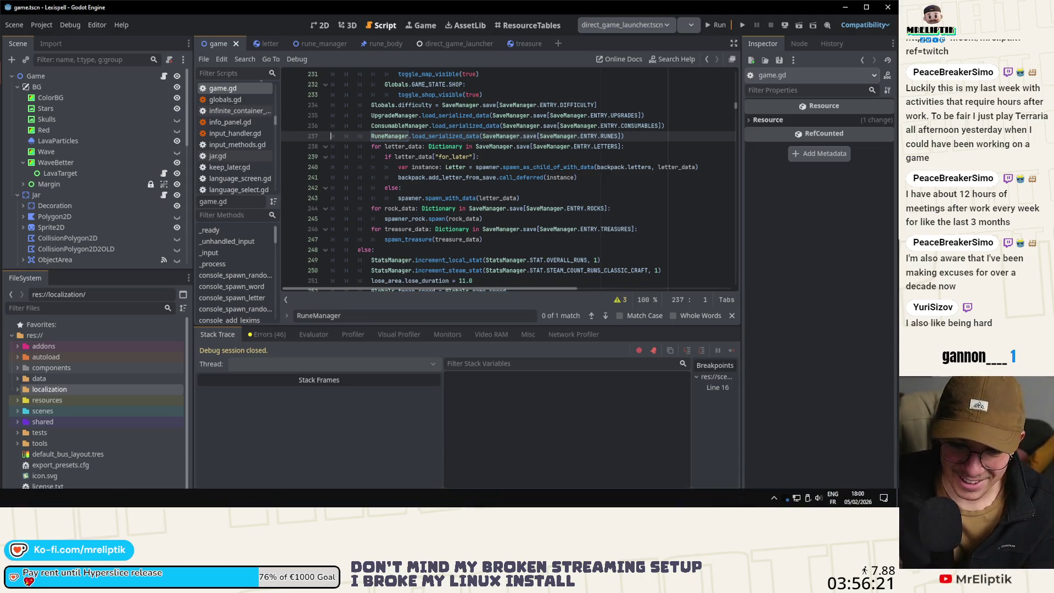